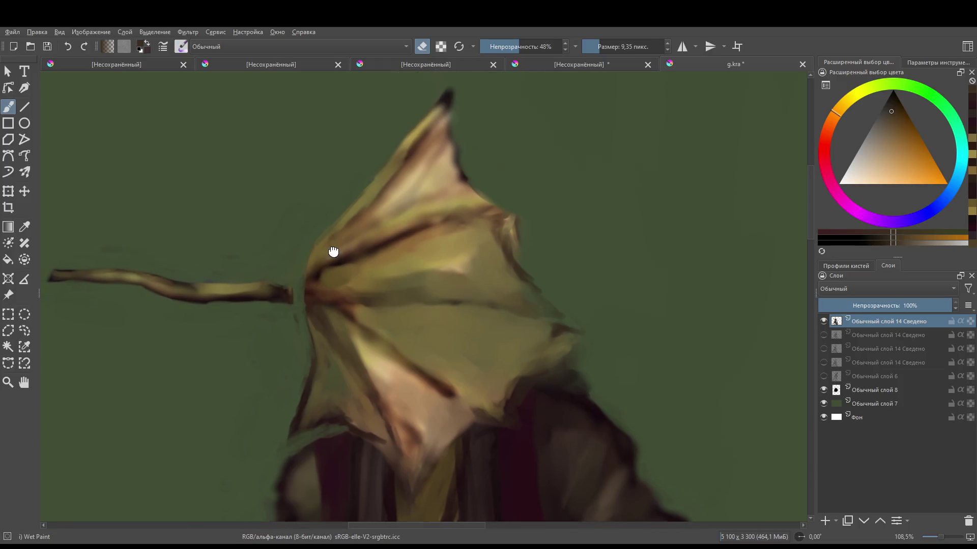
- Paint a dark reddish-brown stroke down the wing's left edge and ochre strokes where the stem meets it
left_click(339, 253, "ctrl")
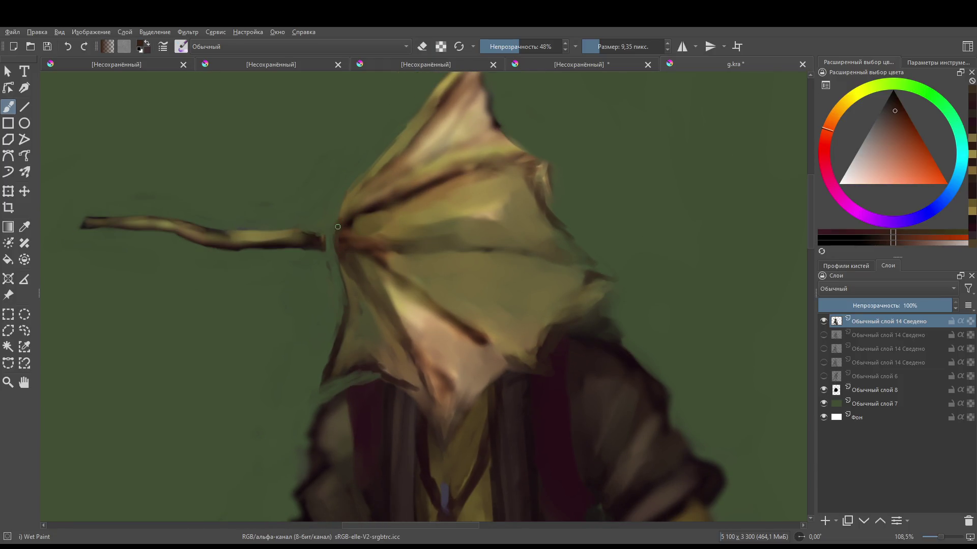
left_click_drag(339, 259, 350, 306)
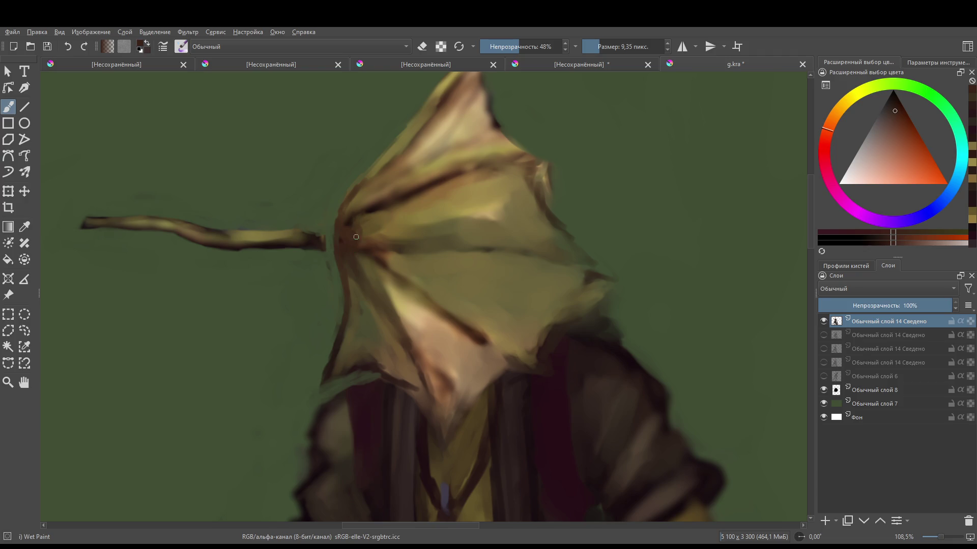
left_click(325, 243, "ctrl")
mouse_move(313, 240)
left_mouse_down()
mouse_move(341, 243)
mouse_move(333, 236)
left_mouse_up()
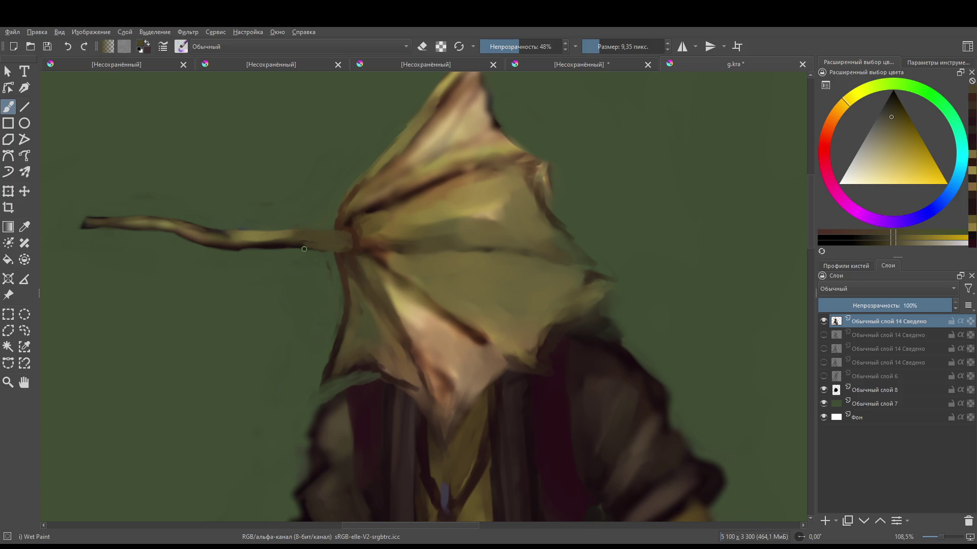
left_click(321, 239, "ctrl")
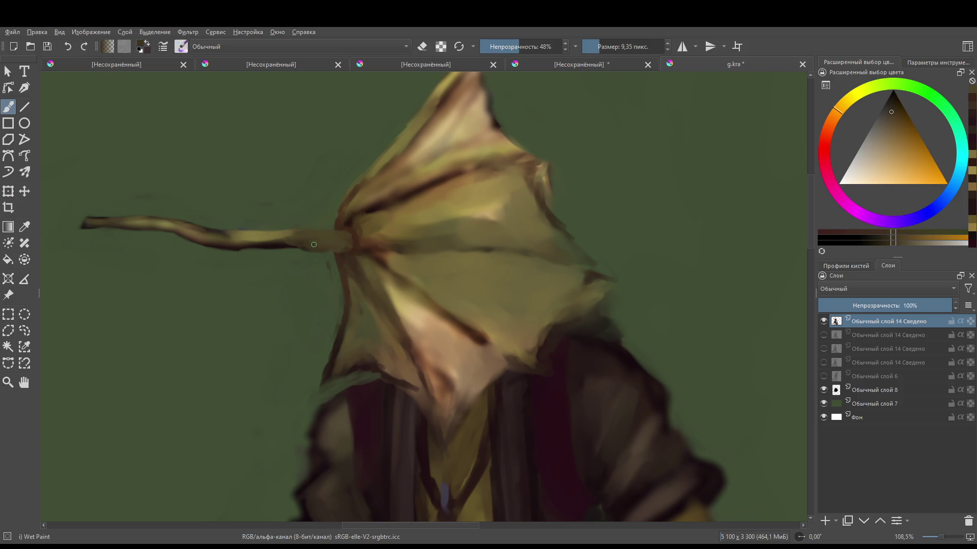
- Lightly erase the branch's lower edge with an eraser brush of about 11 px
key("e")
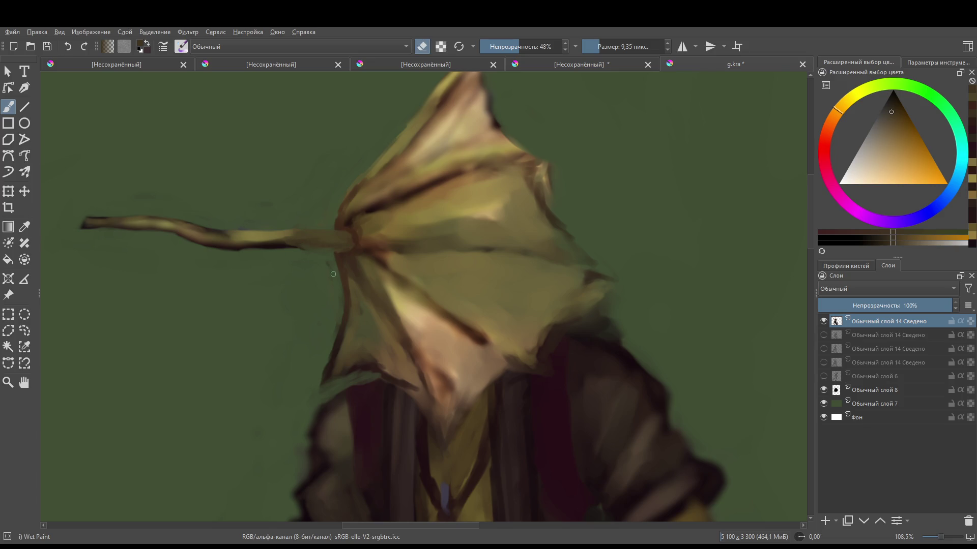
scroll(366, 284, "down", 5)
scroll(375, 322, "up", 4)
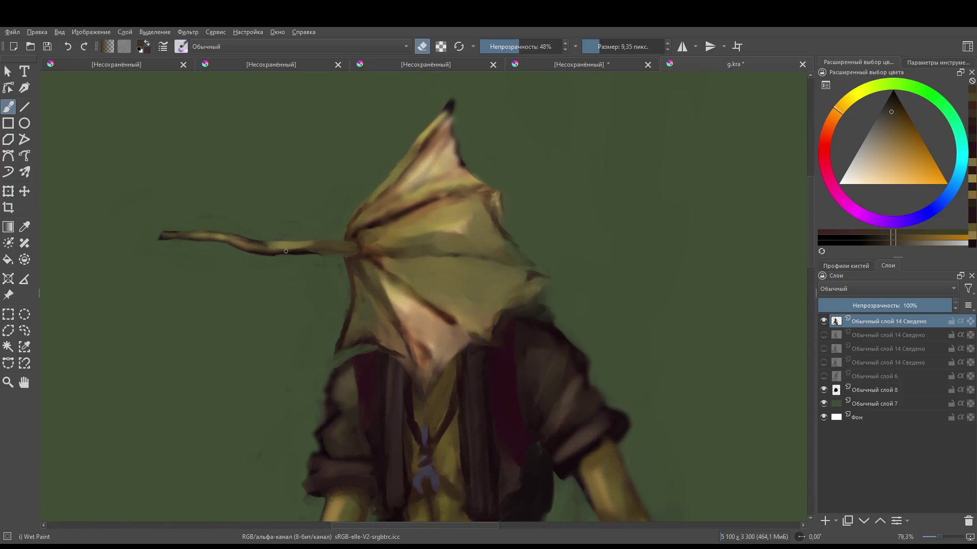
key("bracketright")
key("bracketright")
key("bracketright")
key("bracketleft")
key("bracketleft")
key("bracketleft")
key("e")
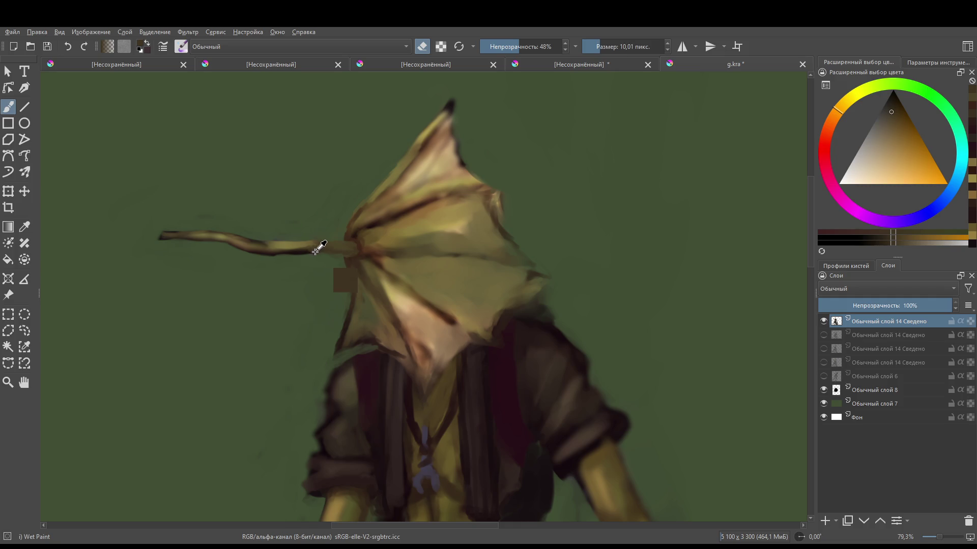
left_click(310, 248, "ctrl")
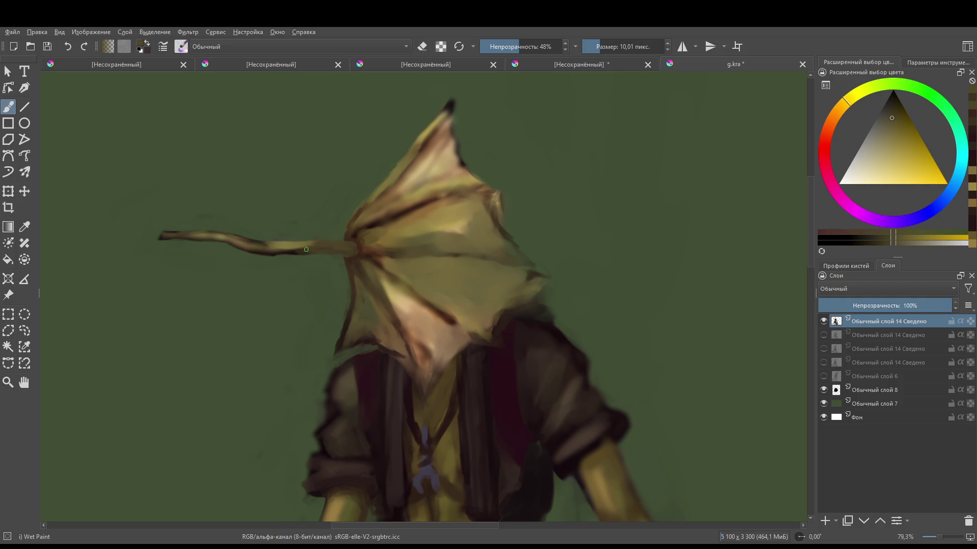
left_click(295, 248, "ctrl")
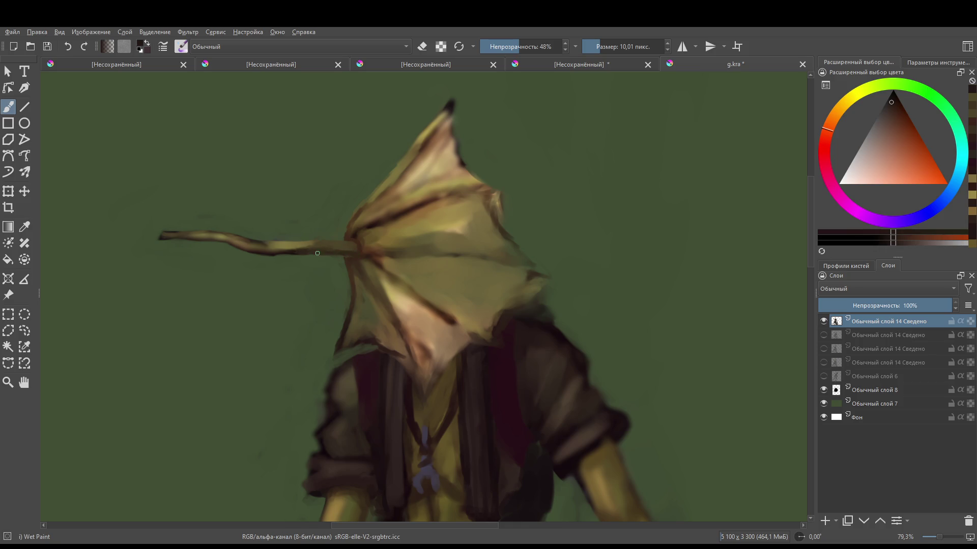
key("e")
left_click_drag(299, 254, 250, 255)
left_click(257, 250, "ctrl")
key("e")
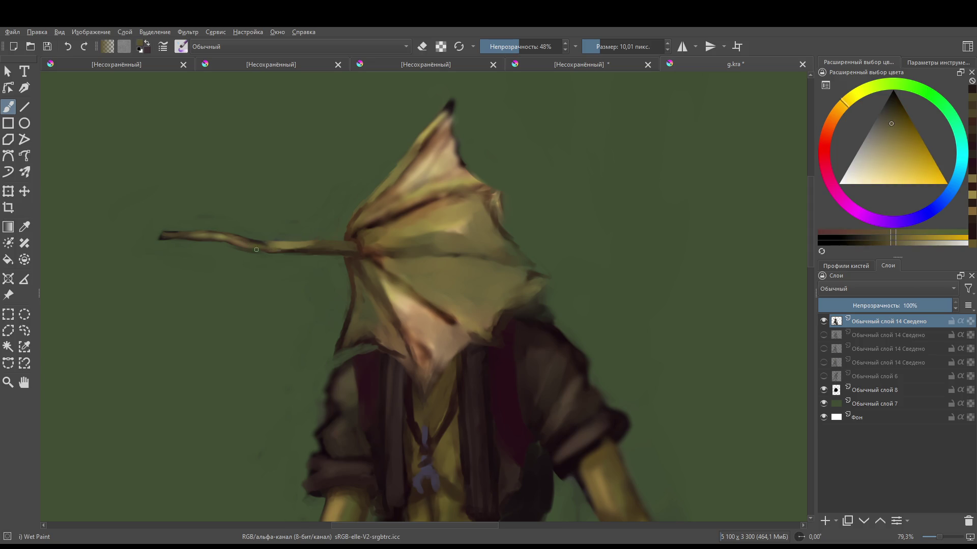
- Paint a dark reddish-brown stroke along the wing's upper ridge
mouse_move(325, 251)
left_mouse_down()
mouse_move(298, 342)
mouse_move(341, 277)
mouse_move(330, 310)
mouse_move(359, 244)
mouse_move(406, 194)
mouse_move(477, 216)
mouse_move(455, 248)
left_mouse_up()
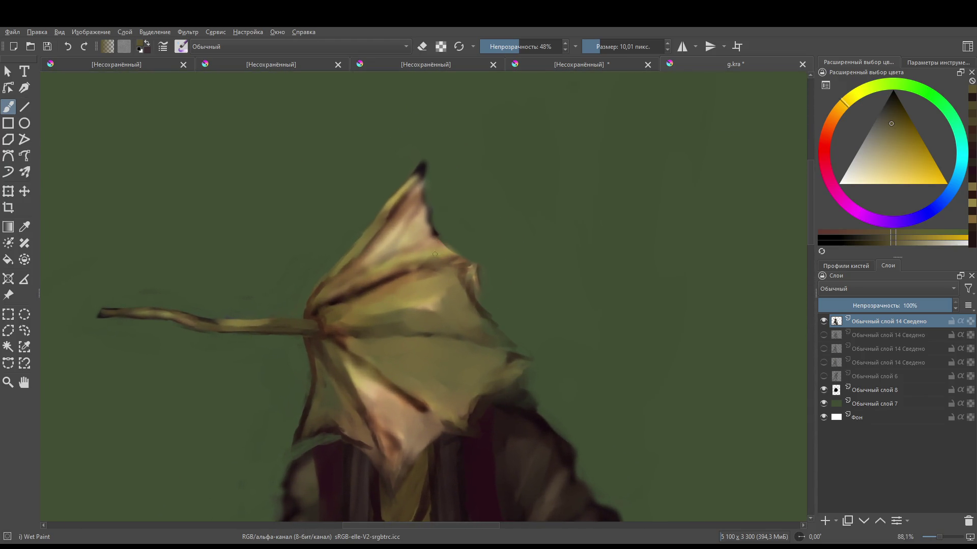
left_click(410, 262, "ctrl")
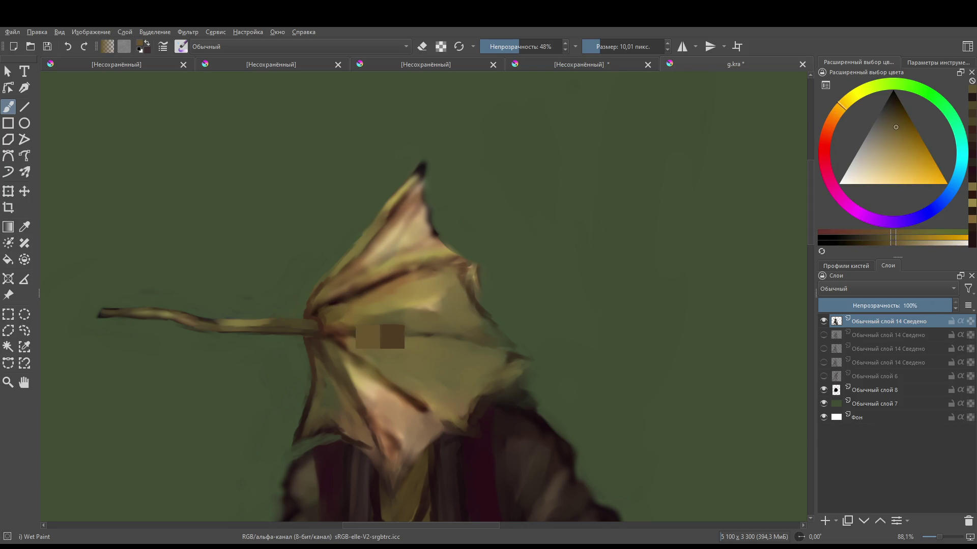
left_click(322, 312, "ctrl")
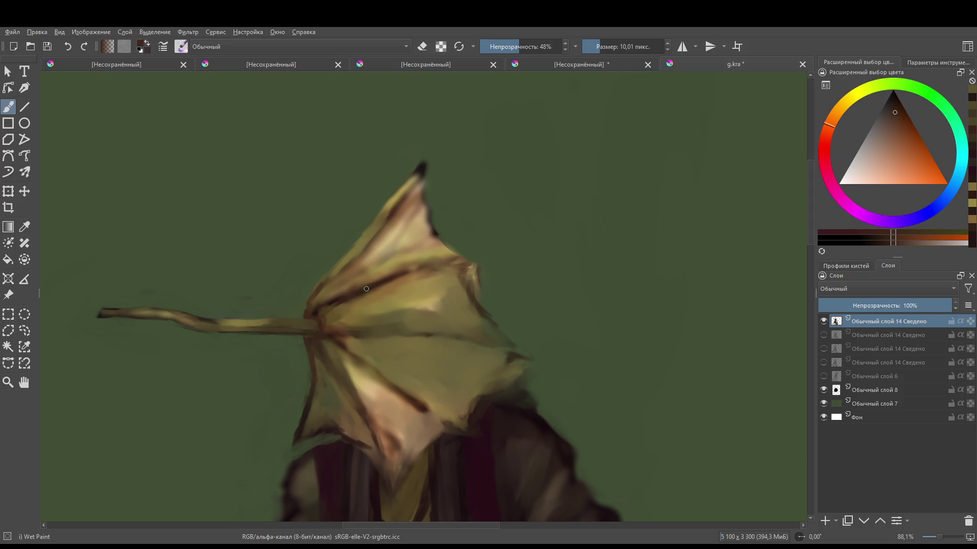
mouse_move(393, 279)
left_mouse_down()
mouse_move(457, 239)
mouse_move(460, 290)
left_mouse_up()
- Paint light golden-tan strokes across the wing with a brush of about 44 px
key("e")
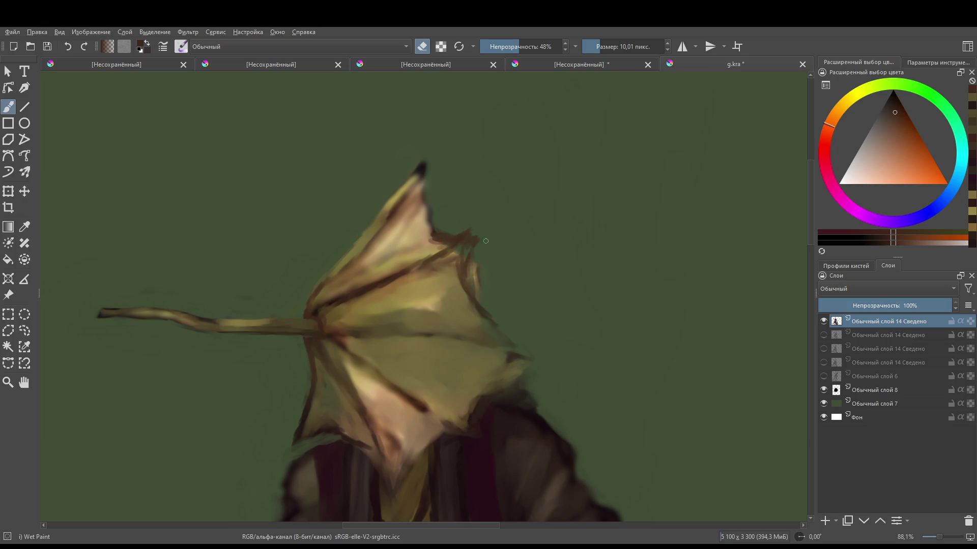
scroll(471, 288, "down", 3)
scroll(519, 192, "up", 2)
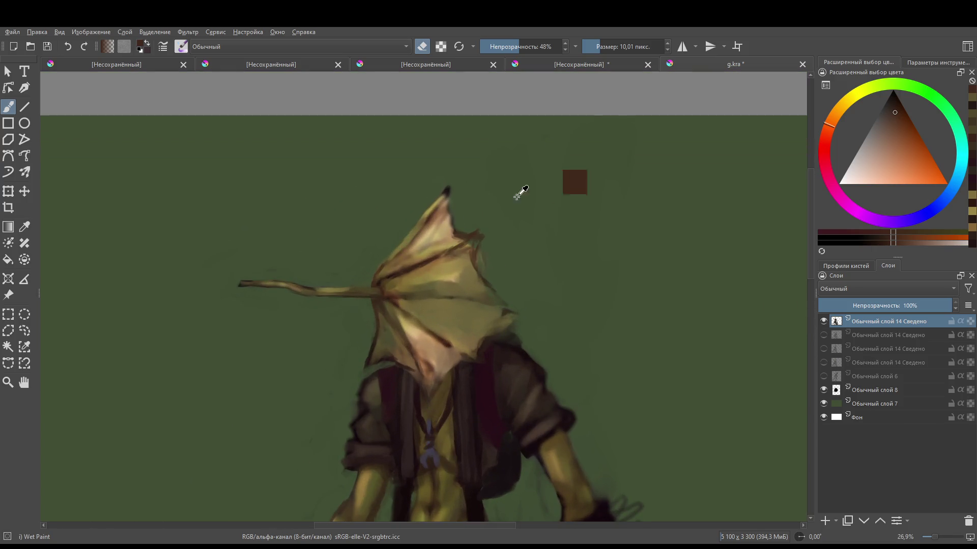
key("bracketright")
key("bracketright")
key("bracketright")
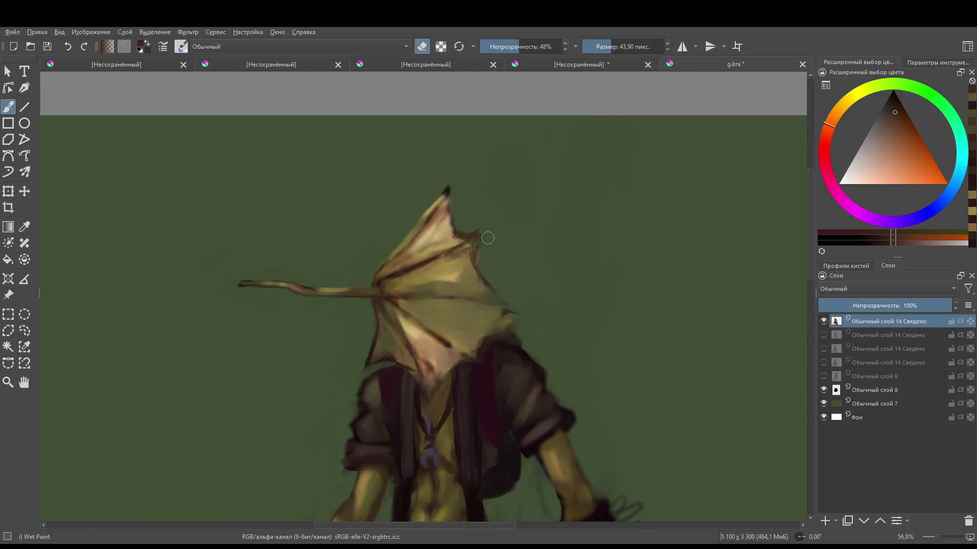
key("e")
left_click(482, 250, "ctrl")
left_click(477, 285, "ctrl")
mouse_move(457, 267)
left_mouse_down()
mouse_move(455, 247)
mouse_move(467, 254)
mouse_move(476, 241)
mouse_move(440, 231)
mouse_move(448, 189)
mouse_move(409, 223)
mouse_move(442, 208)
mouse_move(407, 229)
left_mouse_up()
- Erase the right side of the leaf's dark top tip back into the green background
key("e")
mouse_move(461, 201)
left_mouse_down()
mouse_move(443, 229)
mouse_move(451, 217)
mouse_move(452, 229)
mouse_move(440, 222)
mouse_move(453, 197)
mouse_move(402, 242)
left_mouse_up()
scroll(475, 233, "down", 3)
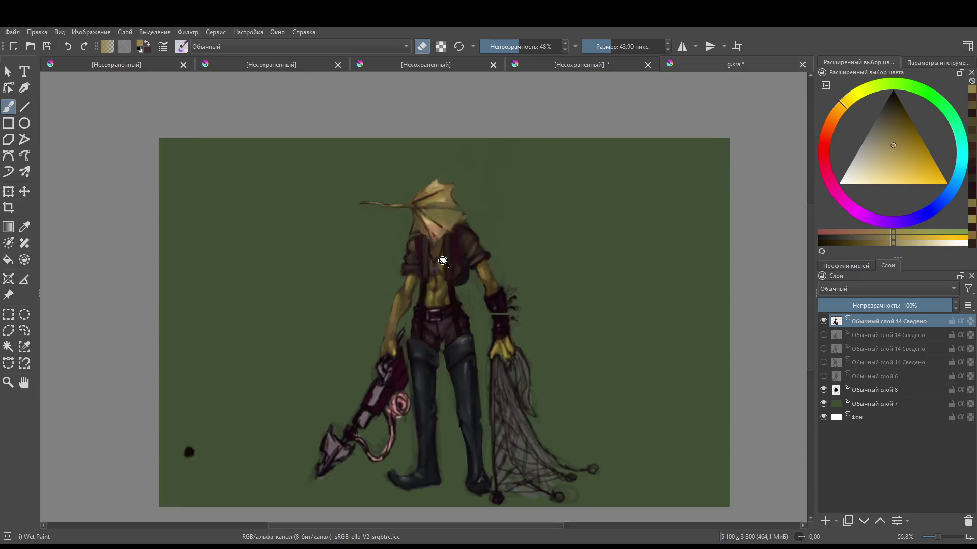
scroll(459, 172, "up", 2)
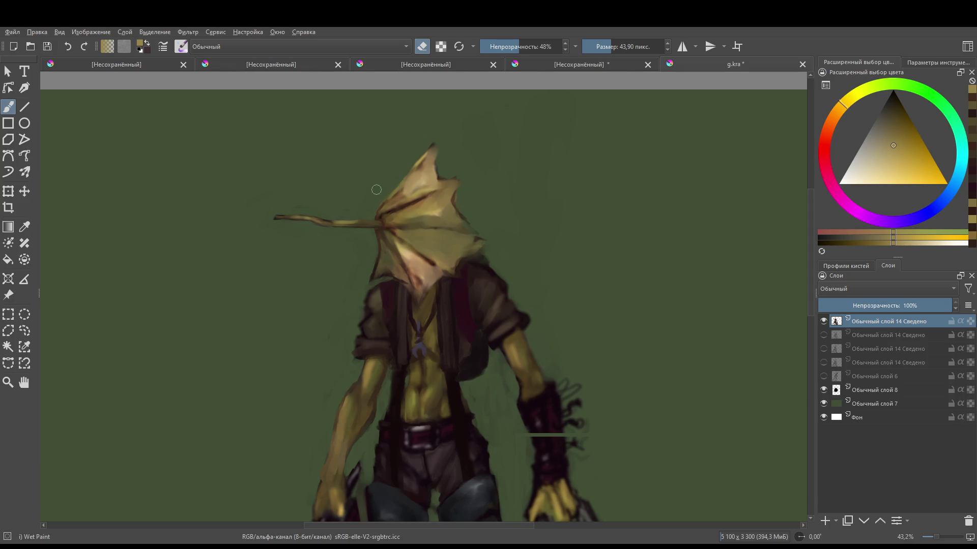
left_click_drag(446, 144, 453, 171)
left_click_drag(375, 225, 374, 232)
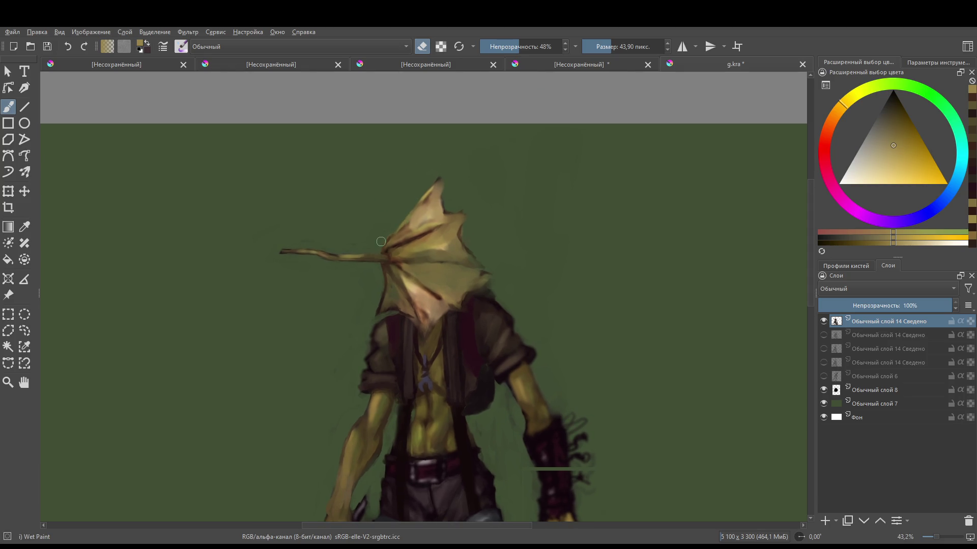
- Pick a new leaf colour and shrink the brush to about 20 px
left_click(398, 215, "ctrl")
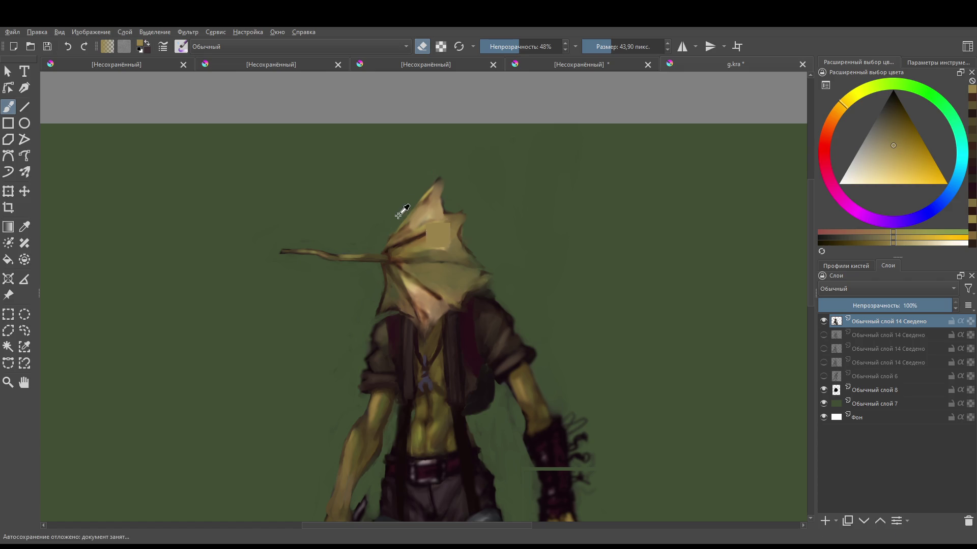
left_click(395, 254, "ctrl")
mouse_move(418, 246)
left_mouse_down()
mouse_move(419, 283)
mouse_move(367, 259)
left_mouse_up()
scroll(419, 283, "up", 4)
key("bracketleft")
key("bracketleft")
key("bracketleft")
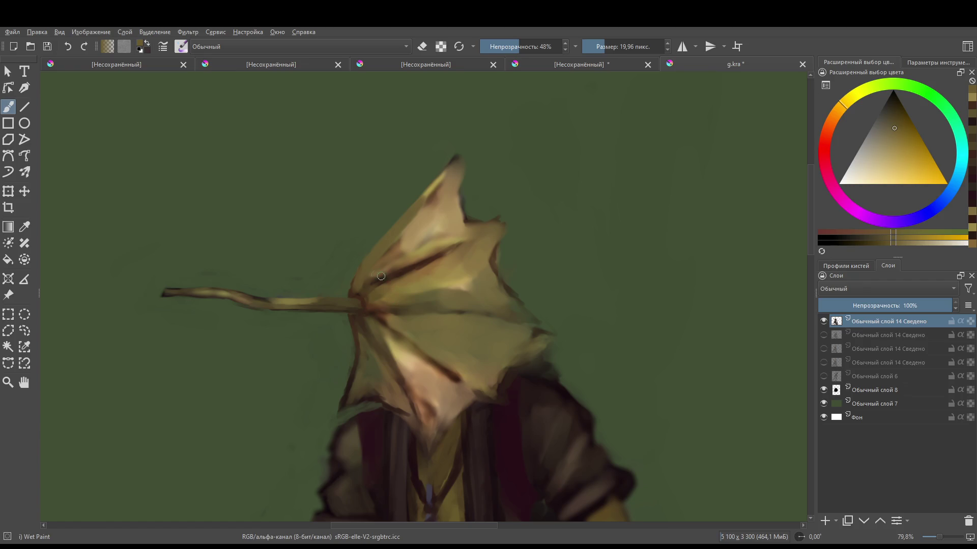
- Lighten the peach face area and extend its V-shape downward with a 13 px brush
key("e")
scroll(397, 279, "down", 3)
left_click(475, 408, "ctrl")
key("e")
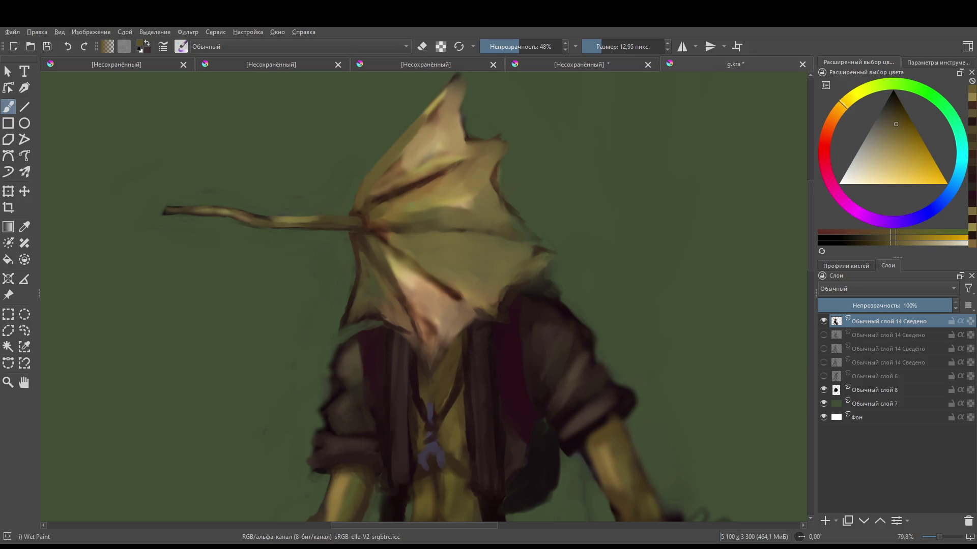
mouse_move(442, 234)
left_mouse_down()
mouse_move(447, 305)
mouse_move(440, 280)
mouse_move(460, 185)
left_mouse_up()
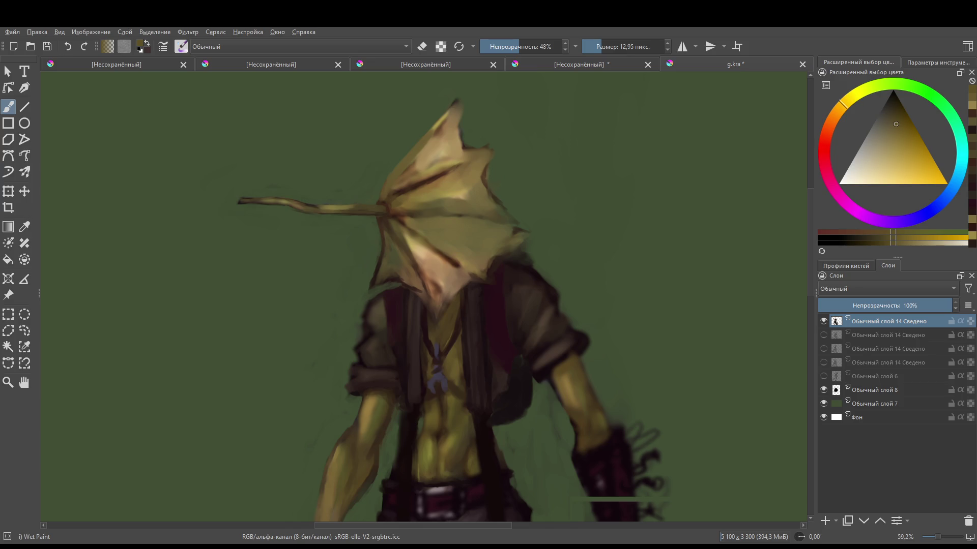
mouse_move(453, 185)
left_mouse_down()
mouse_move(491, 215)
mouse_move(531, 189)
mouse_move(526, 135)
left_mouse_up()
key("bracketright")
key("bracketright")
key("bracketright")
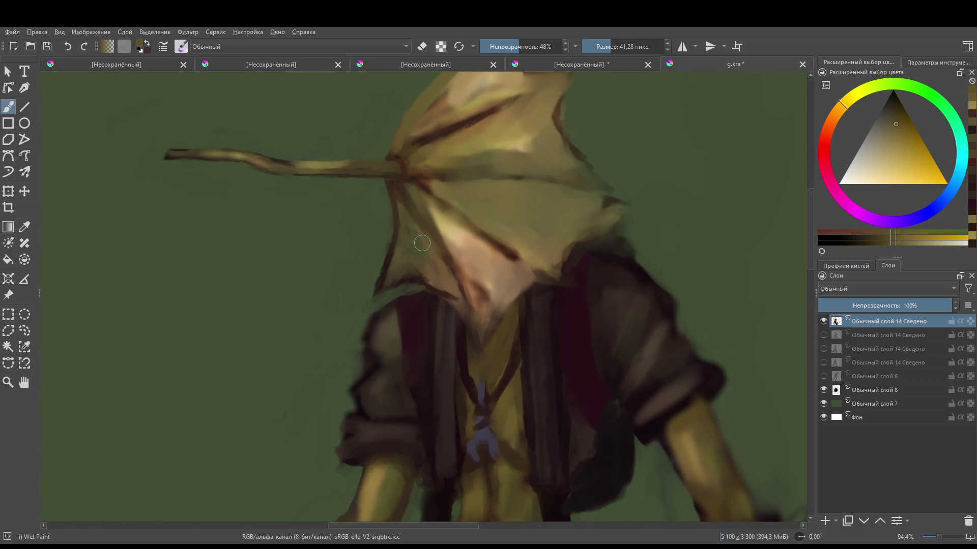
mouse_move(436, 247)
left_mouse_down()
mouse_move(474, 308)
mouse_move(452, 330)
mouse_move(484, 394)
mouse_move(480, 339)
left_mouse_up()
mouse_move(412, 318)
left_mouse_down()
mouse_move(447, 373)
mouse_move(430, 326)
left_mouse_up()
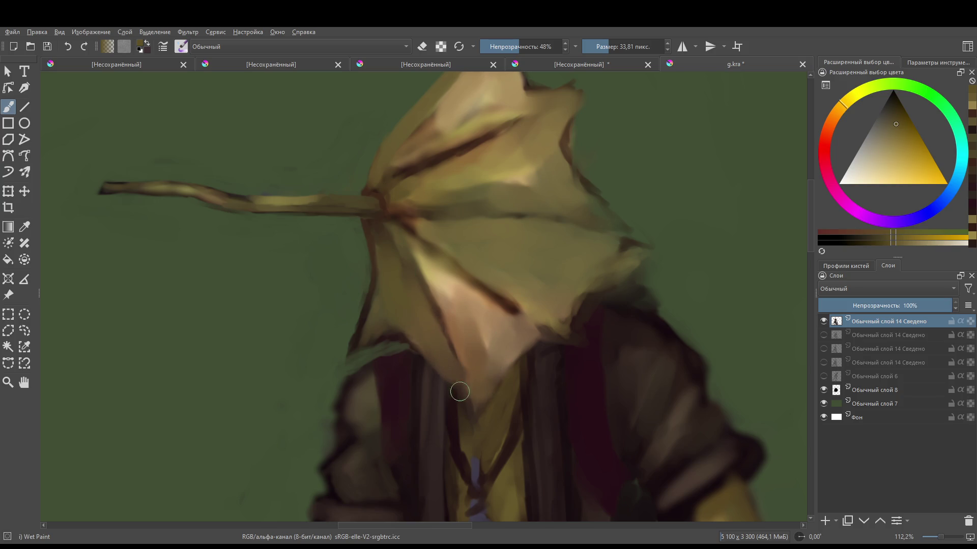
key("bracketleft")
key("bracketleft")
key("bracketleft")
left_click(474, 372, "ctrl")
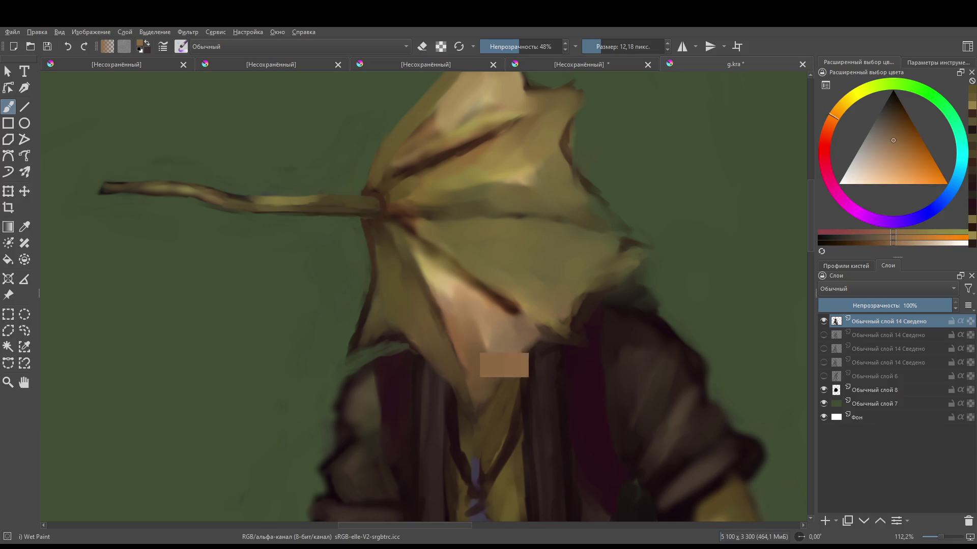
left_click_drag(465, 374, 474, 416)
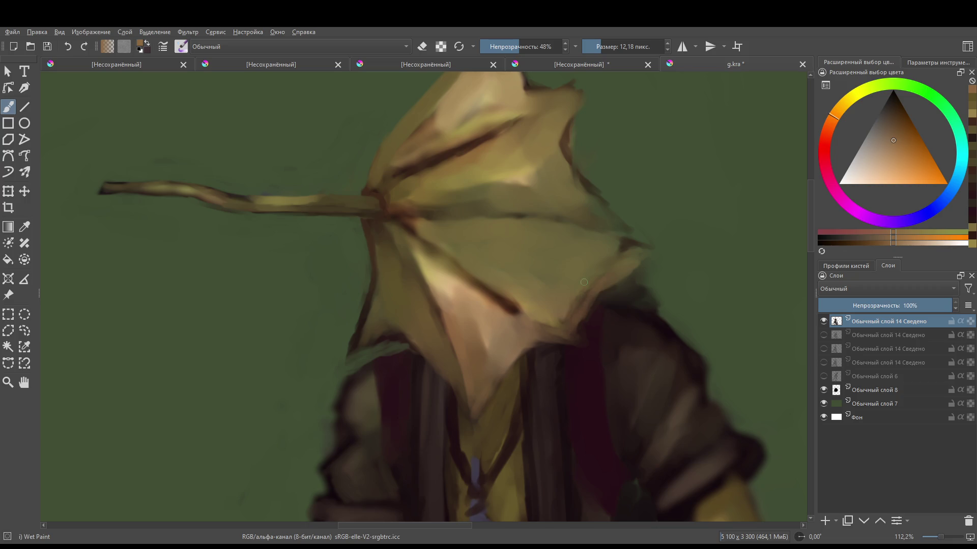
- Soften the dark fold on the wing and paint a darker brown stroke along the leaf fold
left_click_drag(600, 276, 542, 334)
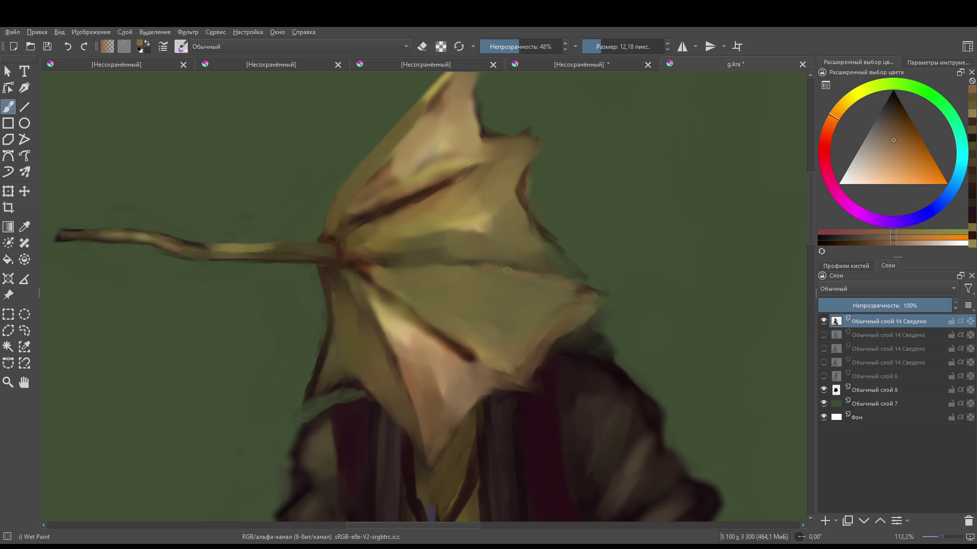
mouse_move(488, 273)
left_mouse_down()
mouse_move(511, 388)
mouse_move(343, 274)
left_mouse_up()
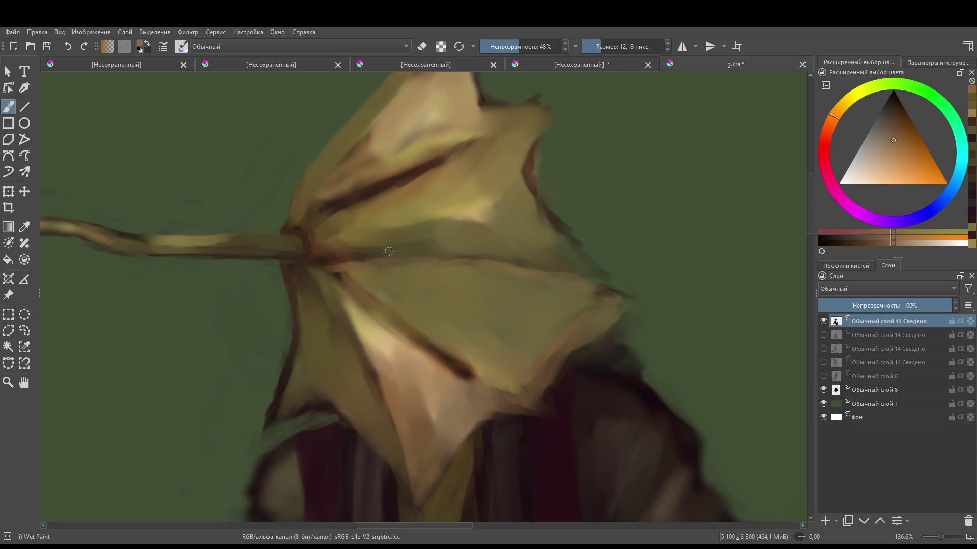
mouse_move(339, 285)
left_mouse_down()
mouse_move(349, 348)
mouse_move(373, 390)
left_mouse_up()
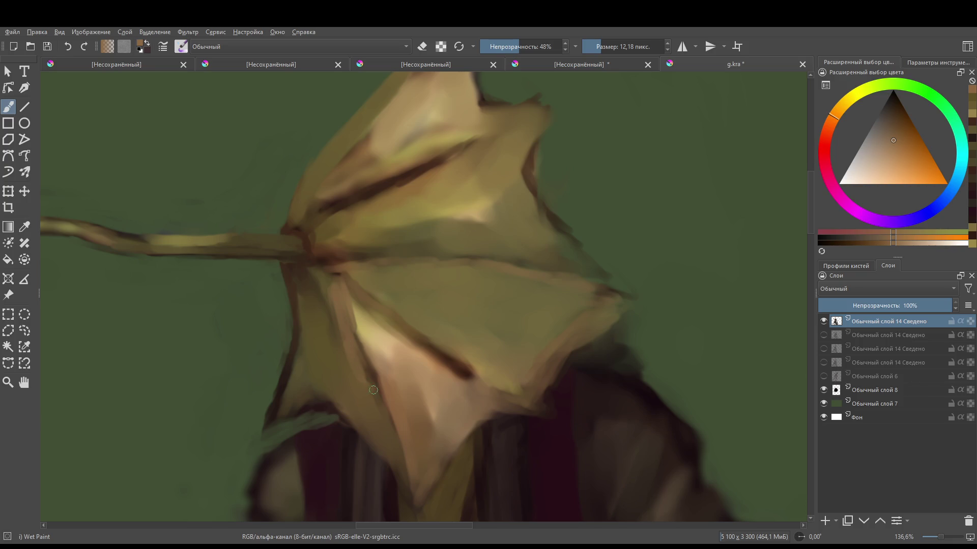
left_click(315, 277, "ctrl")
mouse_move(335, 323)
left_mouse_down()
mouse_move(396, 442)
mouse_move(382, 374)
mouse_move(388, 397)
mouse_move(352, 326)
mouse_move(382, 330)
mouse_move(356, 336)
mouse_move(376, 382)
mouse_move(351, 311)
mouse_move(364, 316)
left_mouse_up()
- Brighten the fold with light tan, then undo a stray dark brown patch on the leaf
left_click(358, 313, "ctrl")
left_click(374, 361, "ctrl")
mouse_move(316, 258)
left_mouse_down()
mouse_move(421, 374)
mouse_move(448, 489)
mouse_move(446, 397)
mouse_move(358, 281)
left_mouse_up()
left_click(446, 441, "ctrl")
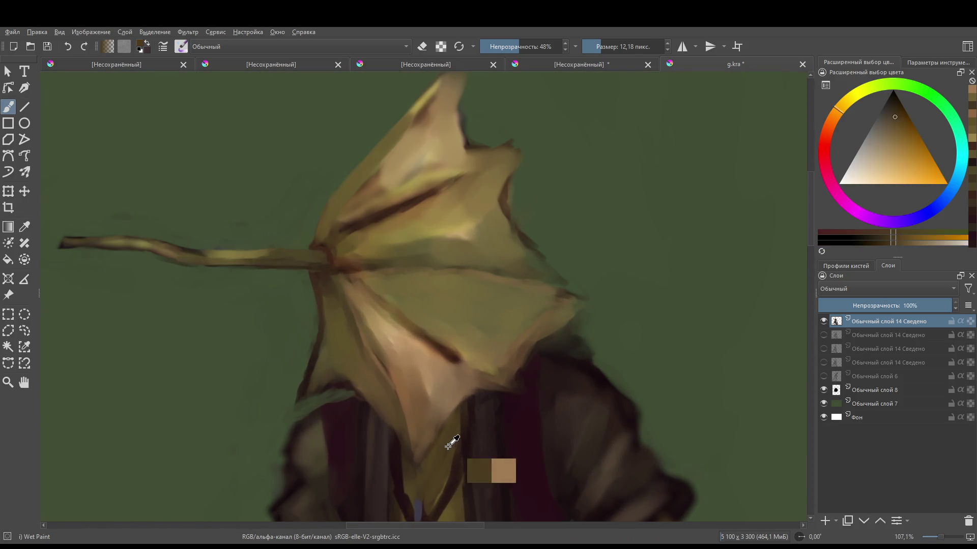
mouse_move(373, 240)
left_mouse_down()
mouse_move(368, 249)
mouse_move(385, 252)
mouse_move(391, 243)
mouse_move(340, 250)
mouse_move(355, 240)
mouse_move(373, 254)
mouse_move(380, 235)
mouse_move(350, 239)
mouse_move(376, 235)
mouse_move(362, 244)
mouse_move(368, 234)
mouse_move(374, 251)
mouse_move(414, 262)
mouse_move(375, 245)
mouse_move(368, 257)
mouse_move(415, 227)
mouse_move(382, 265)
mouse_move(453, 225)
mouse_move(351, 283)
mouse_move(458, 195)
mouse_move(388, 231)
mouse_move(449, 160)
mouse_move(404, 202)
mouse_move(415, 262)
mouse_move(508, 219)
mouse_move(470, 264)
mouse_move(508, 226)
left_mouse_up()
key("ctrl+z")
left_click(360, 232, "ctrl")
- Paint lighter yellow highlights on the upper leaf with a larger brush and darken the leaf base
left_click(375, 244, "ctrl")
key("bracketright")
key("bracketright")
key("bracketright")
left_click(470, 263, "ctrl")
key("]")
key("]")
key("]")
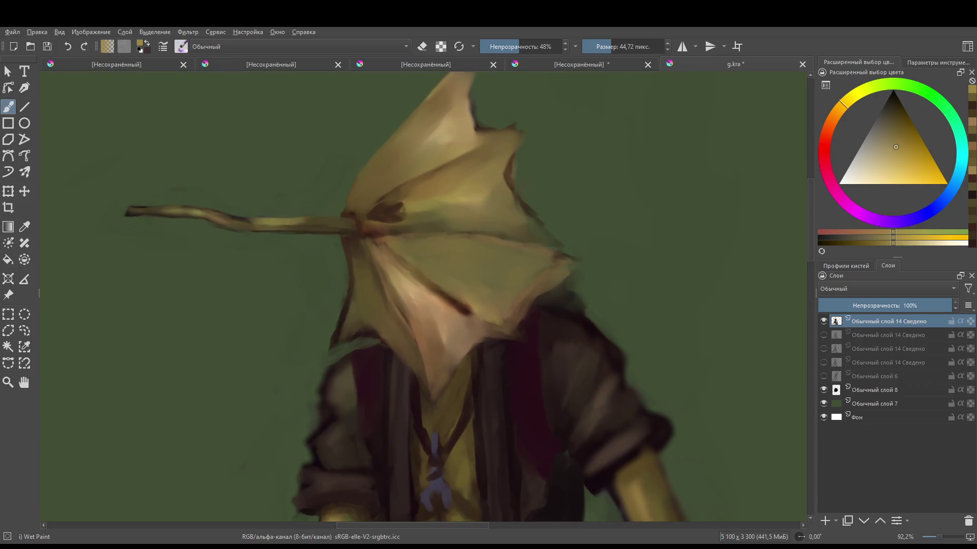
scroll(451, 254, "up", 3)
mouse_move(400, 267)
left_mouse_down()
mouse_move(381, 247)
mouse_move(346, 260)
mouse_move(339, 285)
mouse_move(351, 284)
left_mouse_up()
left_click(375, 251, "ctrl")
left_click(362, 280, "ctrl")
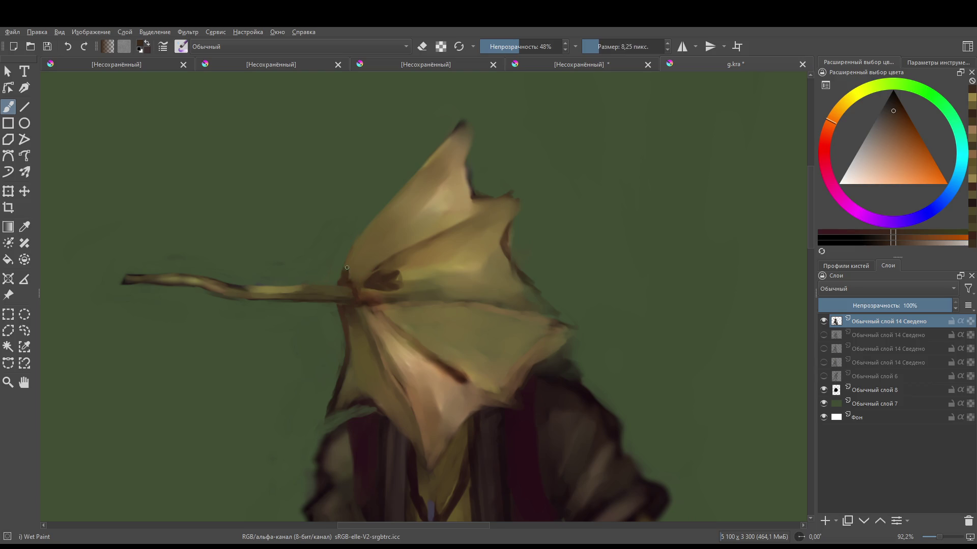
- Darken the leaf base and its left edge at the stem with a dark reddish-brown
left_click(395, 288, "ctrl")
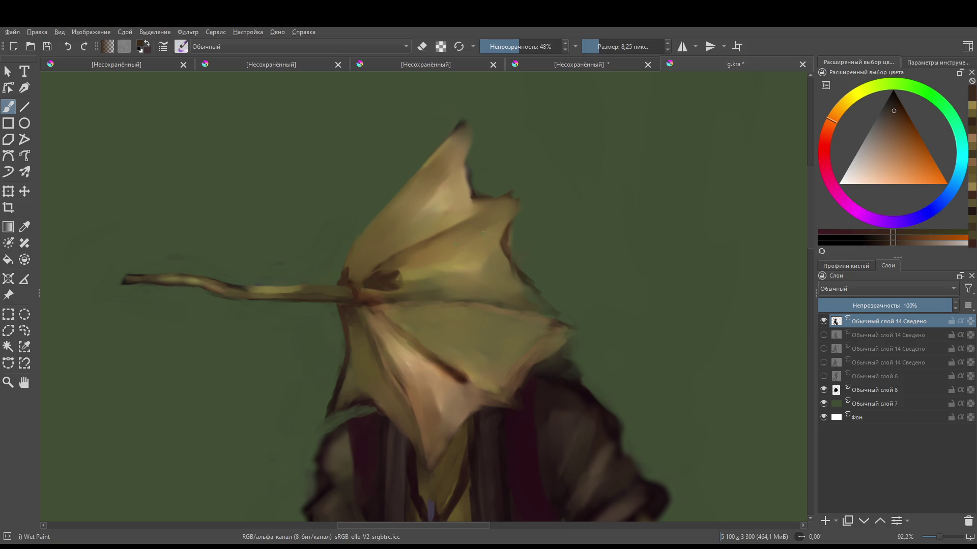
left_click(385, 290, "ctrl")
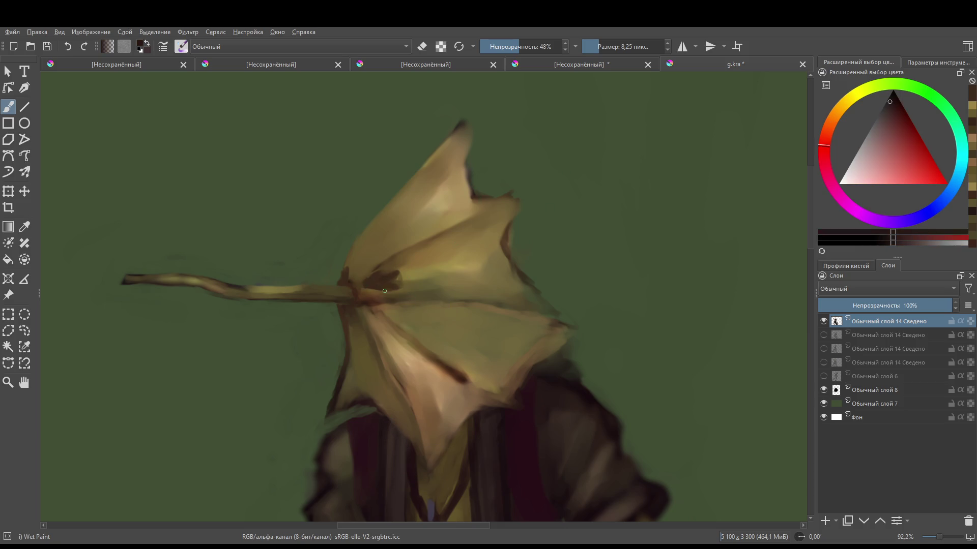
left_click(374, 275)
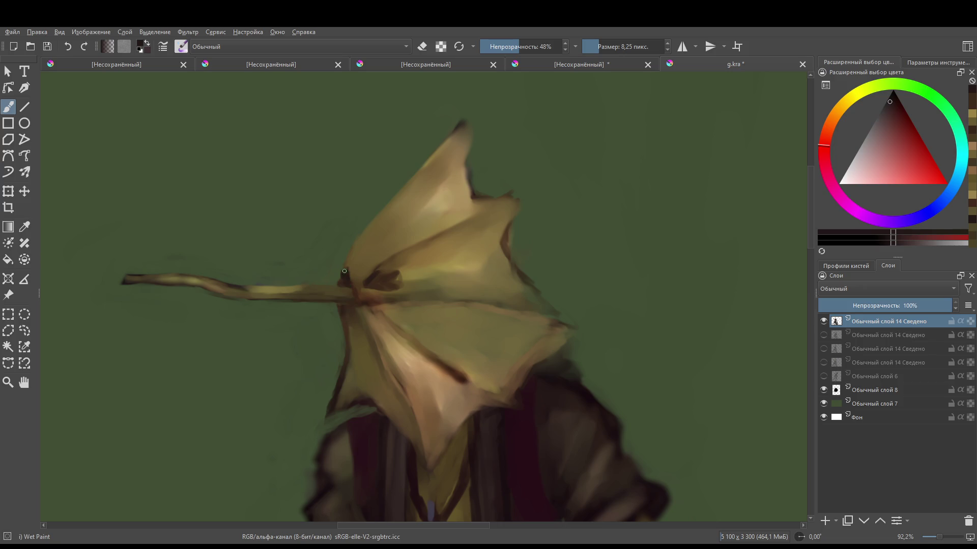
left_click_drag(345, 269, 359, 240)
mouse_move(354, 274)
left_mouse_down()
mouse_move(348, 284)
mouse_move(366, 236)
left_mouse_up()
- Deepen the dark eye patch and shade the inner edge of the upper lobe
mouse_move(392, 275)
left_mouse_down()
mouse_move(373, 289)
mouse_move(393, 288)
mouse_move(368, 288)
mouse_move(394, 280)
left_mouse_up()
mouse_move(422, 241)
left_mouse_down()
mouse_move(352, 299)
mouse_move(407, 261)
mouse_move(489, 224)
mouse_move(447, 249)
left_mouse_up()
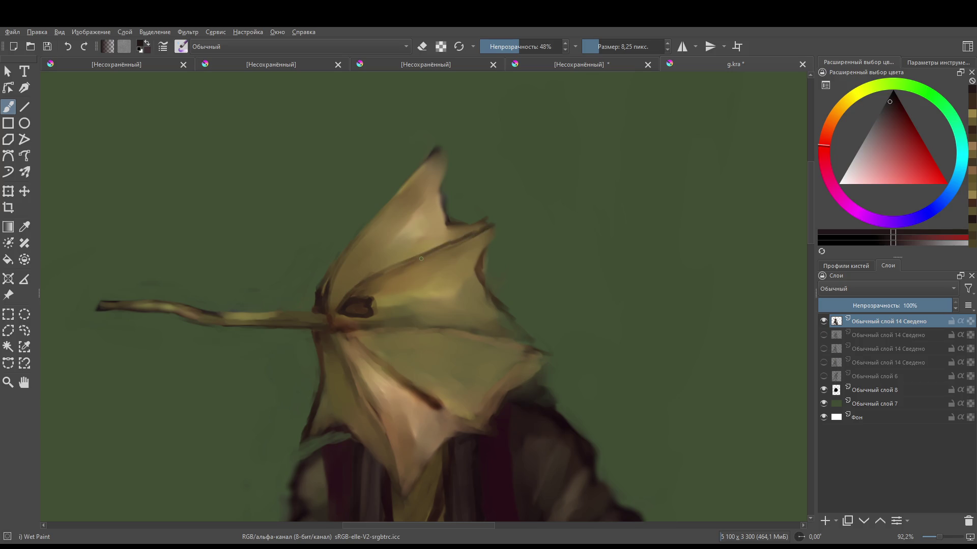
mouse_move(449, 177)
left_mouse_down()
mouse_move(447, 215)
mouse_move(456, 220)
mouse_move(432, 347)
mouse_move(456, 240)
left_mouse_up()
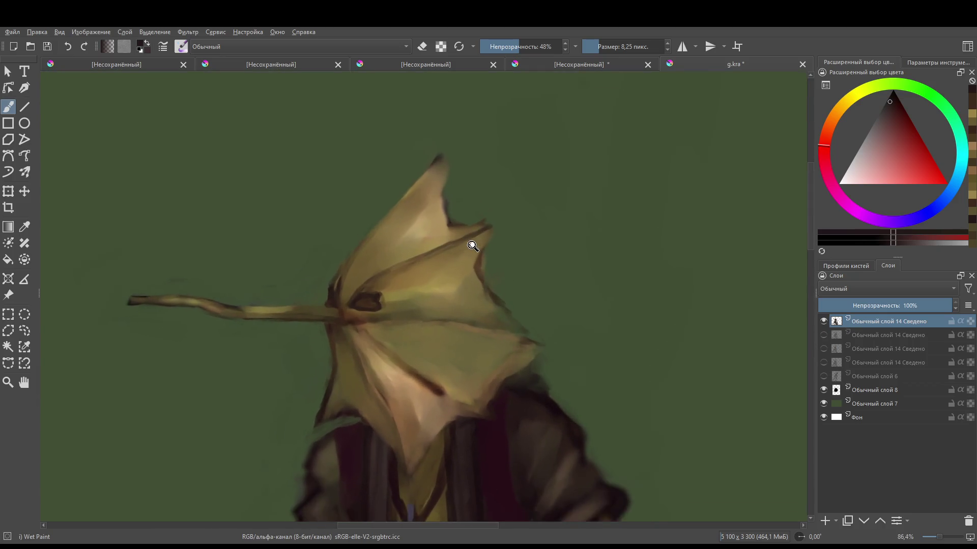
left_click(366, 305, "ctrl")
left_click_drag(371, 290, 355, 306)
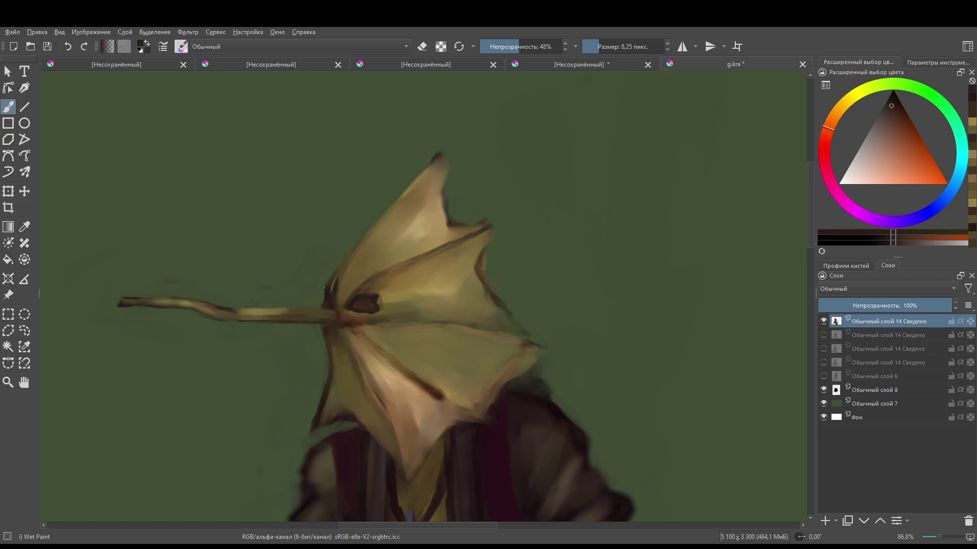
right_click(420, 256)
- Paint a bright red dot in the eye socket
left_click(389, 258)
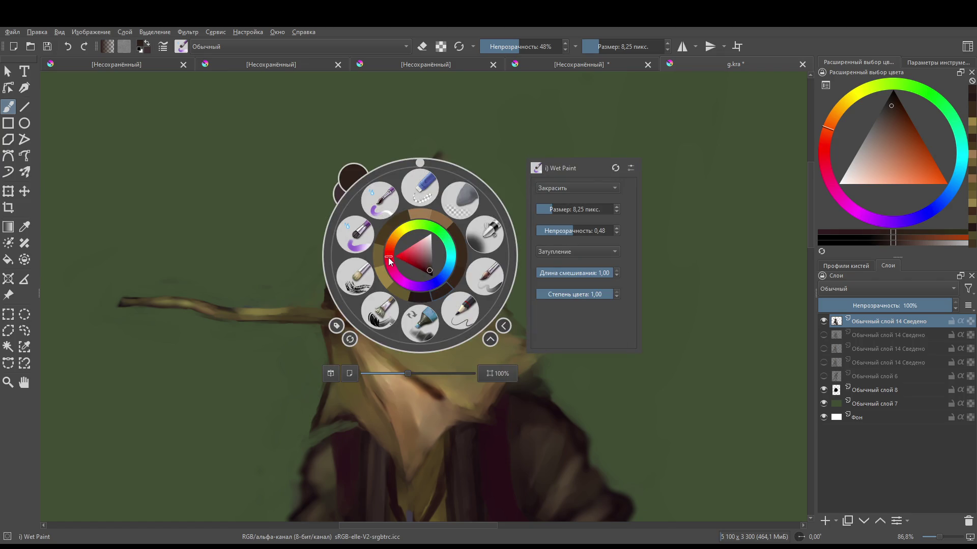
left_click(416, 266)
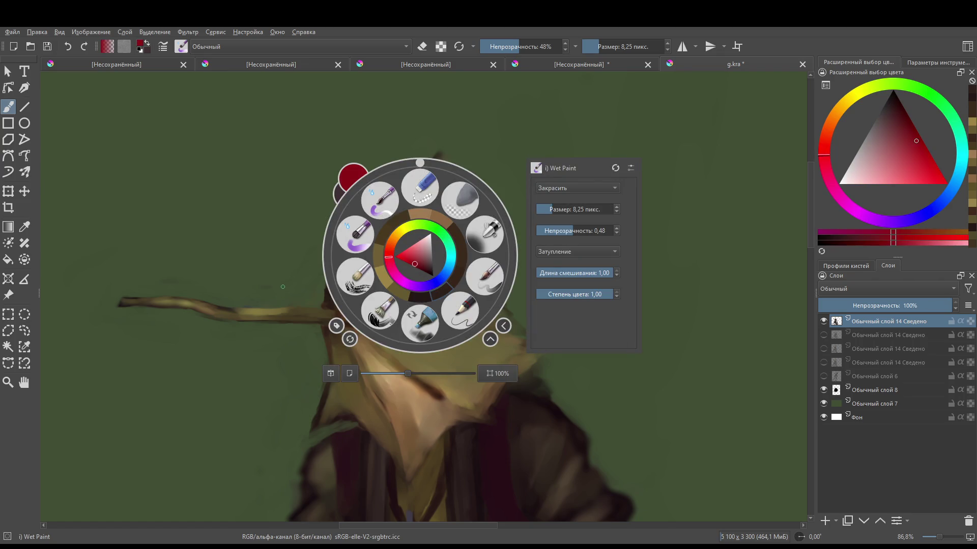
left_click(355, 303)
key("bracketright")
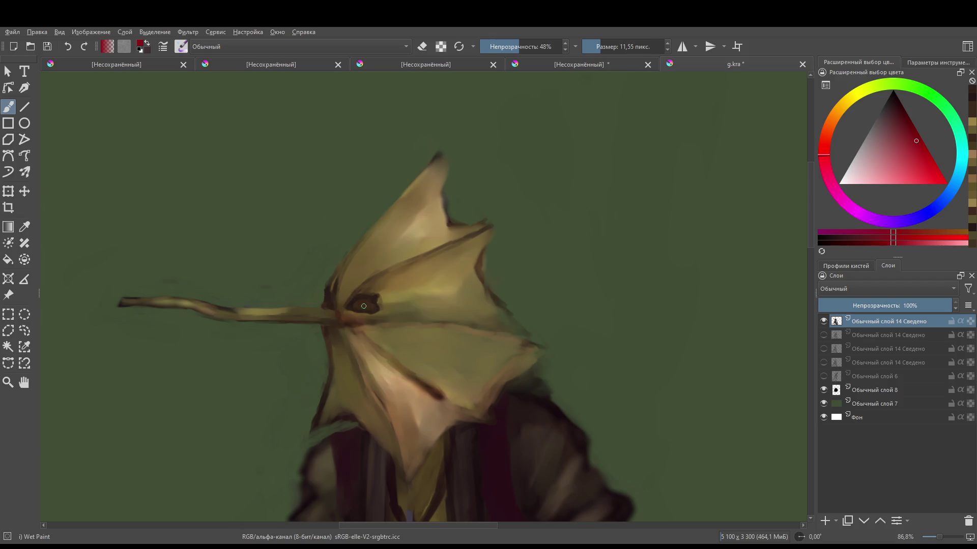
left_click_drag(367, 307, 361, 302)
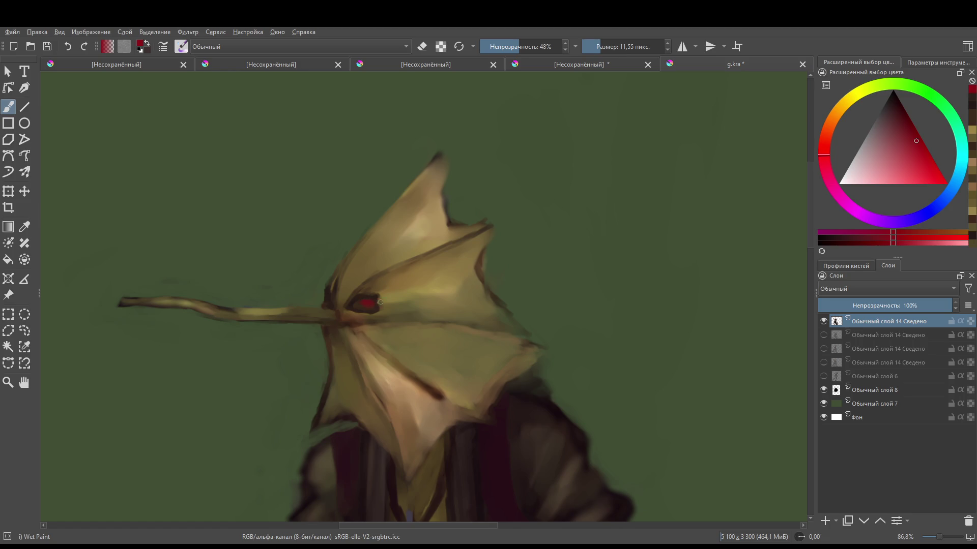
scroll(376, 300, "down", 4)
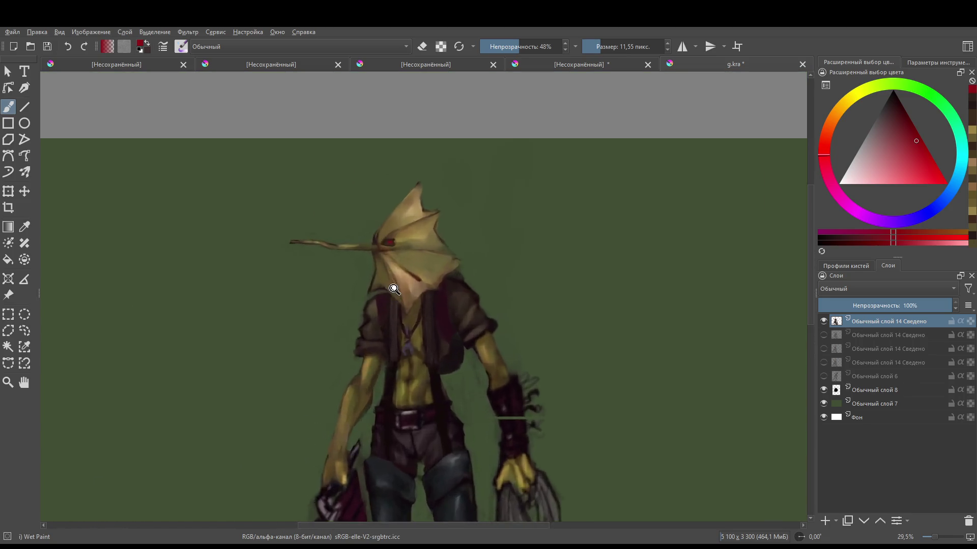
scroll(343, 224, "up", 5)
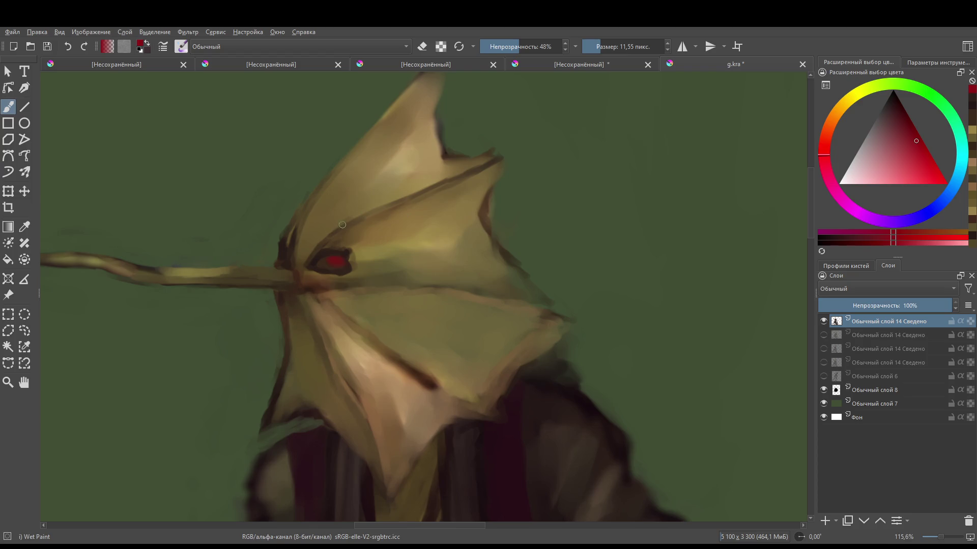
- Paint a dark reddish-brown rim over the red eye with a fine brush
left_click(333, 257, "ctrl")
key("bracketleft")
key("bracketleft")
key("bracketleft")
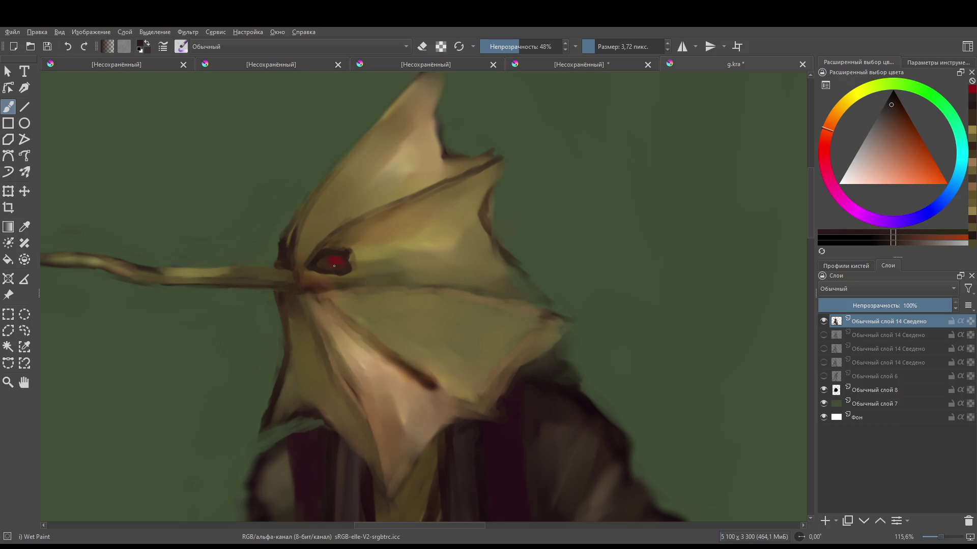
left_click_drag(333, 265, 344, 259)
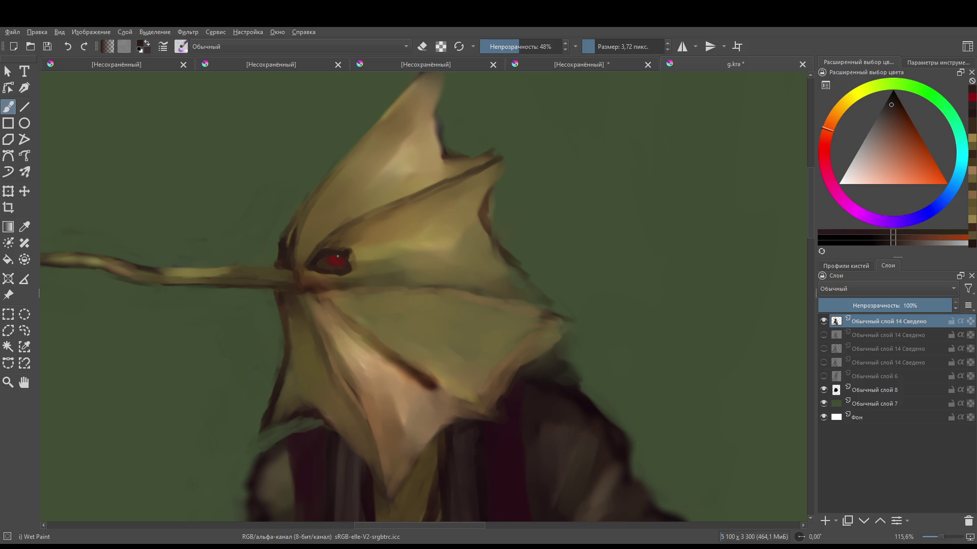
scroll(348, 260, "down", 5)
scroll(351, 287, "up", 5)
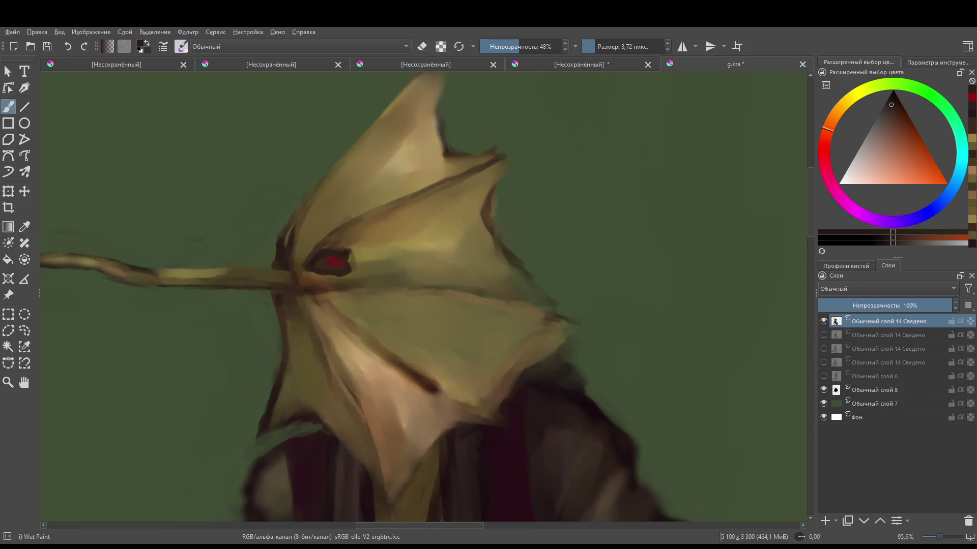
- Dab a small light highlight on the eye
right_click(321, 277)
left_click(329, 273)
left_click(288, 377)
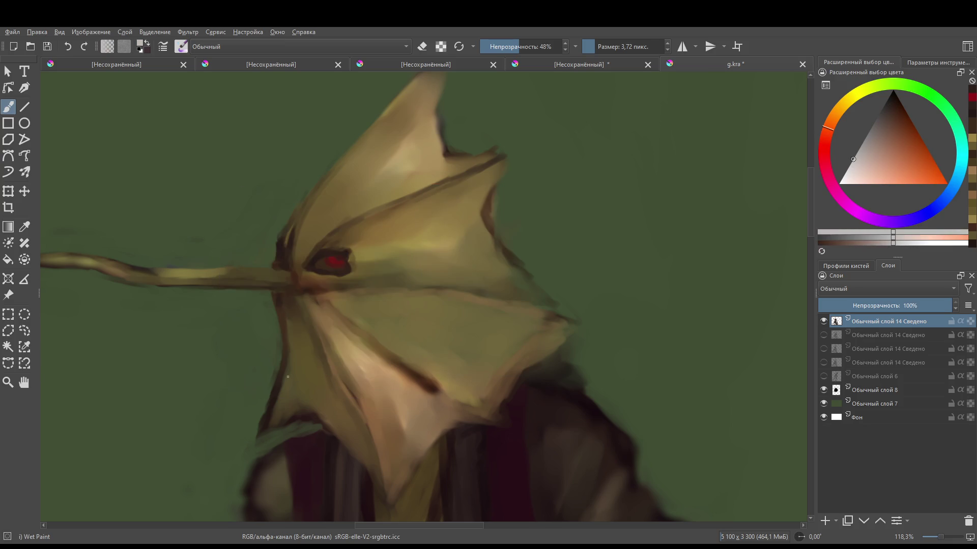
left_click_drag(334, 260, 338, 259)
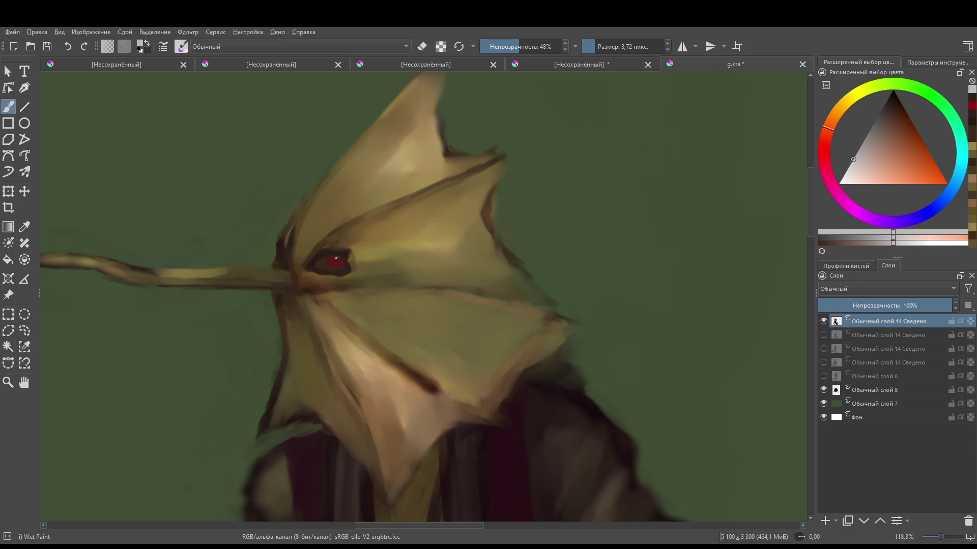
scroll(316, 344, "down", 3)
scroll(338, 279, "up", 6)
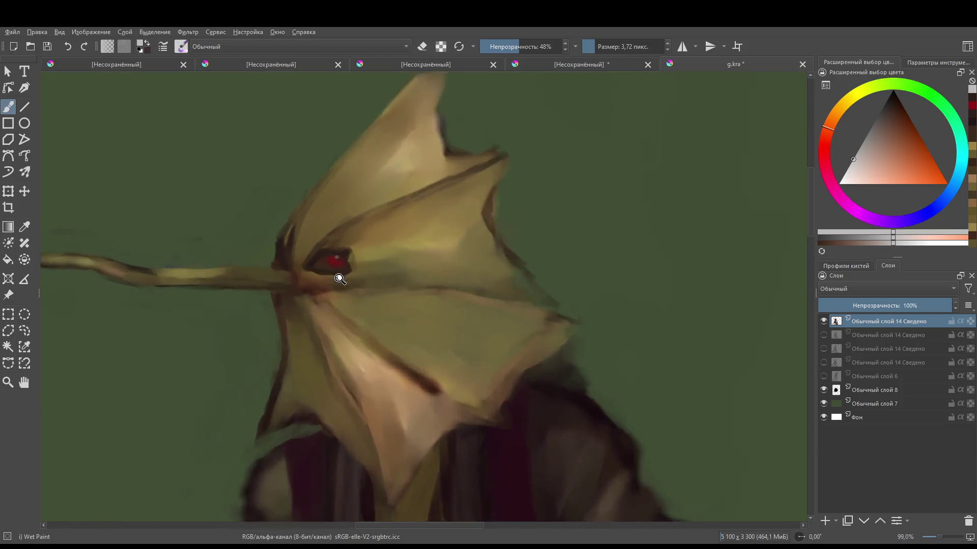
left_click(345, 252, "ctrl")
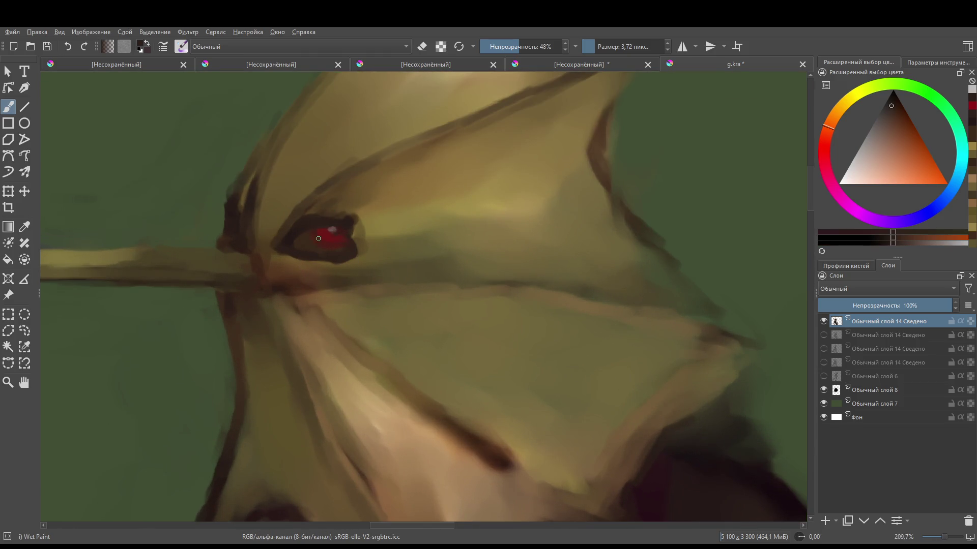
- Dab paint on the eye and darken the outline along its right edge
key("bracketright")
left_click(300, 239)
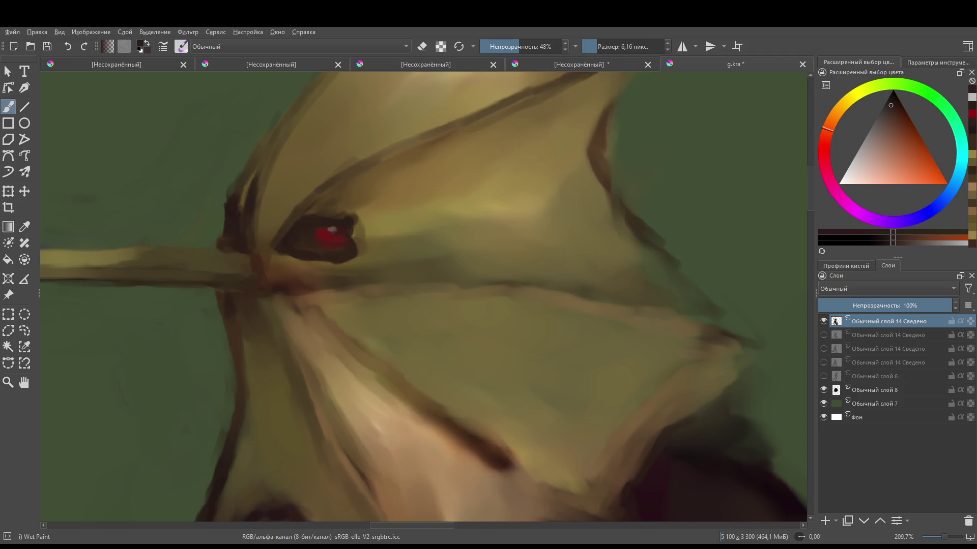
key("bracketleft")
key("bracketleft")
key("bracketleft")
right_click(313, 240)
left_click(316, 258)
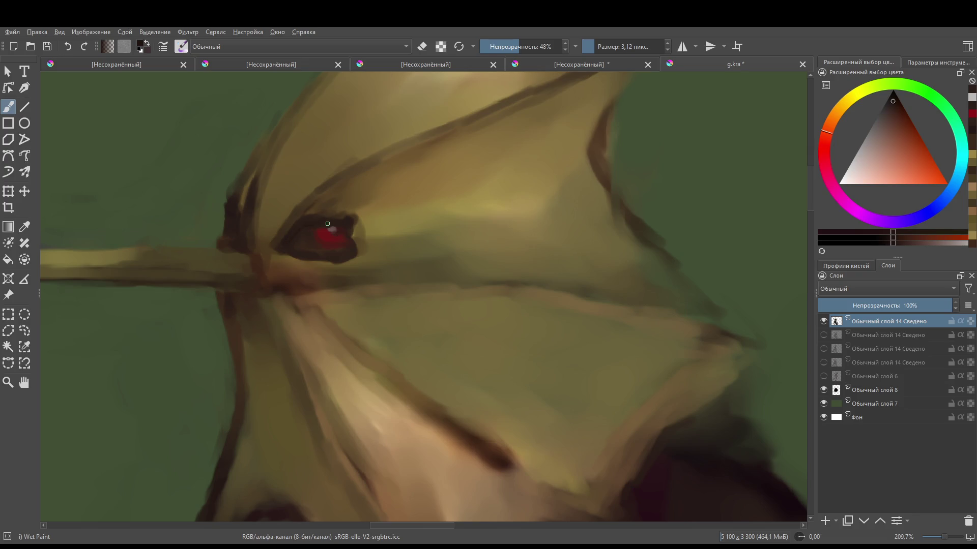
mouse_move(349, 222)
left_mouse_down()
mouse_move(351, 261)
mouse_move(286, 248)
left_mouse_up()
scroll(211, 267, "up", 2)
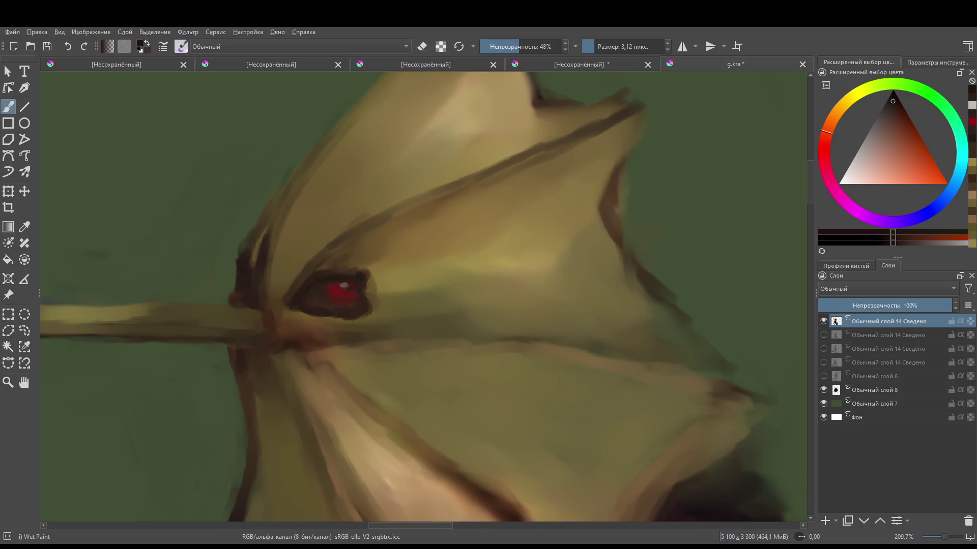
- Paint a small red mark left of the eye, layering several sampled reds
left_click(313, 288, "ctrl")
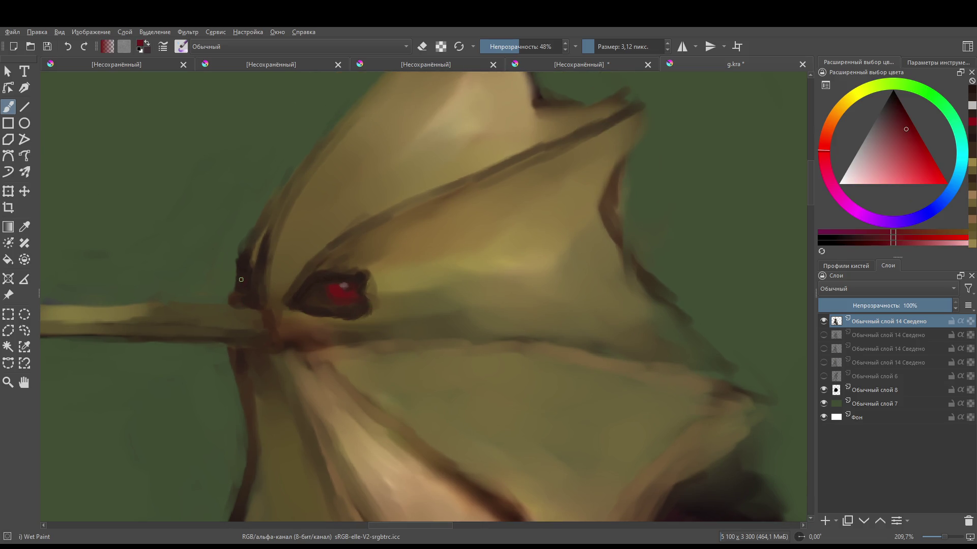
left_click_drag(245, 279, 244, 281)
left_click(350, 291, "ctrl")
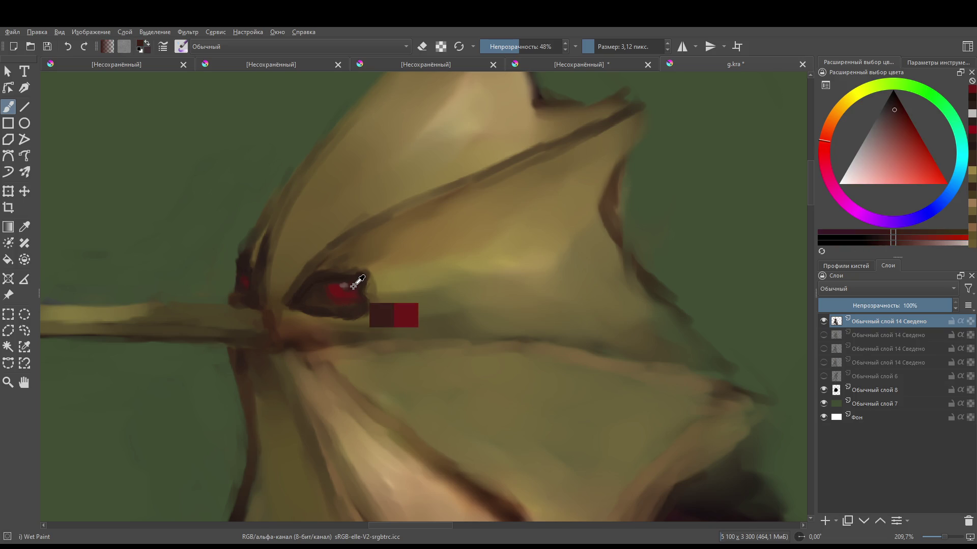
left_click(247, 280)
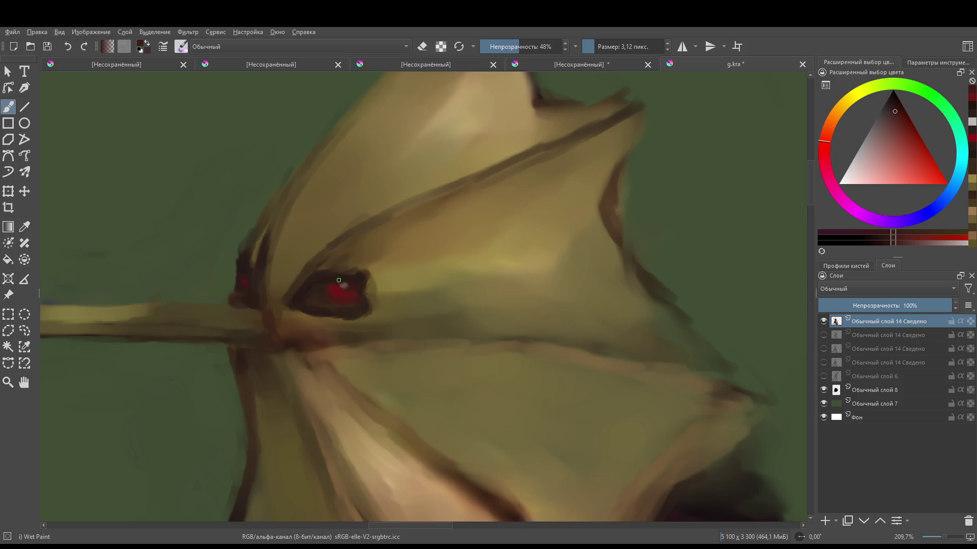
left_click(339, 280, "ctrl")
left_click_drag(247, 281, 251, 281)
left_click(357, 285, "ctrl")
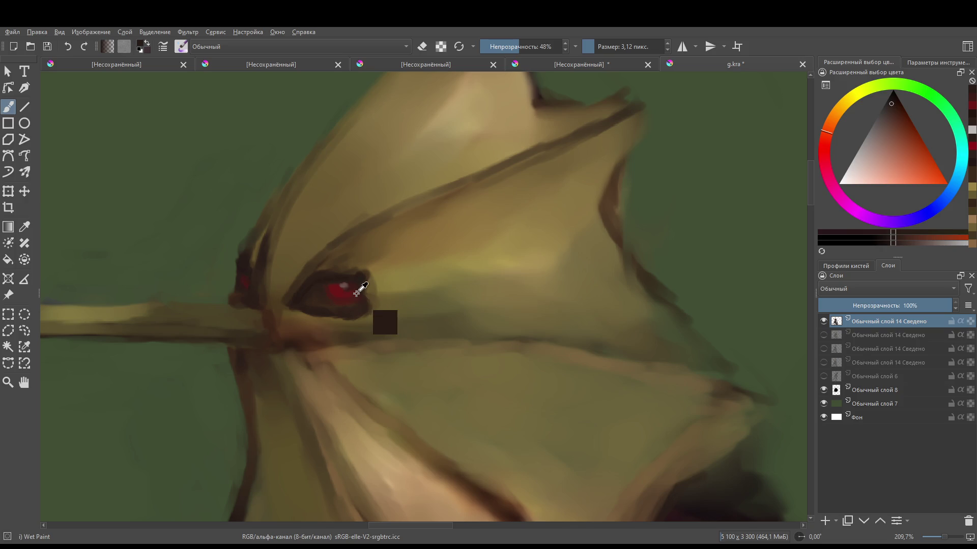
left_click_drag(246, 277, 246, 281)
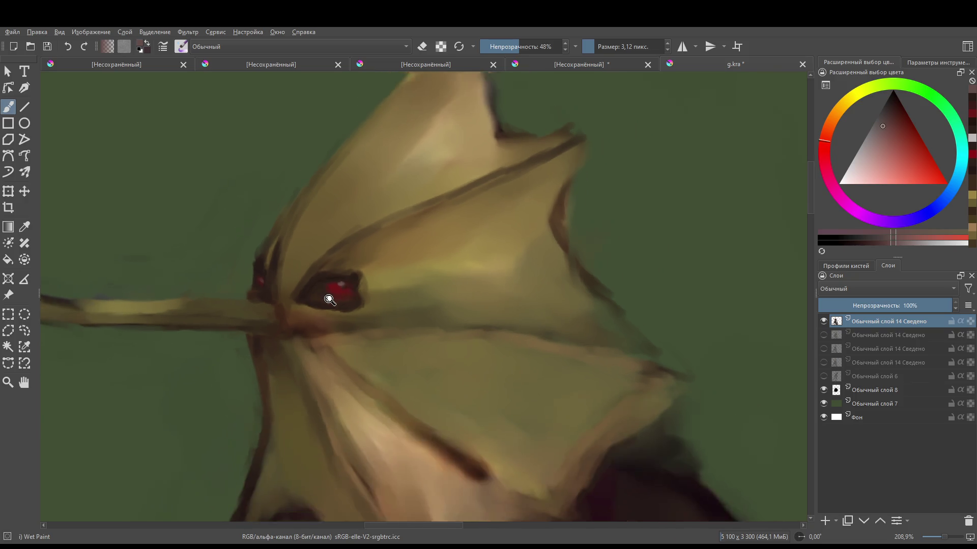
- Pick up the eye's red again and make the brush slightly larger
left_click(277, 351, "ctrl")
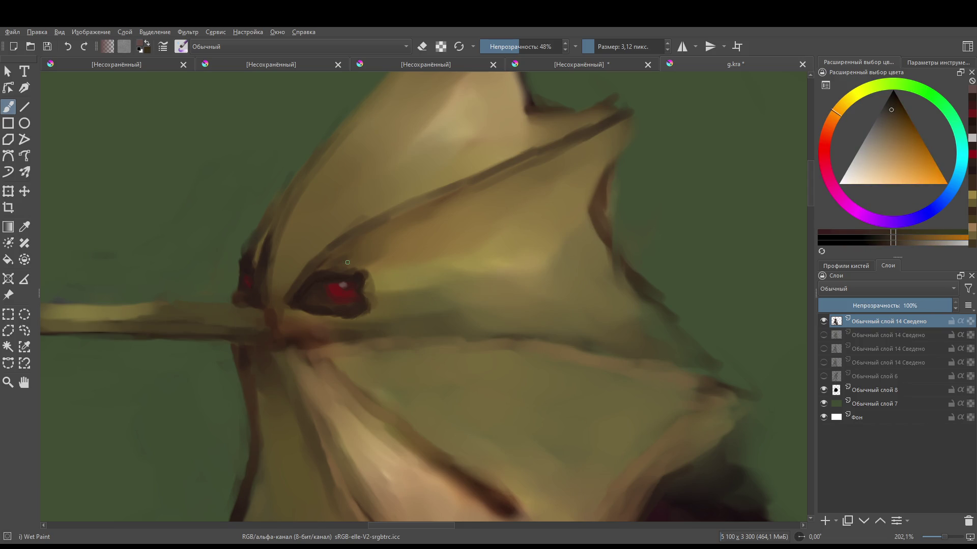
left_click_drag(315, 290, 374, 289)
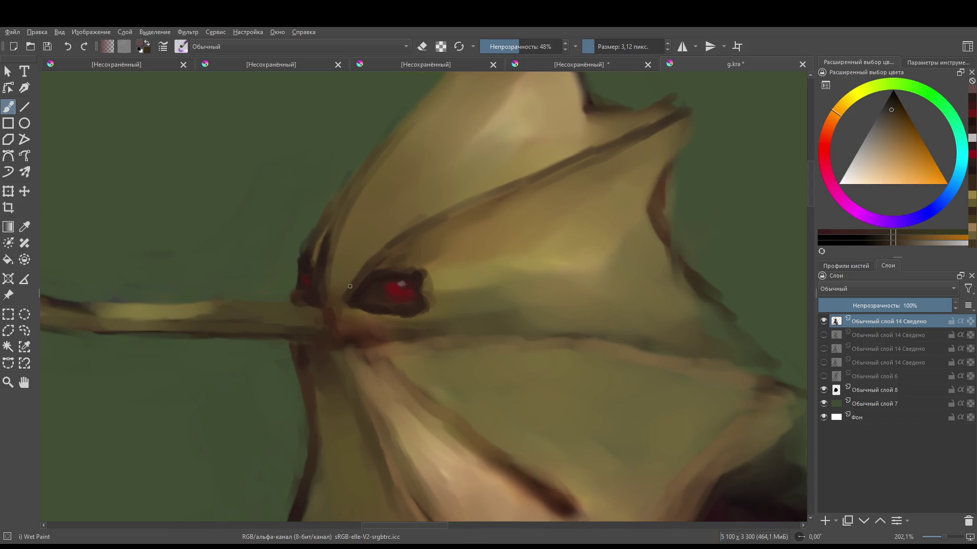
left_click(406, 294, "ctrl")
left_click_drag(309, 275, 317, 275)
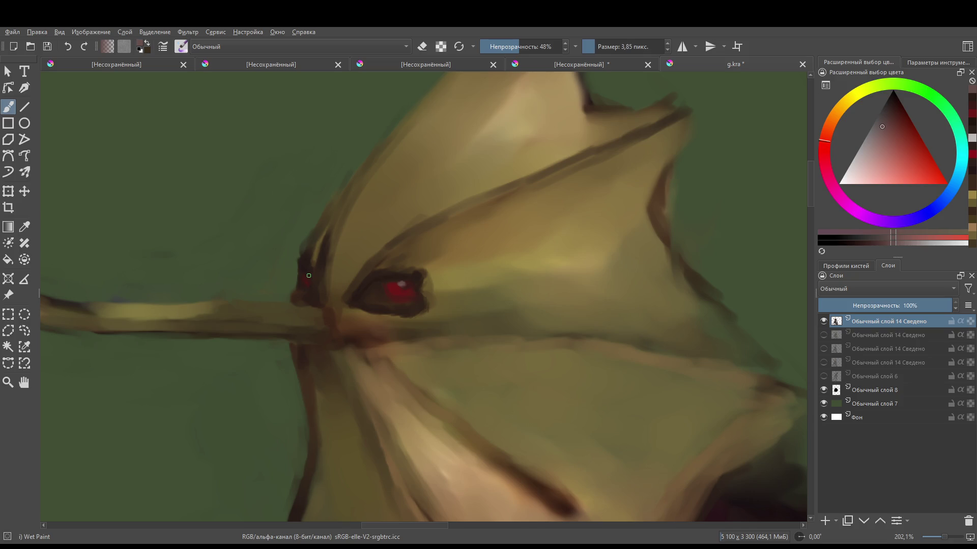
- Raise the brush opacity to 89% and dab red paint beside the eye
right_click(328, 293)
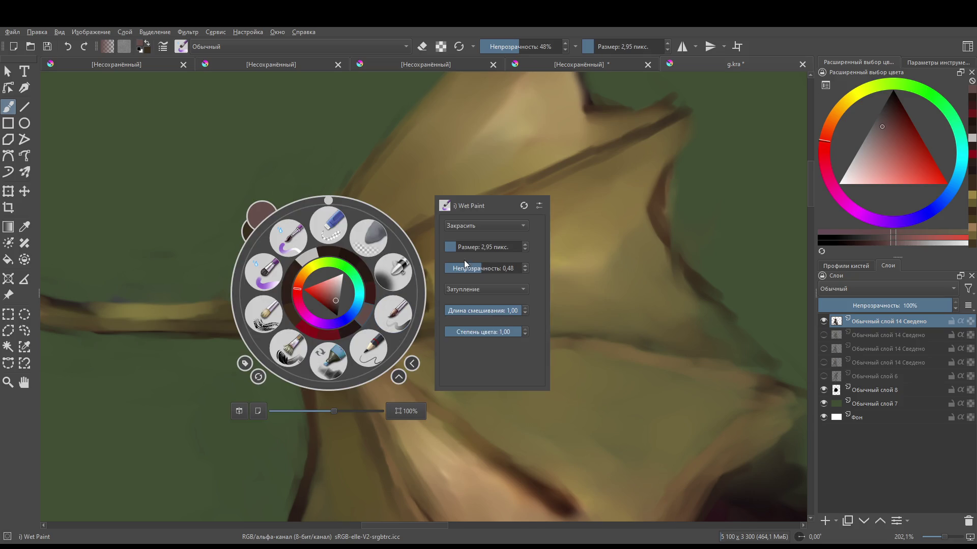
left_click(513, 268)
right_click(281, 292)
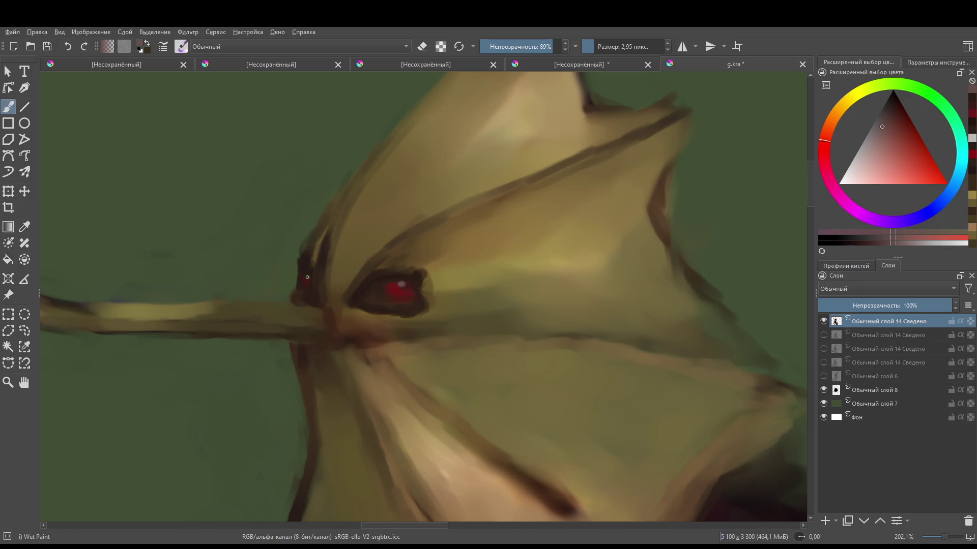
left_click(308, 277)
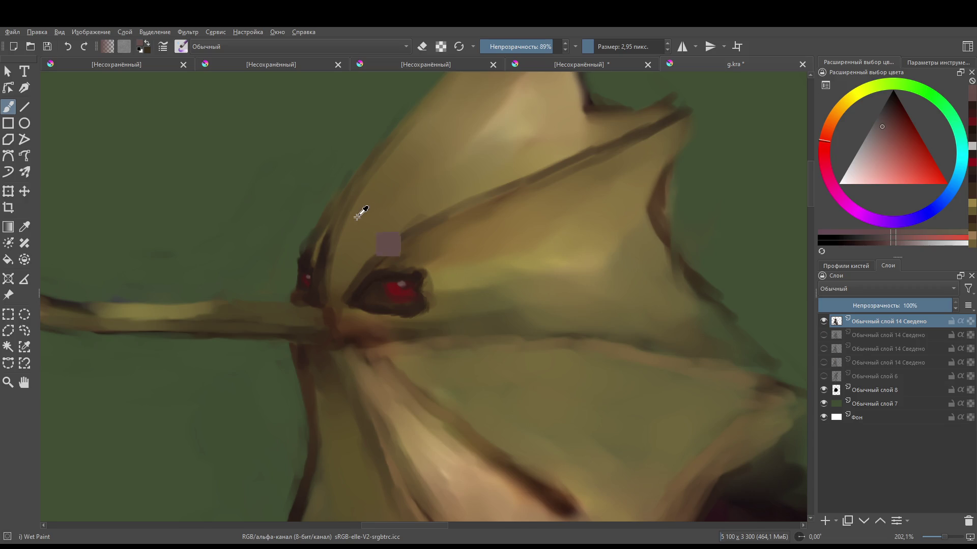
scroll(359, 211, "down", 1)
left_click(356, 262, "ctrl")
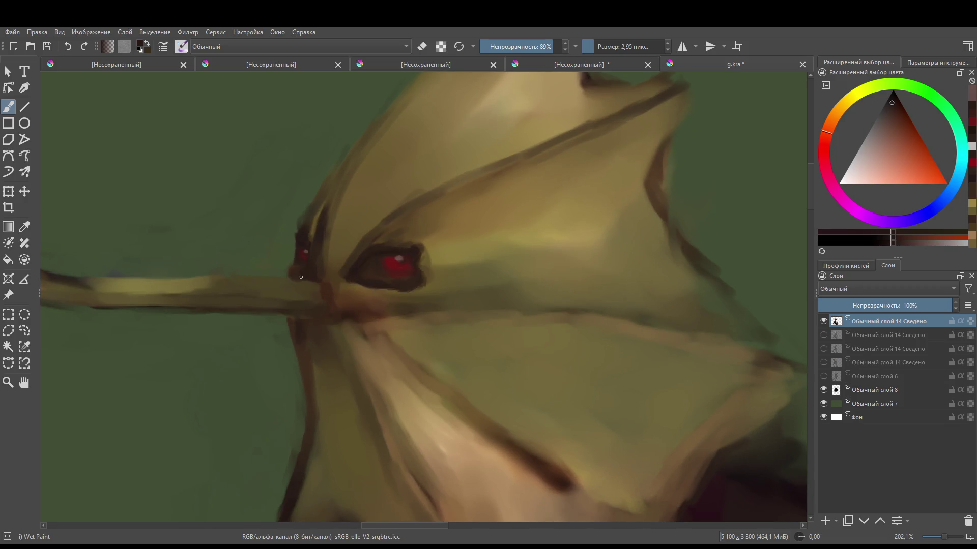
- Outline the branch, leaf edge and eye in dark brown and add a spiky lash
mouse_move(285, 275)
left_mouse_down()
mouse_move(258, 276)
mouse_move(442, 303)
left_mouse_up()
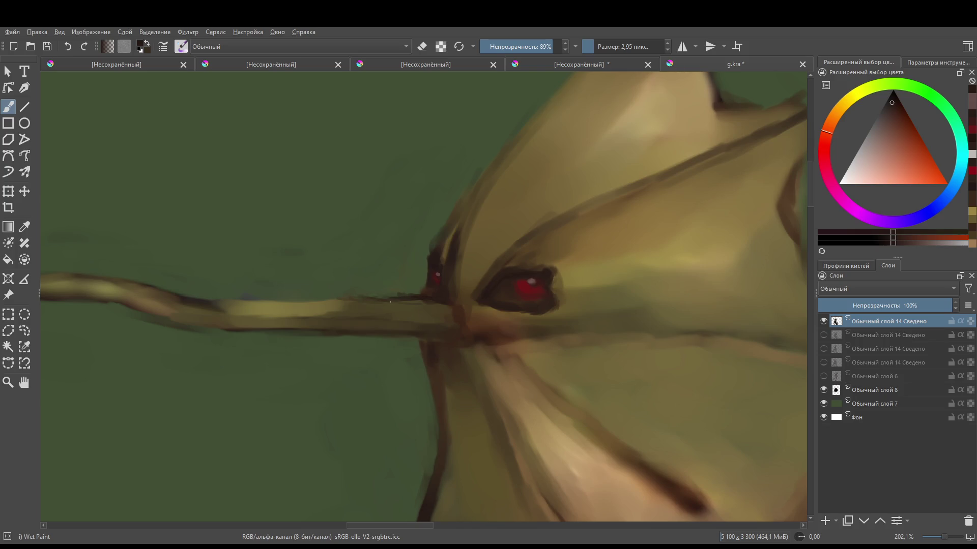
left_click_drag(487, 233, 441, 234)
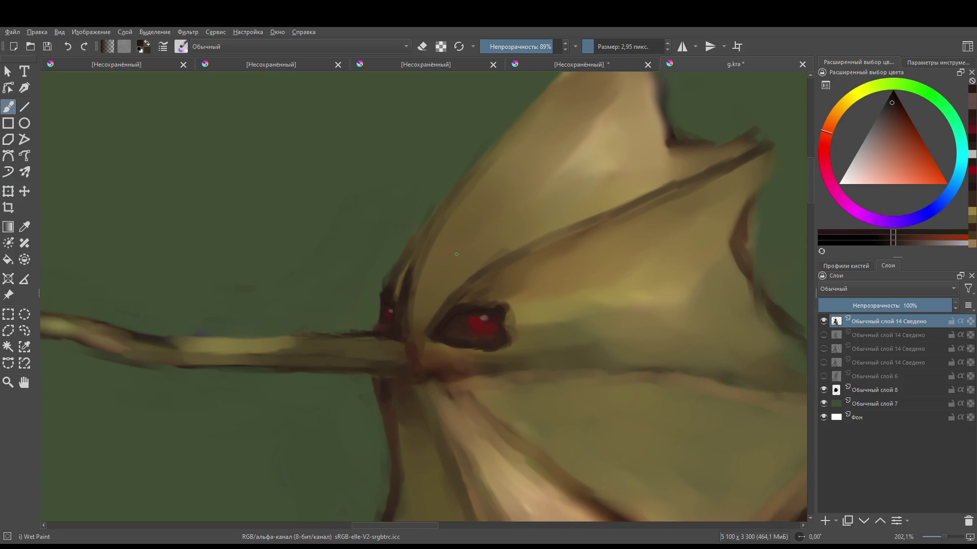
left_click_drag(420, 279, 414, 292)
left_click_drag(427, 247, 435, 212)
left_click_drag(456, 281, 431, 319)
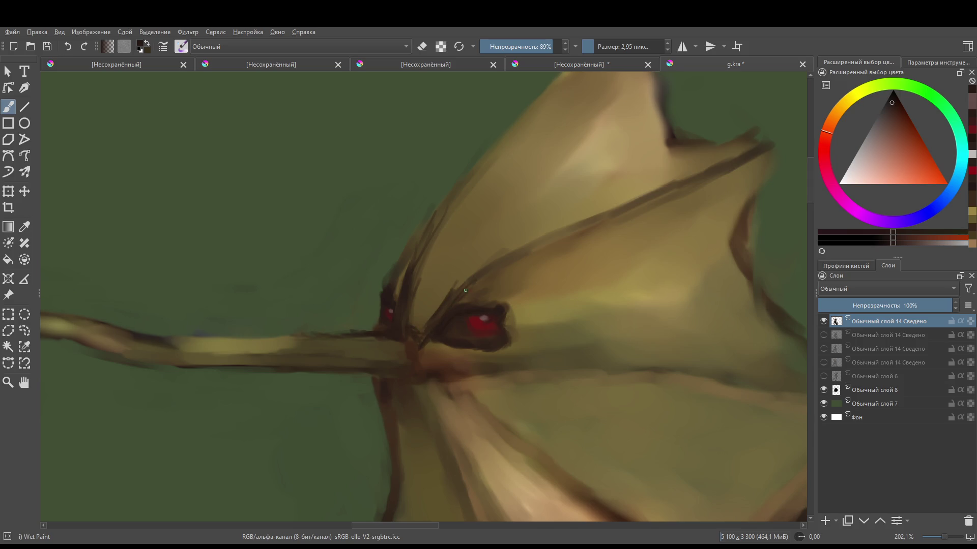
mouse_move(509, 306)
left_mouse_down()
mouse_move(527, 294)
mouse_move(513, 339)
mouse_move(536, 344)
mouse_move(515, 358)
mouse_move(531, 365)
left_mouse_up()
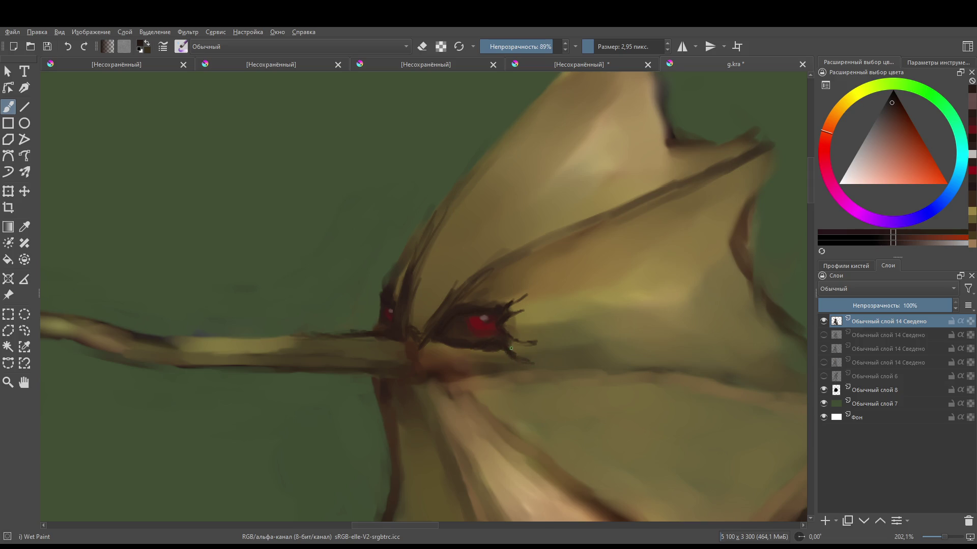
scroll(511, 294, "down", 5)
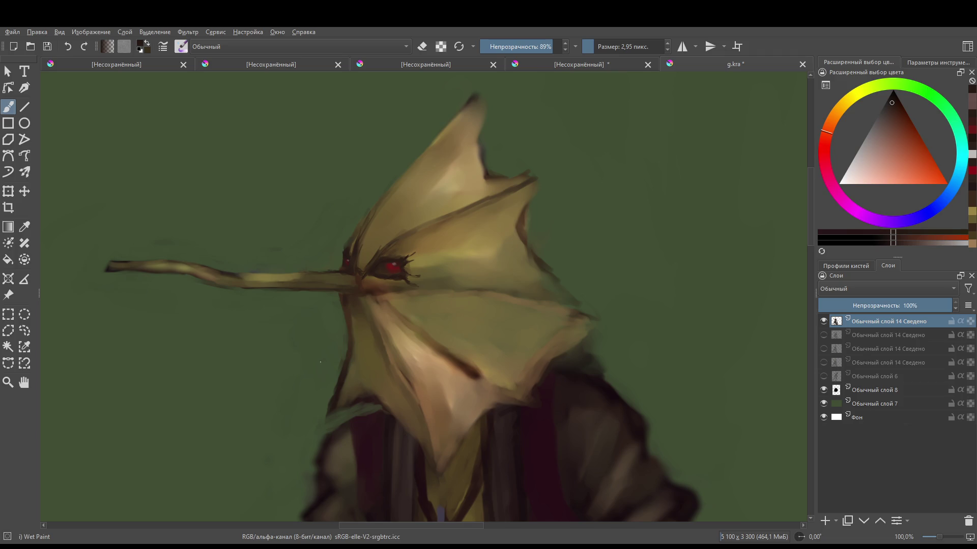
- Sample the dark red near the eye and make the brush slightly larger
scroll(320, 362, "down", 3)
scroll(334, 298, "left", 1)
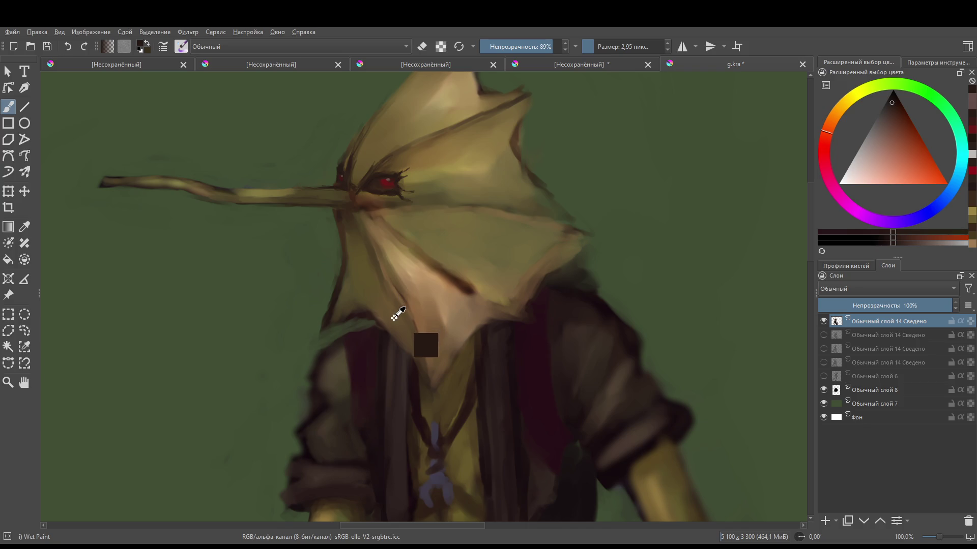
left_click(426, 336, "ctrl")
scroll(398, 346, "down", 3)
scroll(398, 346, "down", 2)
scroll(399, 346, "up", 6)
scroll(430, 86, "up", 3)
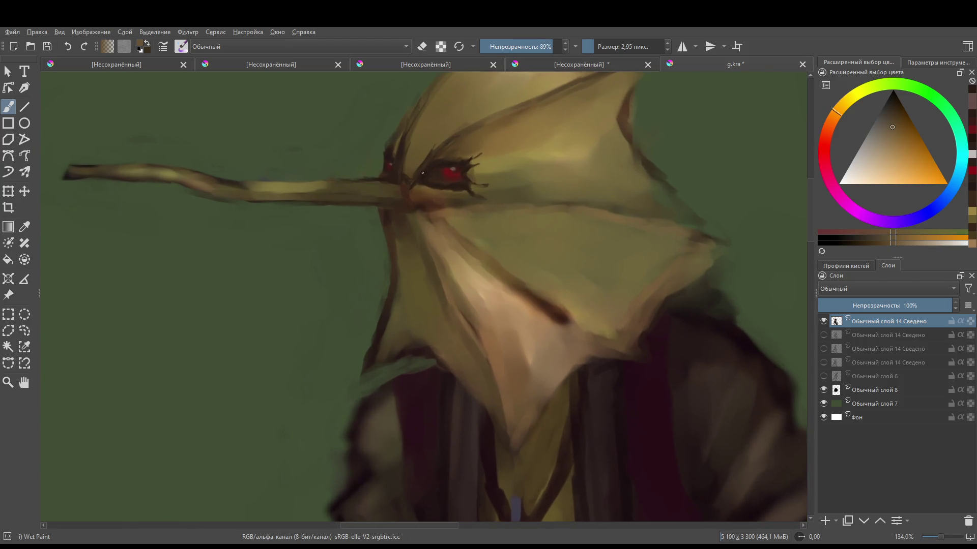
left_click(412, 228, "ctrl")
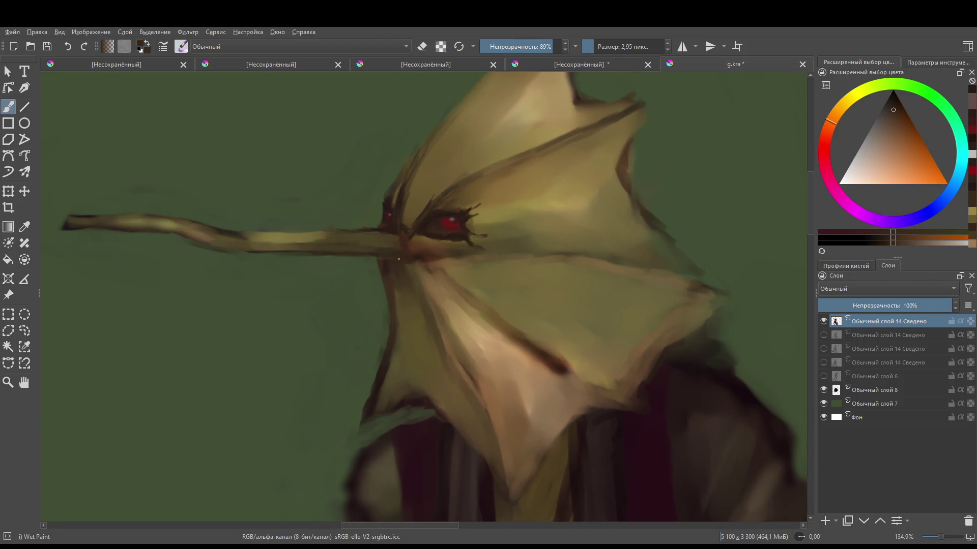
left_click(414, 237, "ctrl")
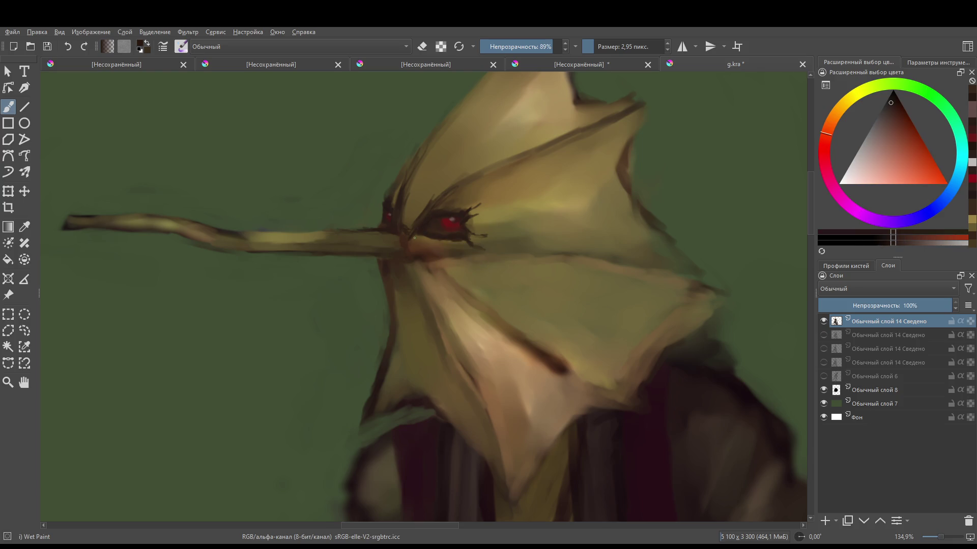
key("bracketright")
- Paint the dark crease from beneath the beak down across the face, then zoom out to check
left_click_drag(404, 290, 399, 265)
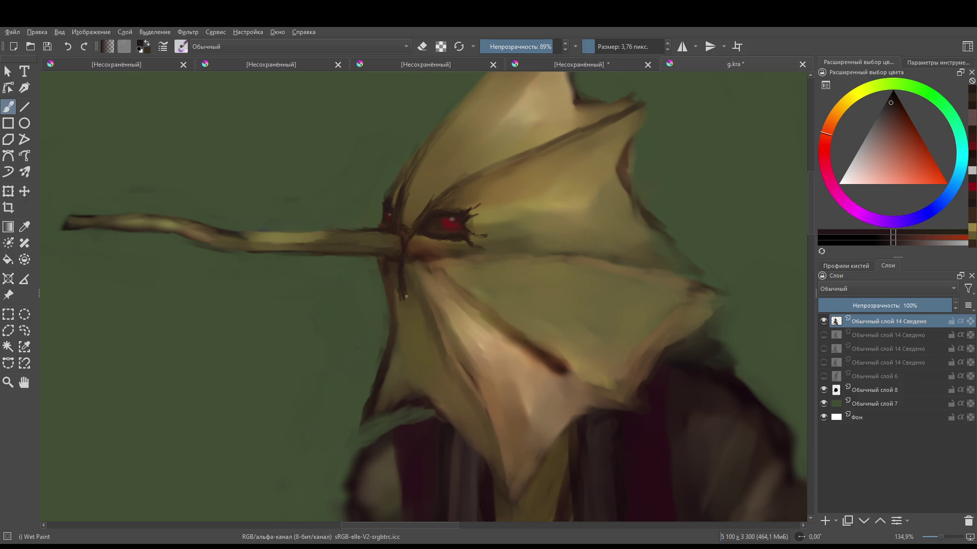
left_click_drag(405, 300, 423, 337)
left_click_drag(408, 300, 437, 409)
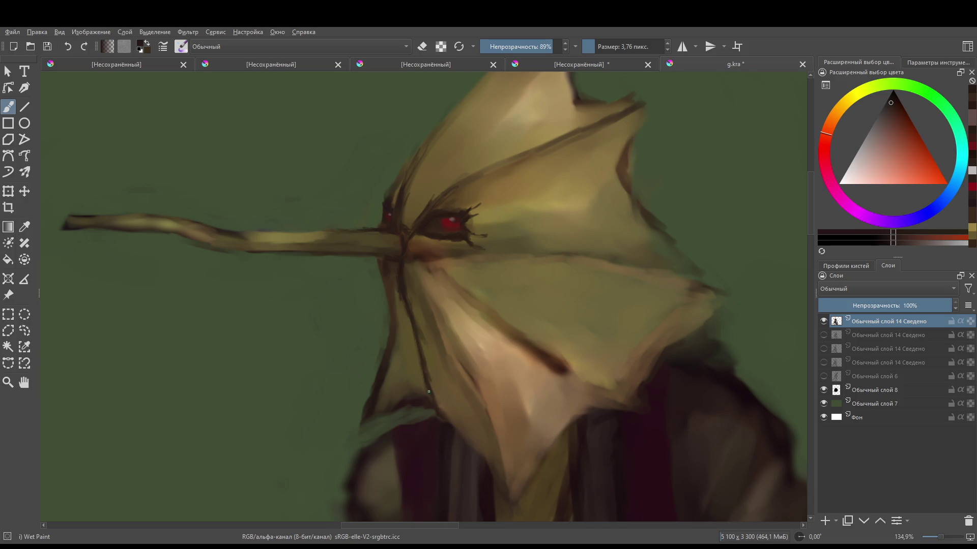
scroll(458, 408, "down", 5)
scroll(462, 382, "up", 4)
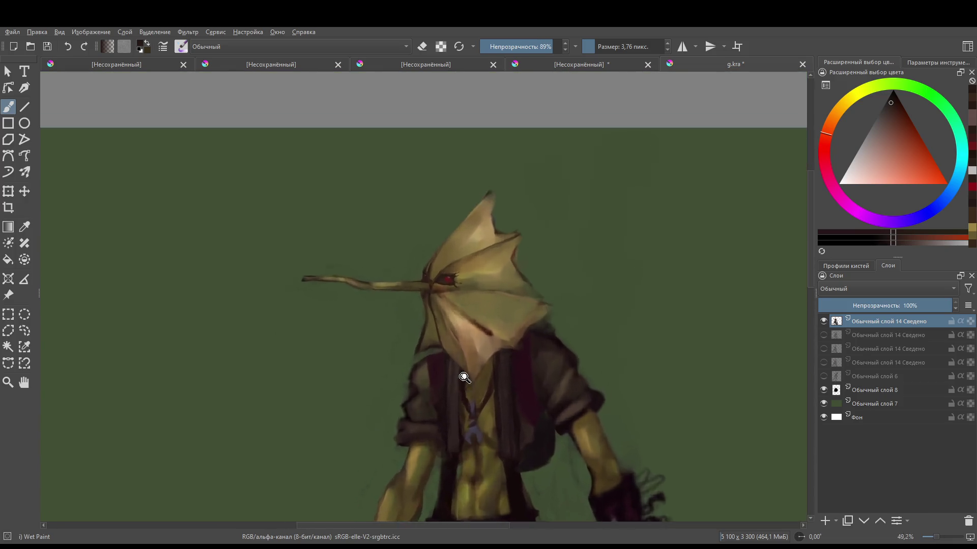
left_click_drag(492, 333, 470, 252)
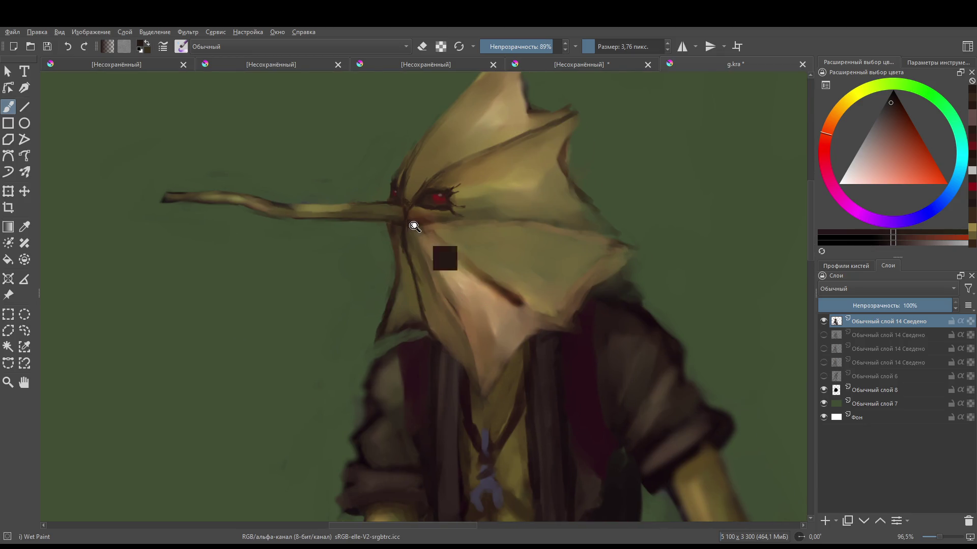
scroll(423, 184, "up", 2)
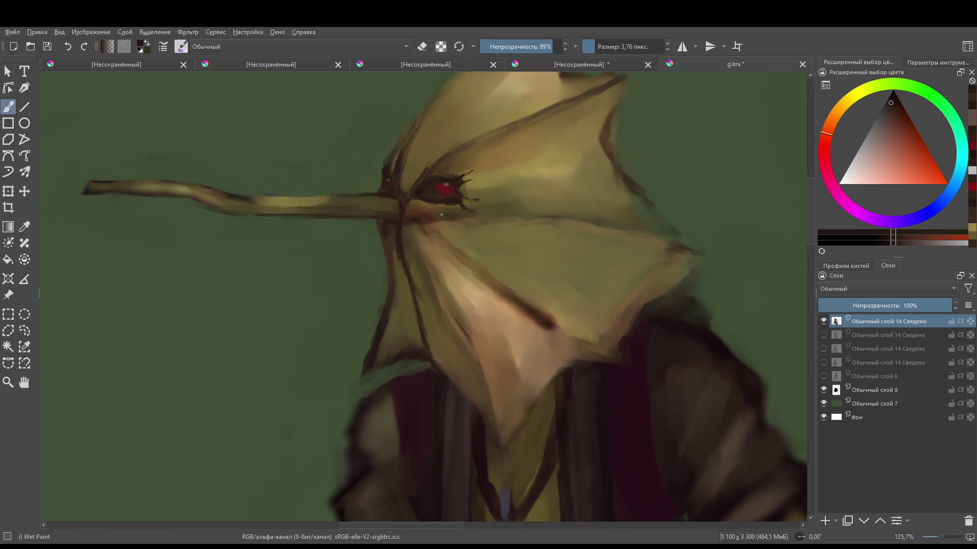
scroll(410, 211, "down", 7)
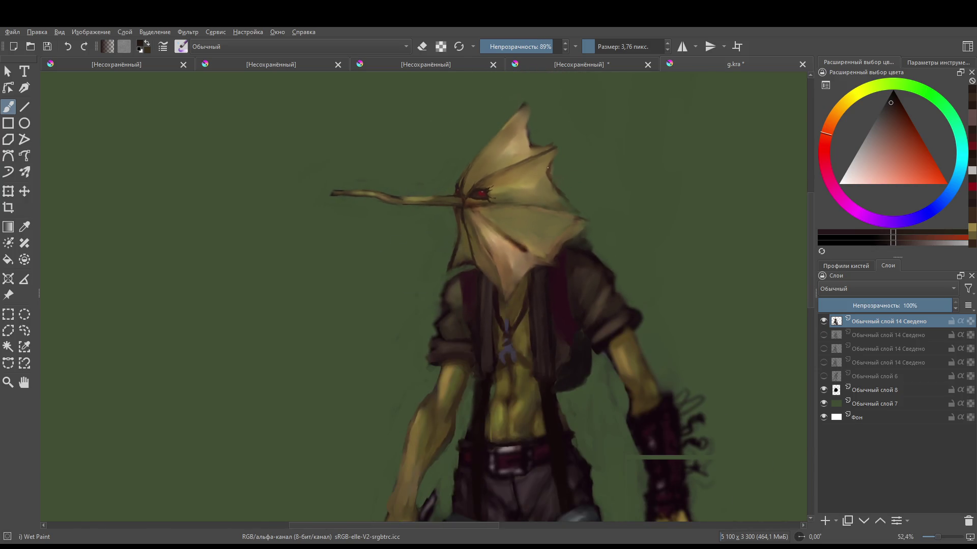
scroll(409, 245, "down", 2)
scroll(409, 245, "up", 5)
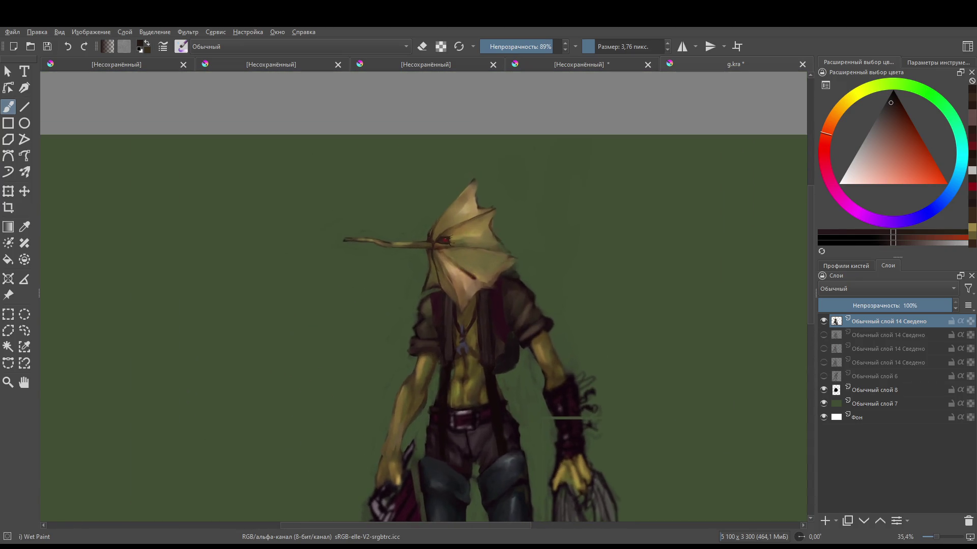
scroll(470, 241, "up", 3)
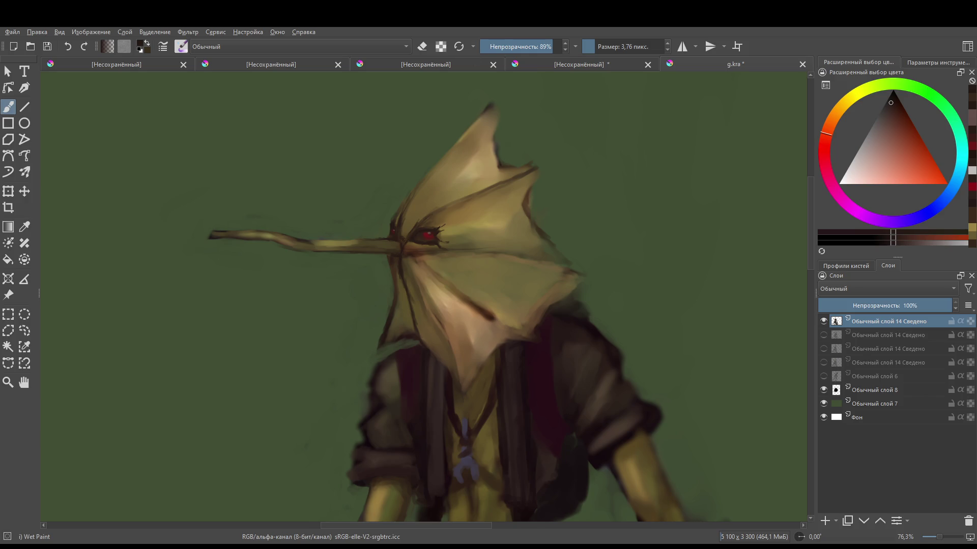
- With a smaller brush, trim the beak's upper edge using the sampled green background colour
key("e")
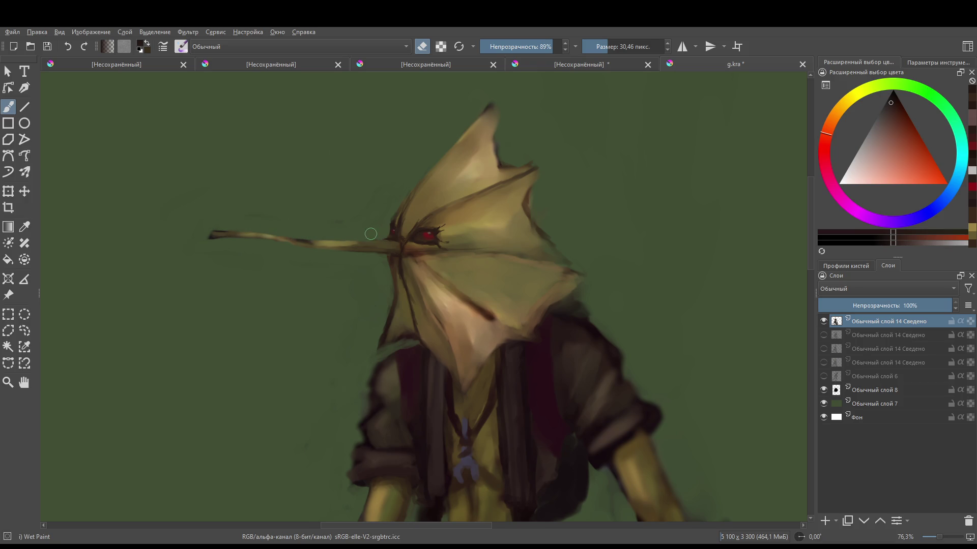
key("bracketleft")
mouse_move(391, 294)
left_mouse_down()
mouse_move(412, 263)
mouse_move(397, 257)
mouse_move(411, 243)
mouse_move(369, 266)
left_mouse_up()
key("e")
left_click(412, 261, "ctrl")
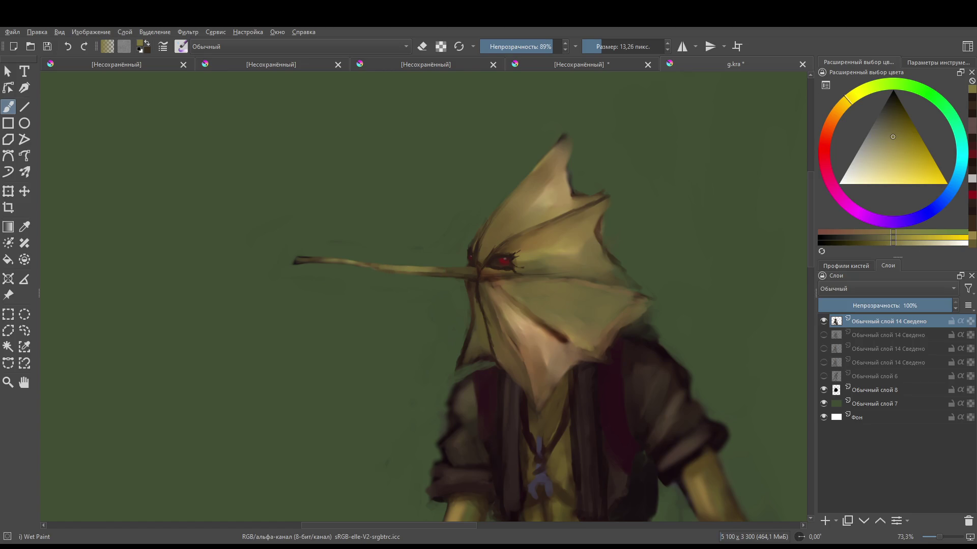
left_click_drag(330, 260, 300, 259)
- Lighten the leaf's top notch and right edge with a paler orange-yellow
scroll(472, 279, "up", 1)
scroll(298, 404, "down", 4)
scroll(298, 404, "up", 4)
left_click_drag(433, 191, 417, 186)
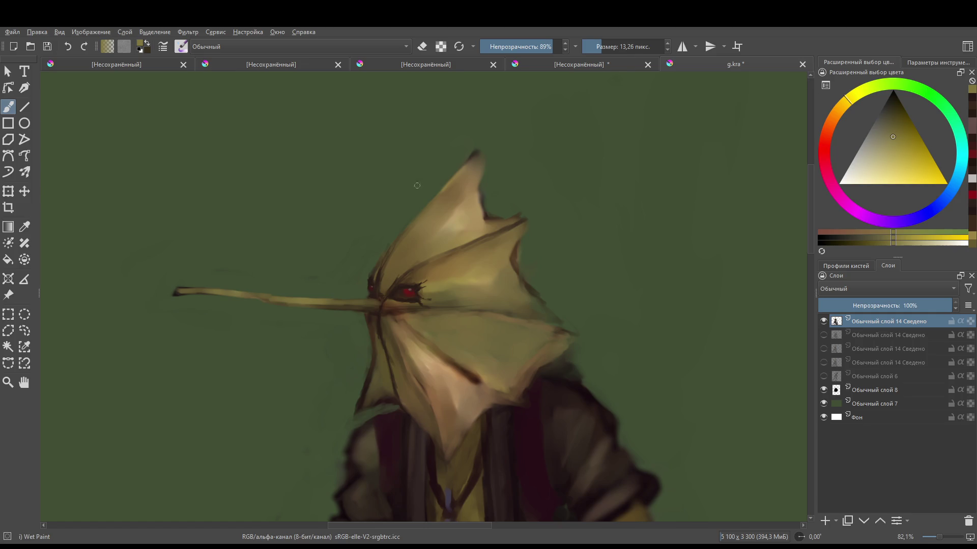
left_click(420, 220, "ctrl")
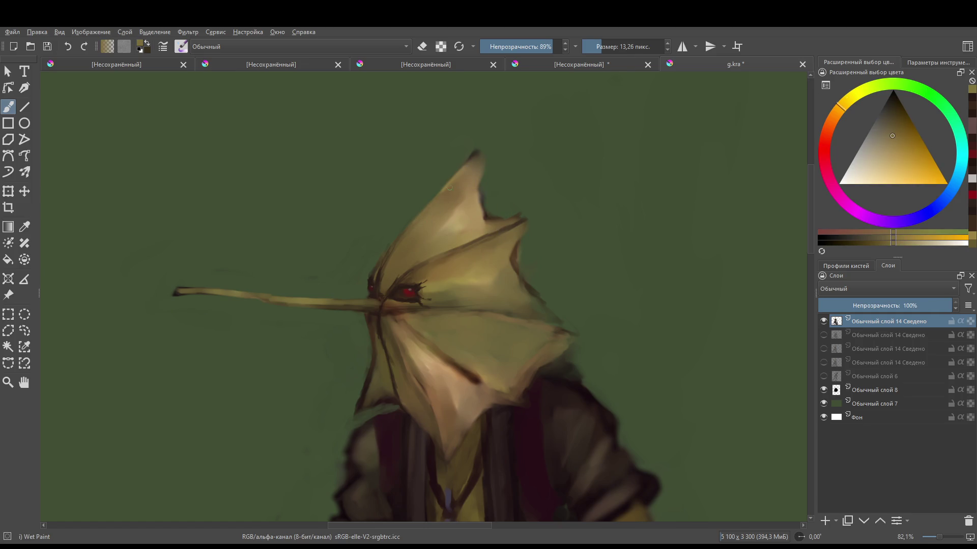
left_click(487, 216, "ctrl")
left_click_drag(494, 217, 490, 206)
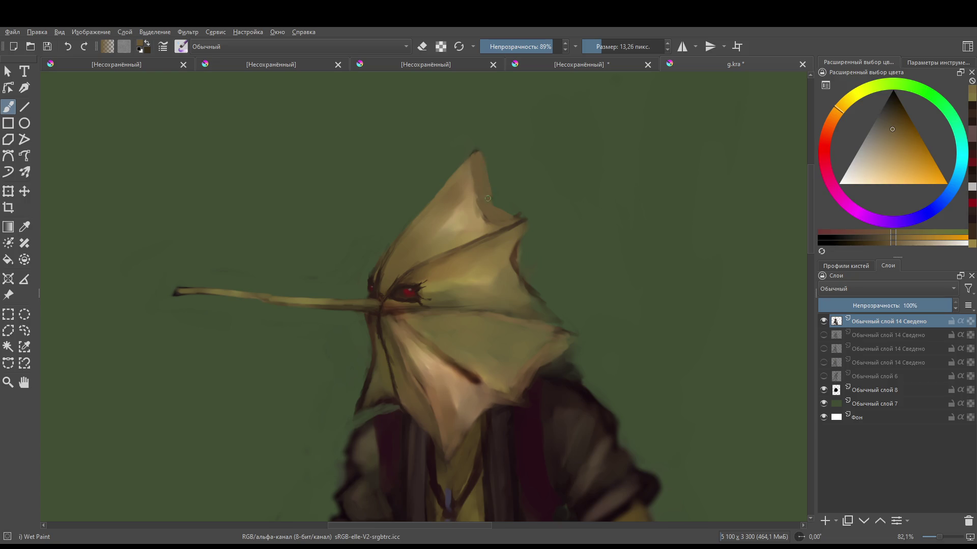
mouse_move(511, 214)
left_mouse_down()
mouse_move(542, 298)
mouse_move(564, 321)
left_mouse_up()
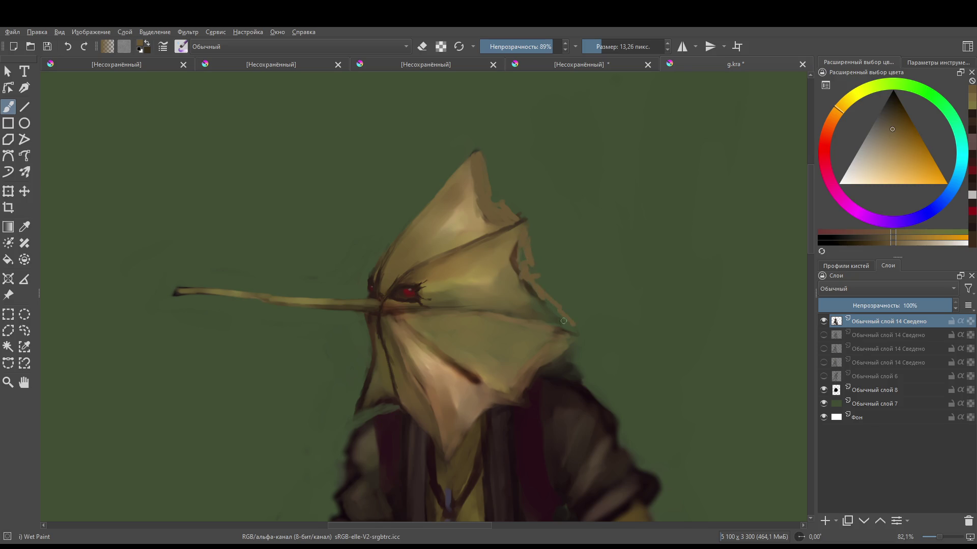
- With a larger brush, darken the mask's right edge and its lower front in darker tan
scroll(564, 285, "up", 2)
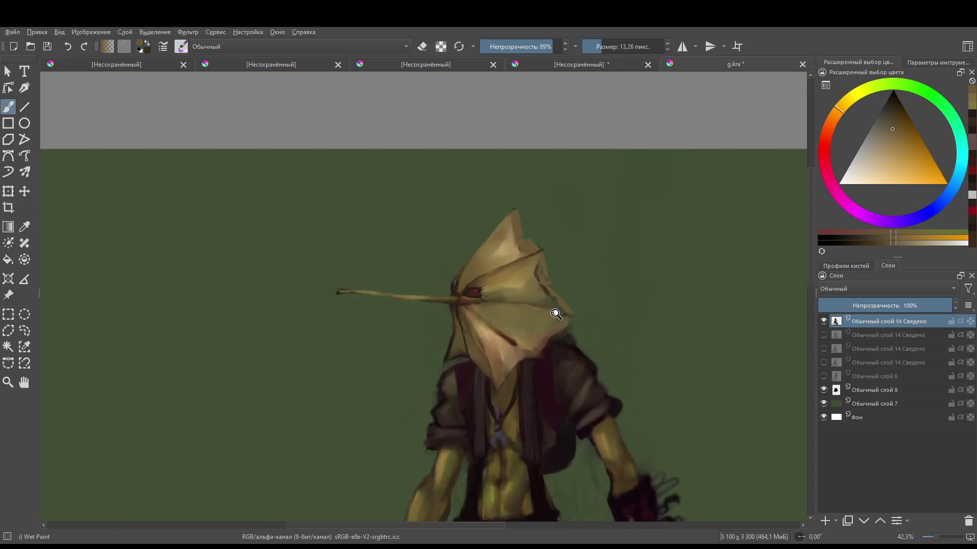
key("bracketright")
mouse_move(494, 232)
left_mouse_down()
mouse_move(508, 289)
mouse_move(559, 340)
mouse_move(546, 342)
left_mouse_up()
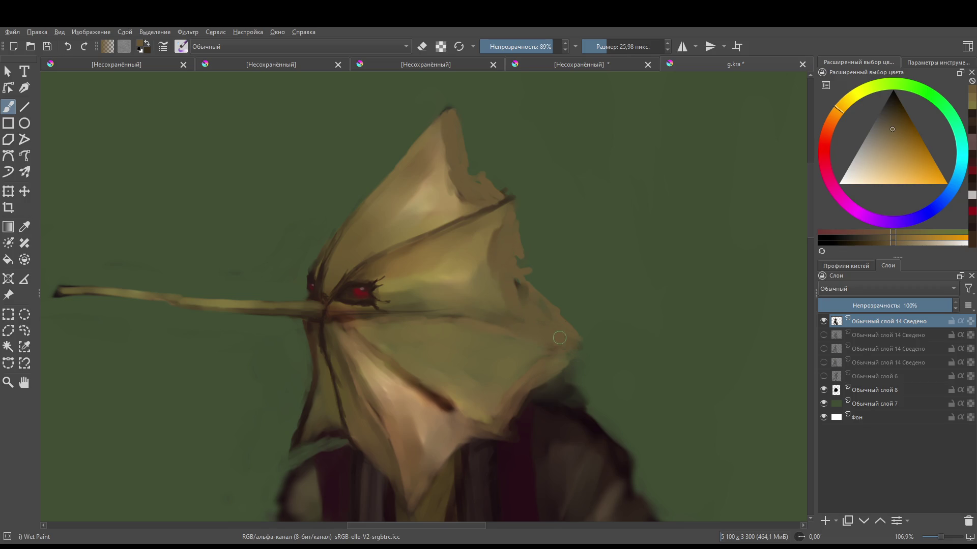
scroll(431, 342, "down", 2)
scroll(432, 342, "down", 5)
scroll(381, 414, "up", 5)
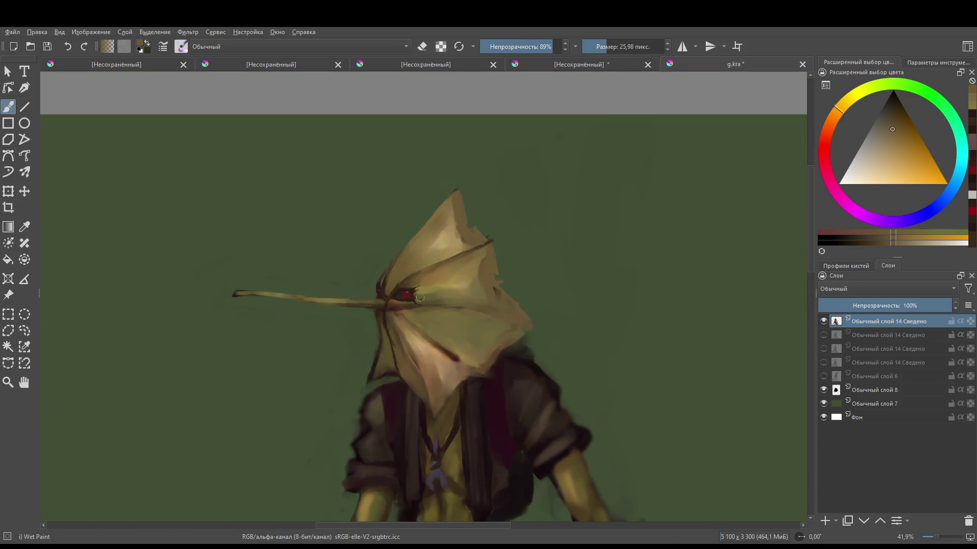
left_click_drag(445, 352, 440, 348)
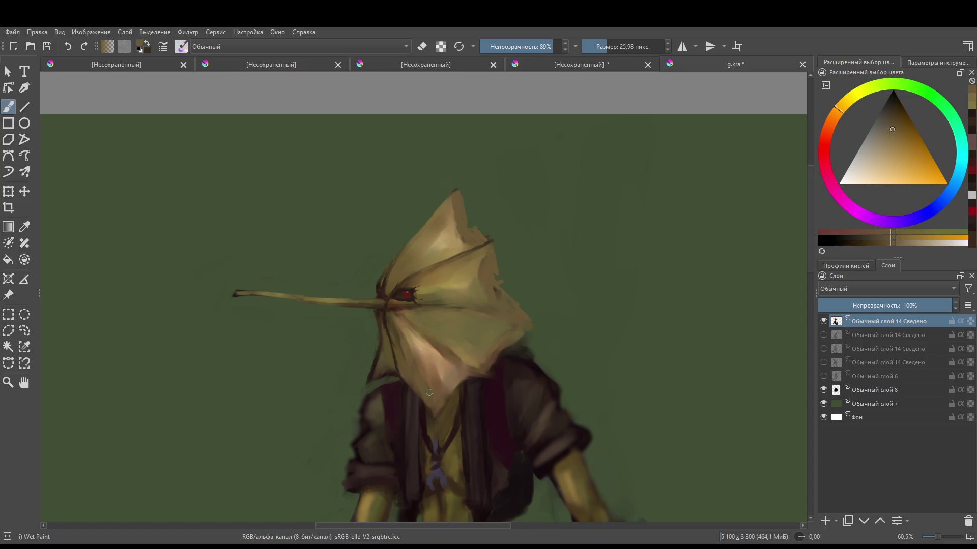
left_click_drag(445, 362, 434, 386)
scroll(468, 334, "down", 5)
scroll(457, 316, "up", 6)
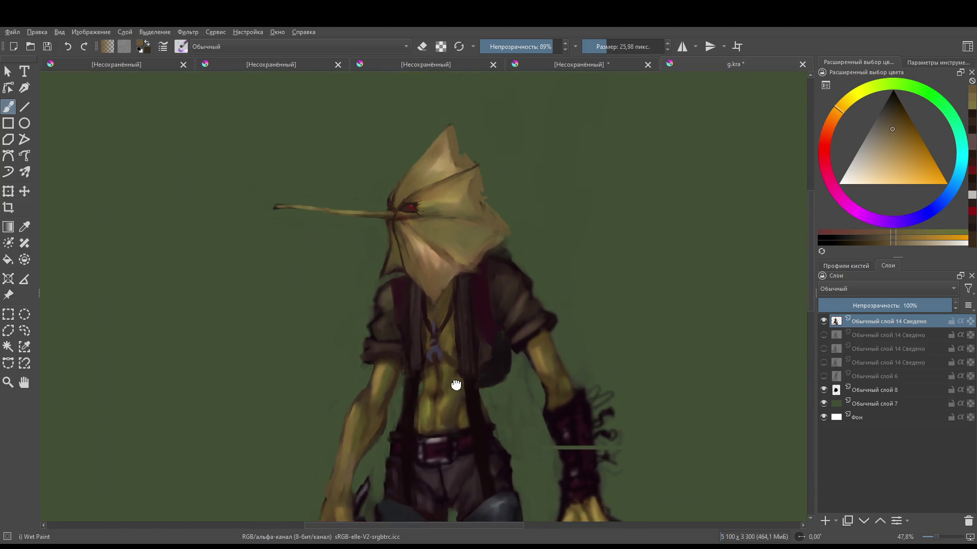
scroll(430, 283, "up", 2)
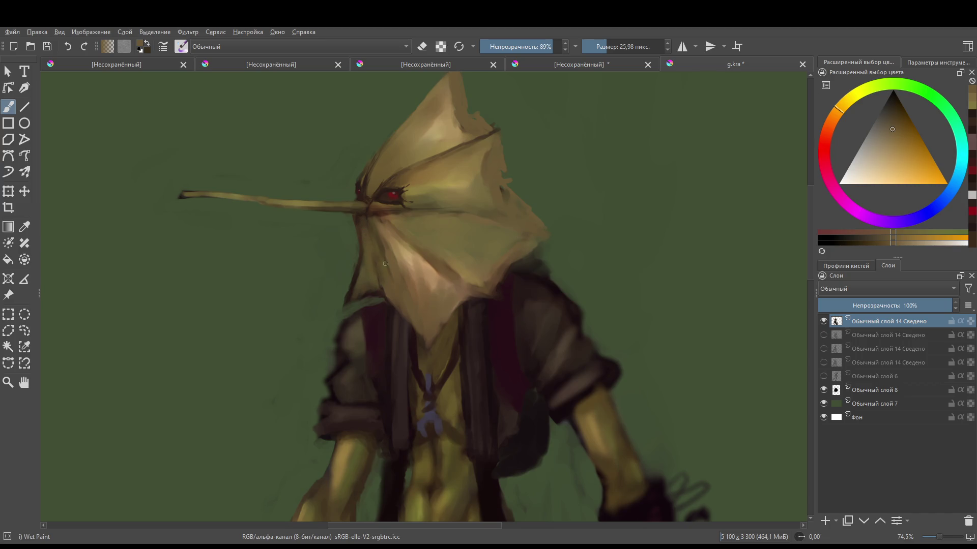
- Add a dark red-brown mark below the nose and lay ochre strokes across the lower face
left_click(363, 209, "ctrl")
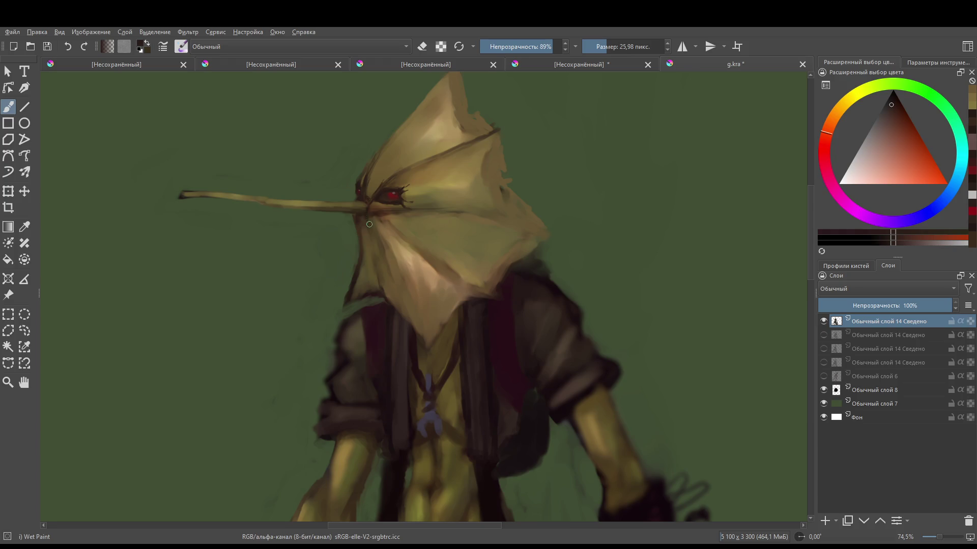
left_click_drag(370, 244, 373, 259)
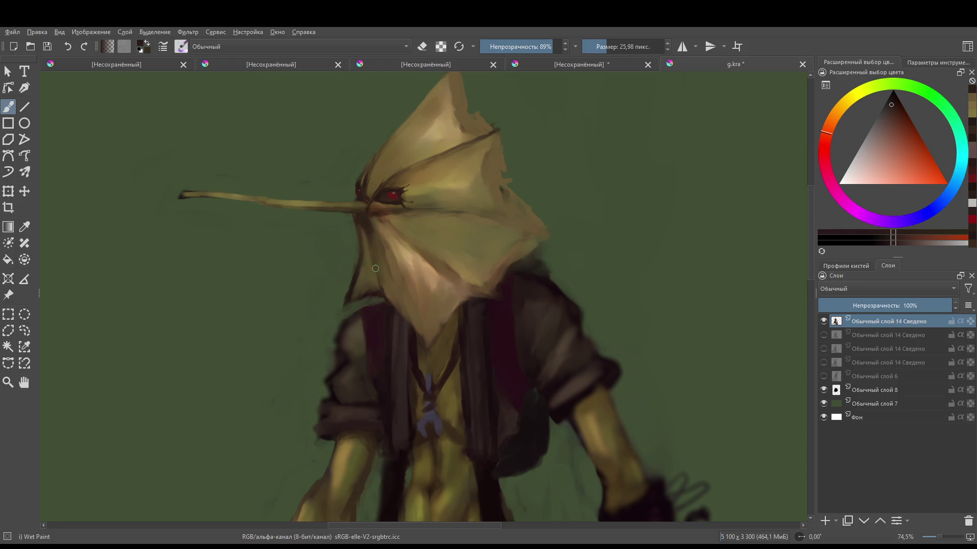
left_click(377, 230, "ctrl")
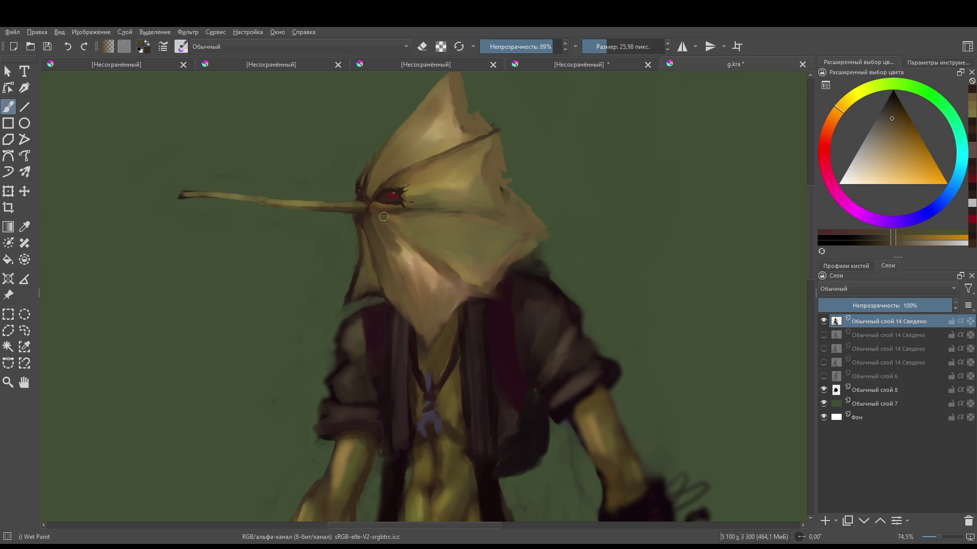
left_click_drag(402, 244, 419, 266)
mouse_move(387, 221)
left_mouse_down()
mouse_move(439, 260)
mouse_move(446, 235)
left_mouse_up()
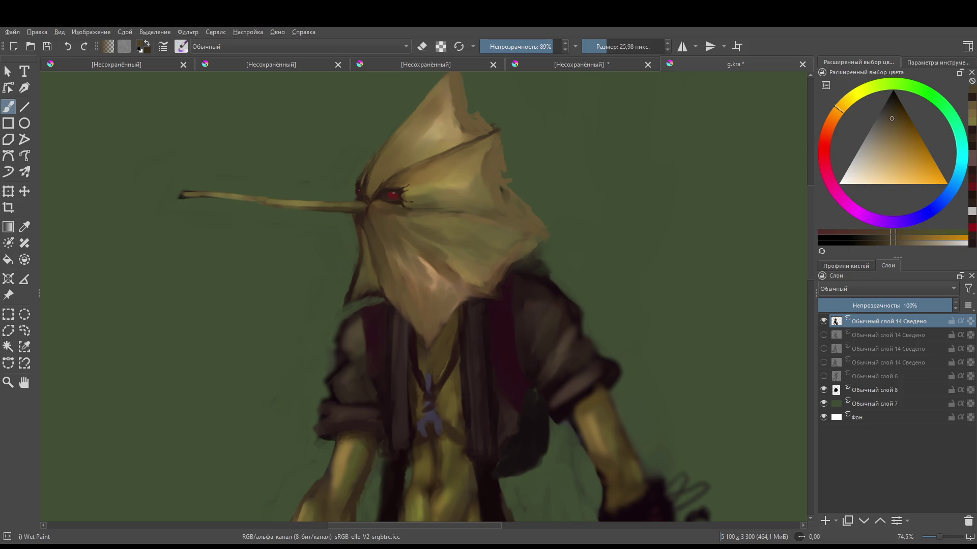
scroll(419, 187, "down", 5)
scroll(419, 188, "up", 5)
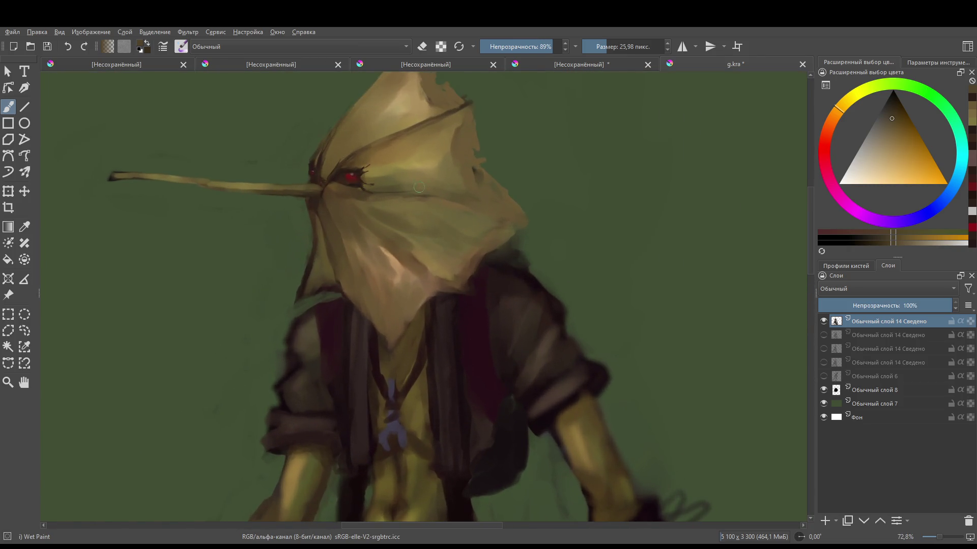
scroll(419, 188, "down", 4)
scroll(365, 243, "up", 4)
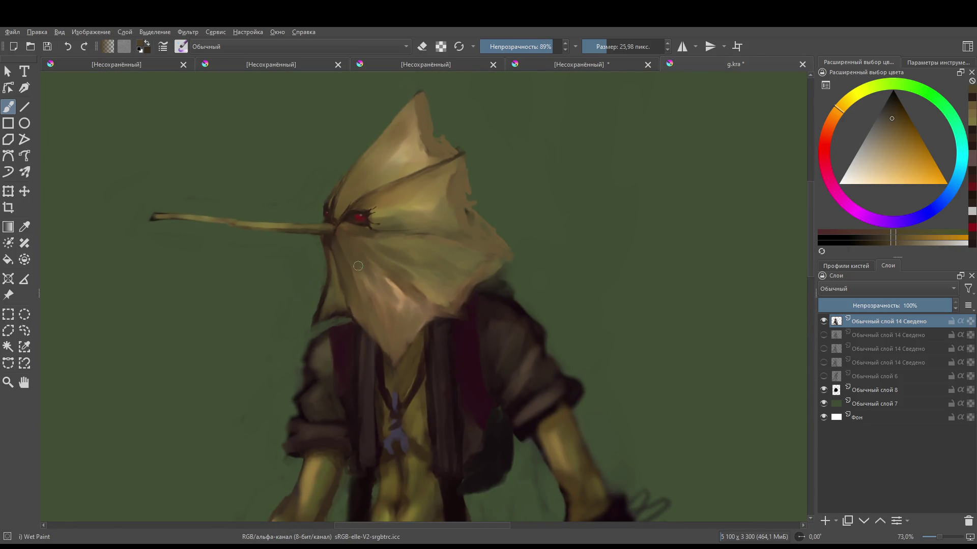
scroll(359, 266, "down", 2)
scroll(405, 261, "up", 2)
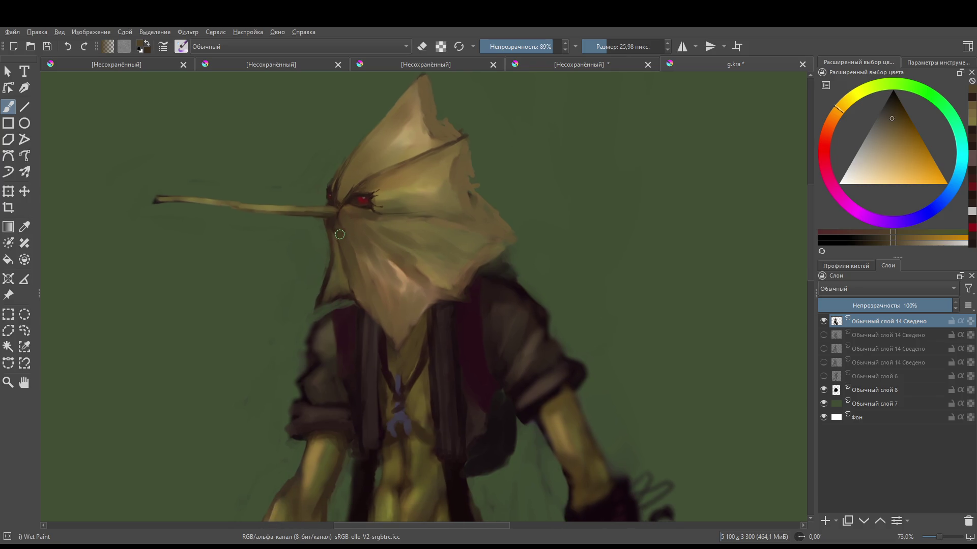
- Cover the hood's dark lower-left patch in yellower tan and tone down the pinkish highlight below the eye
left_click(344, 304, "ctrl")
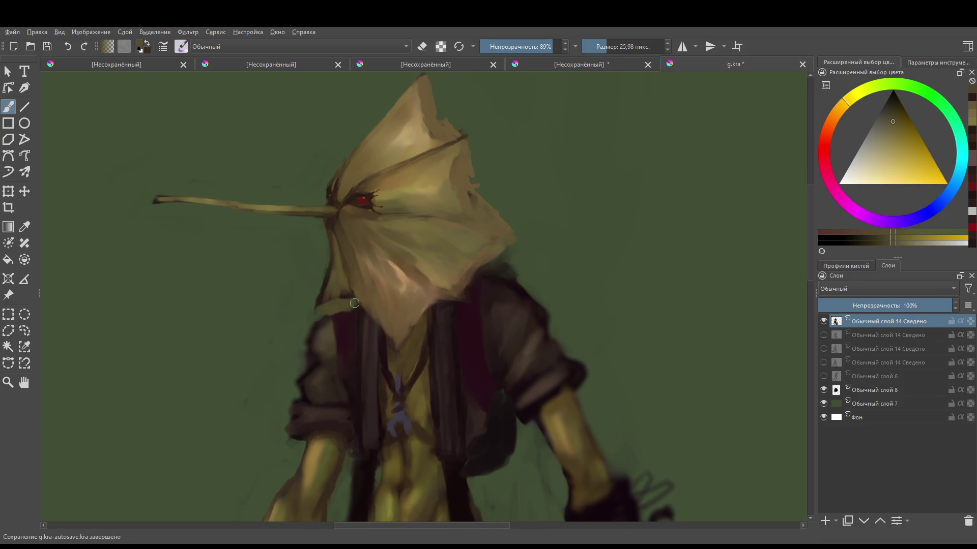
mouse_move(353, 316)
left_mouse_down()
mouse_move(374, 333)
mouse_move(366, 311)
mouse_move(379, 336)
mouse_move(338, 243)
mouse_move(388, 348)
mouse_move(394, 329)
left_mouse_up()
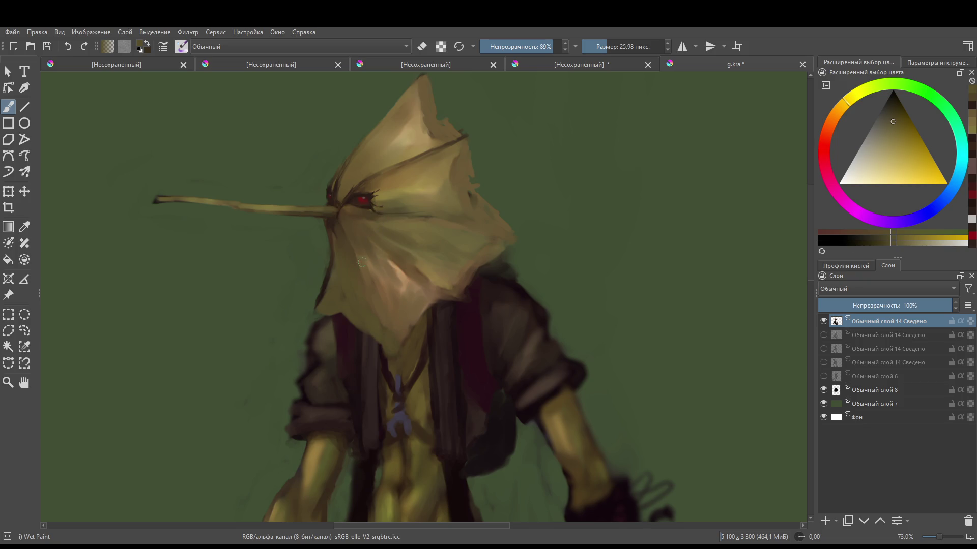
mouse_move(405, 253)
left_mouse_down()
mouse_move(438, 290)
mouse_move(435, 317)
mouse_move(412, 343)
mouse_move(417, 363)
mouse_move(451, 323)
mouse_move(513, 293)
mouse_move(521, 259)
mouse_move(455, 317)
mouse_move(432, 249)
mouse_move(393, 216)
left_mouse_up()
left_click(412, 343, "ctrl")
mouse_move(455, 277)
left_mouse_down()
mouse_move(478, 283)
mouse_move(464, 259)
left_mouse_up()
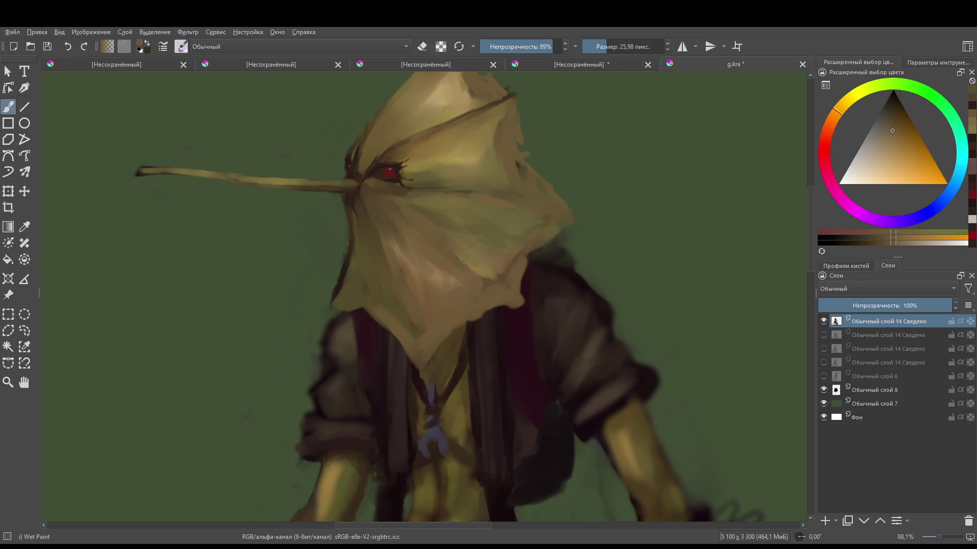
left_click_drag(475, 191, 435, 194)
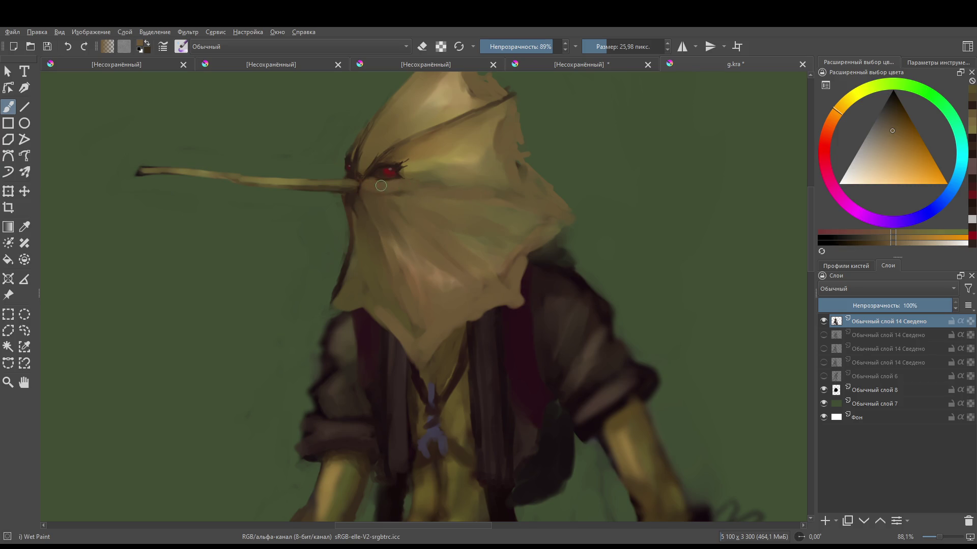
scroll(484, 214, "down", 4)
scroll(497, 216, "up", 3)
scroll(497, 215, "down", 5)
scroll(498, 224, "up", 4)
scroll(501, 231, "down", 1)
- Try erasing and softening the hood's pointed tip, then undo both to keep it sharp
key("e")
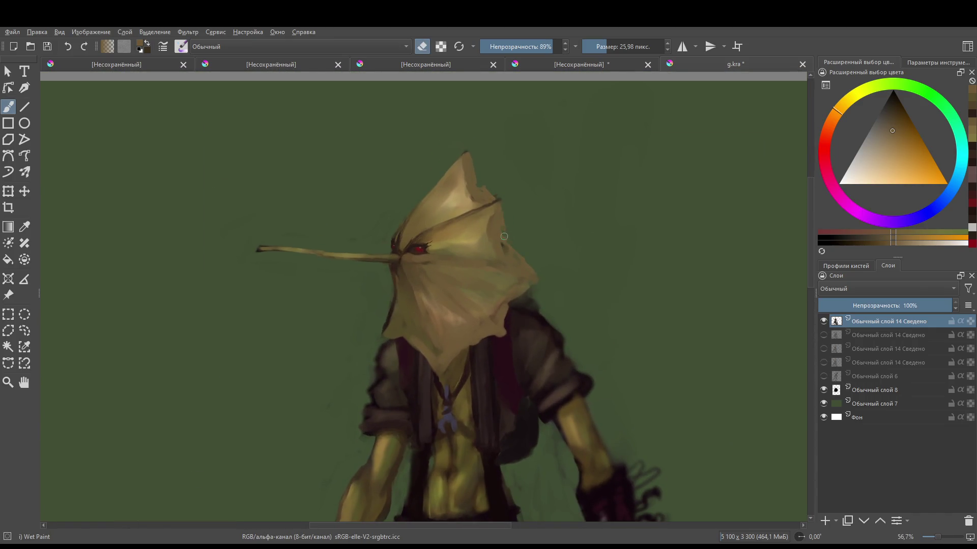
mouse_move(405, 182)
left_mouse_down()
mouse_move(453, 167)
mouse_move(443, 179)
mouse_move(456, 175)
mouse_move(477, 146)
left_mouse_up()
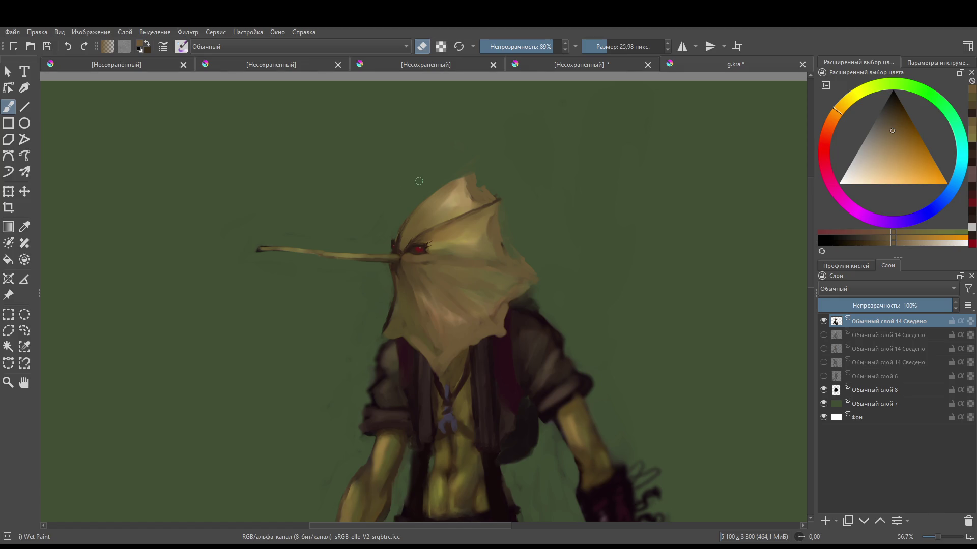
key("ctrl+z")
mouse_move(446, 147)
left_mouse_down()
mouse_move(461, 165)
mouse_move(419, 194)
left_mouse_up()
key("ctrl+z")
key("e")
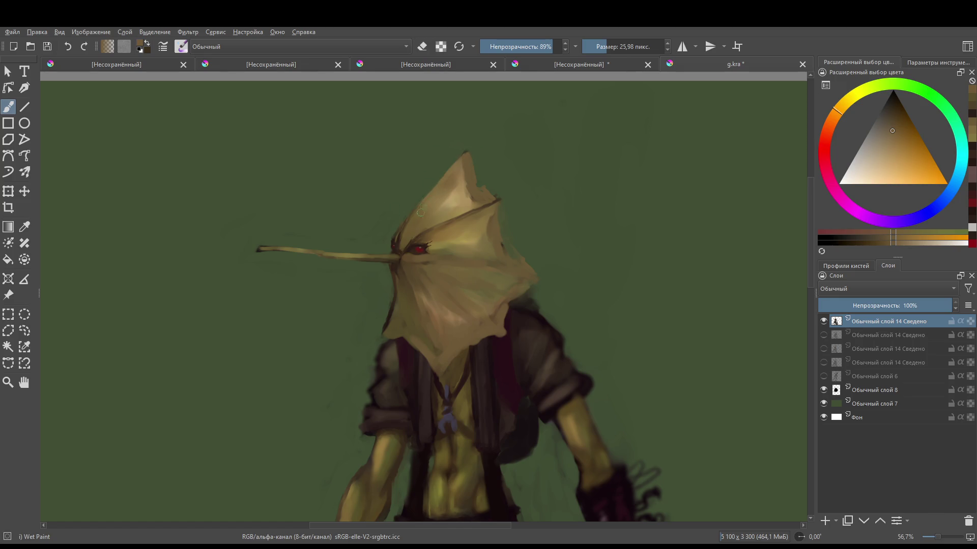
- Reshade the hood's upper-left edge toward the tip with a sampled lighter brown
left_click_drag(430, 190, 452, 165)
left_click(427, 265, "ctrl")
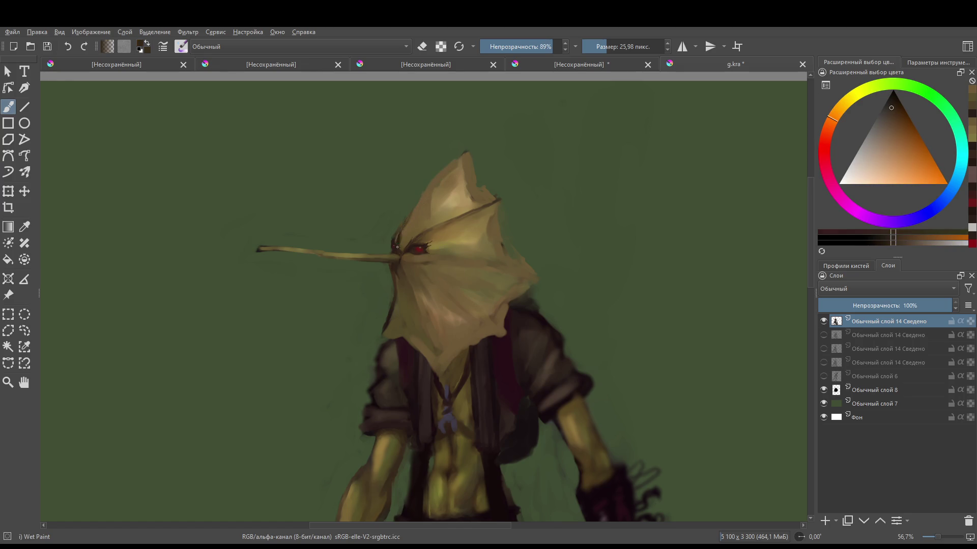
key("e")
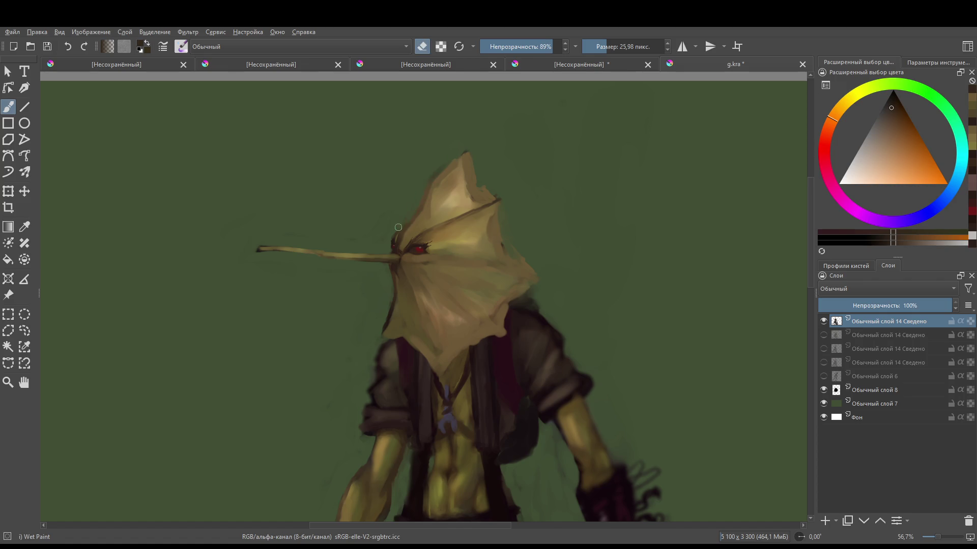
key("e")
left_click(425, 204, "ctrl")
mouse_move(430, 196)
left_mouse_down()
mouse_move(445, 178)
mouse_move(423, 198)
mouse_move(442, 204)
mouse_move(461, 175)
left_mouse_up()
- With a smaller brush, darken the crease, a thin line right of the eye, and below the nose
key("bracketleft")
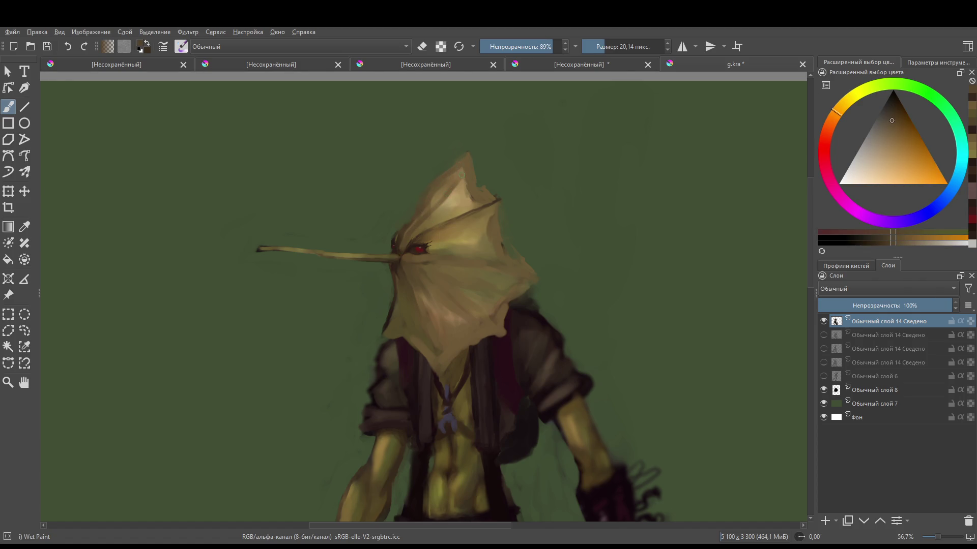
mouse_move(420, 225)
left_mouse_down()
mouse_move(476, 199)
mouse_move(432, 232)
left_mouse_up()
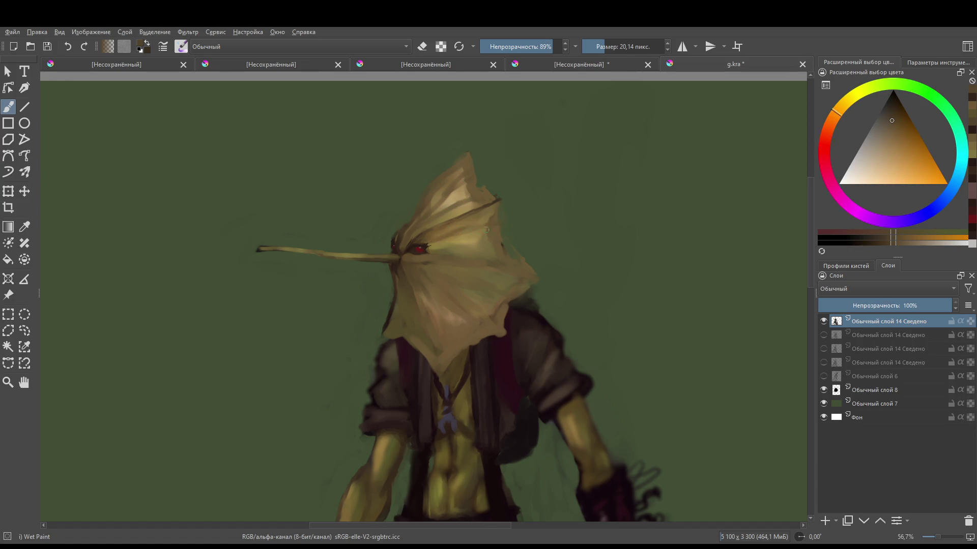
left_click_drag(448, 246, 483, 243)
scroll(536, 272, "down", 3)
scroll(415, 272, "up", 3)
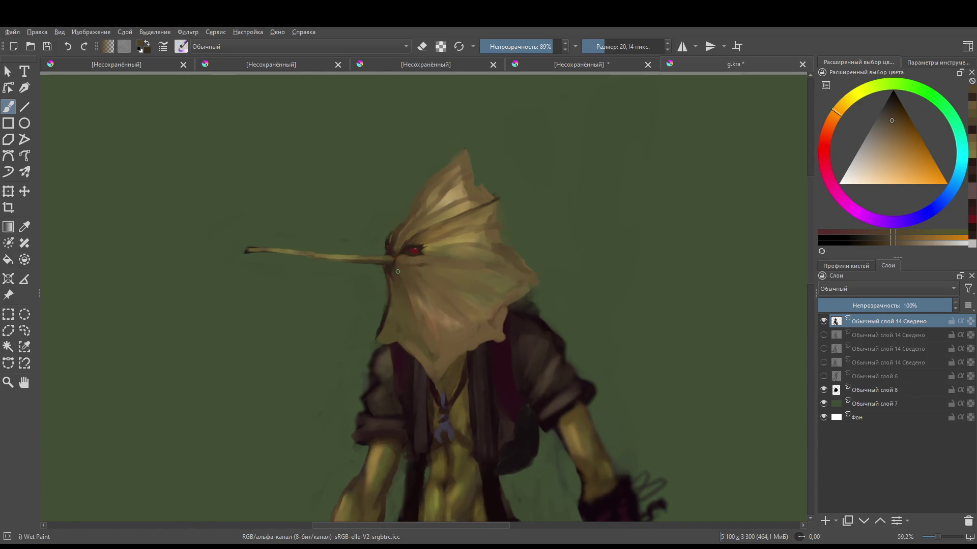
left_click(392, 266, "ctrl")
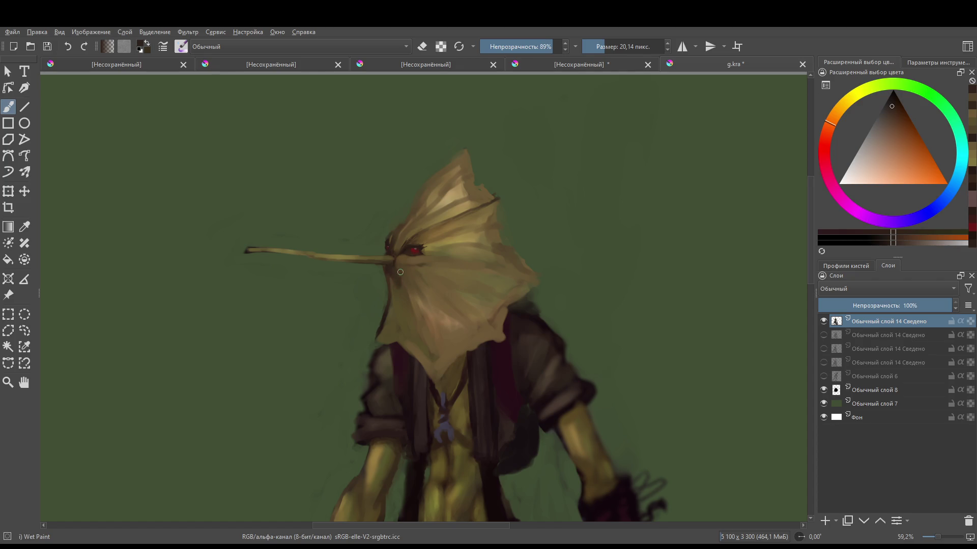
mouse_move(396, 281)
left_mouse_down()
mouse_move(434, 381)
mouse_move(470, 350)
mouse_move(409, 312)
mouse_move(395, 279)
left_mouse_up()
left_click(444, 363, "ctrl")
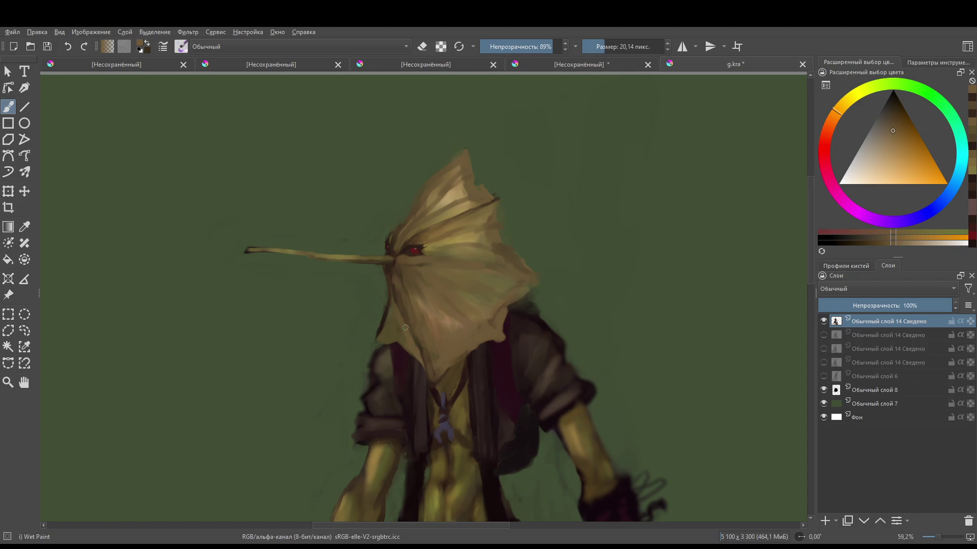
- Extend the hood's lower-left edge into a small flap using a darker brown
scroll(426, 305, "down", 6)
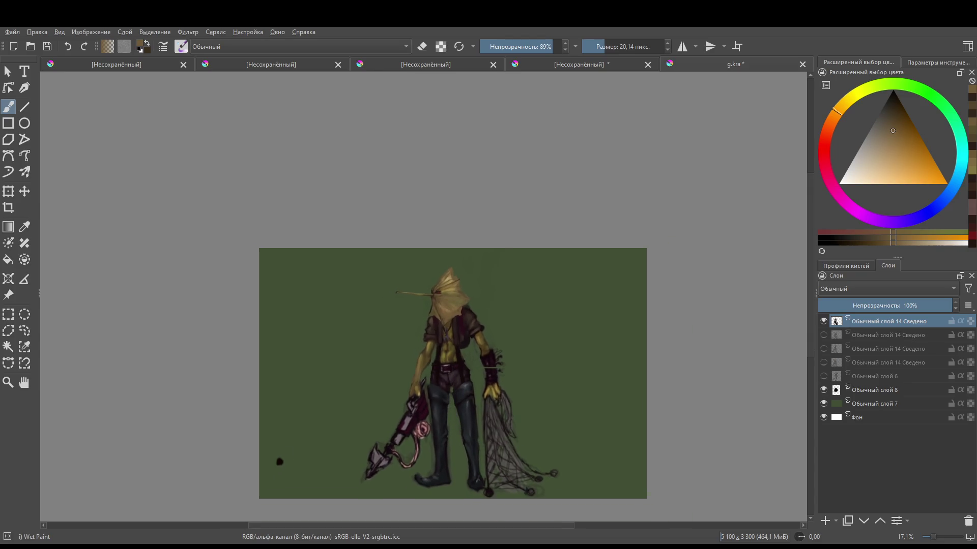
scroll(452, 315, "up", 4)
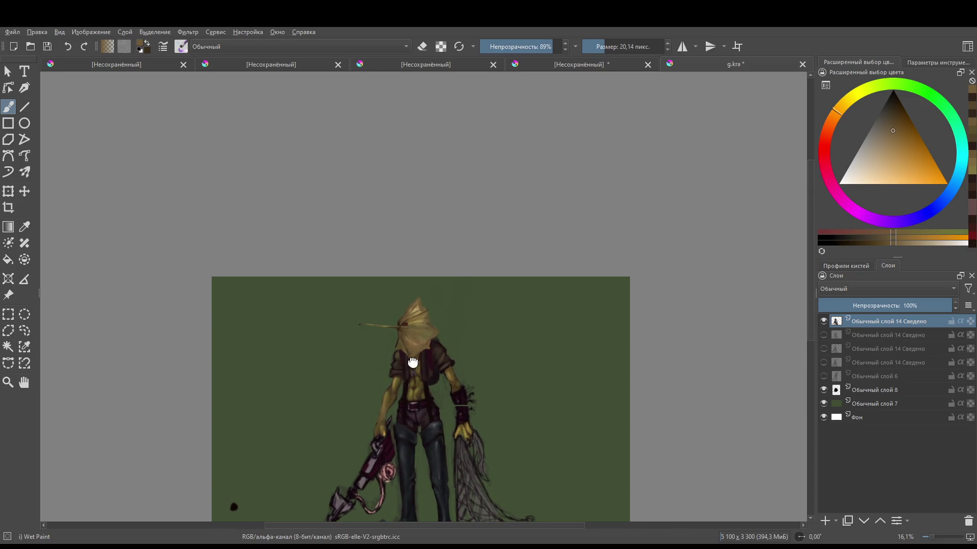
scroll(337, 346, "up", 3)
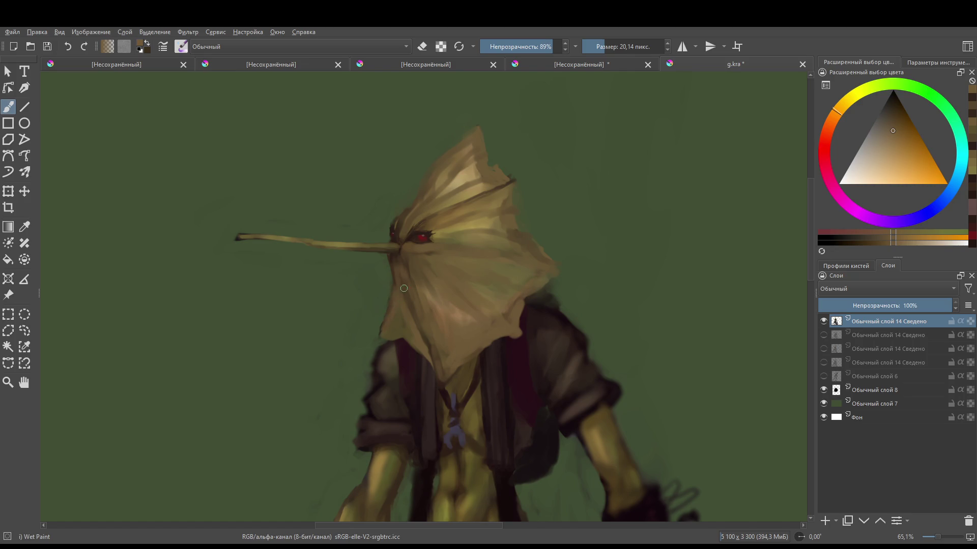
left_click(399, 254, "ctrl")
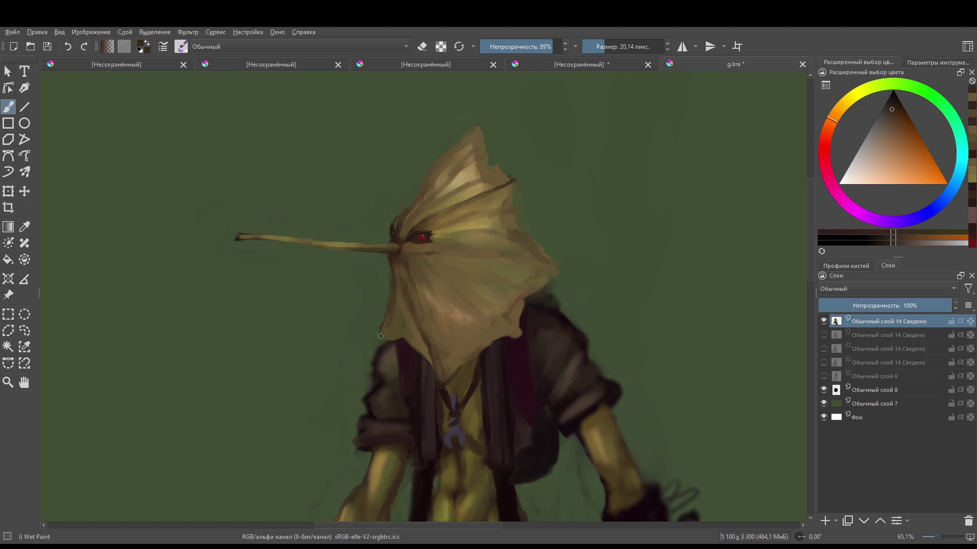
left_click_drag(377, 336, 408, 342)
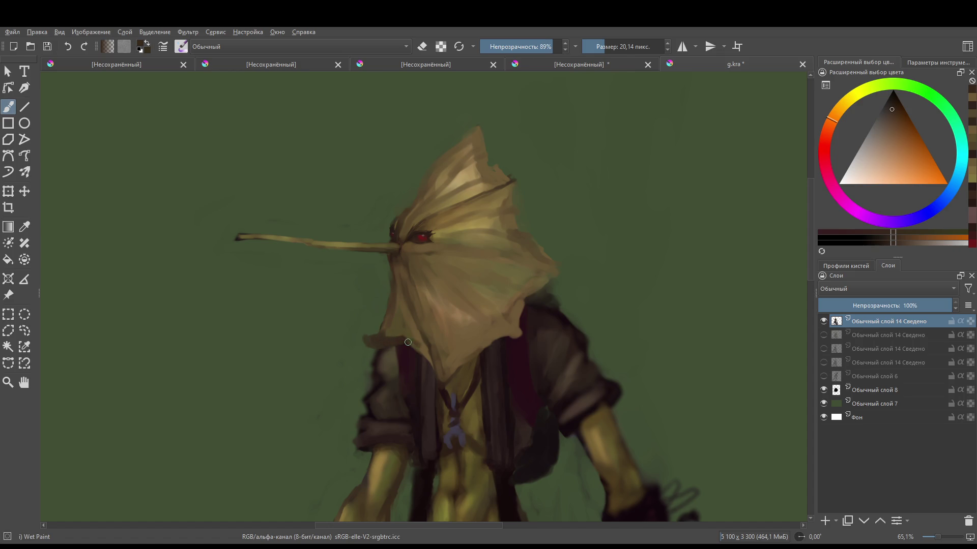
- Sample darker hood browns and deepen the shading on the hood's lower middle
left_click(448, 367, "ctrl")
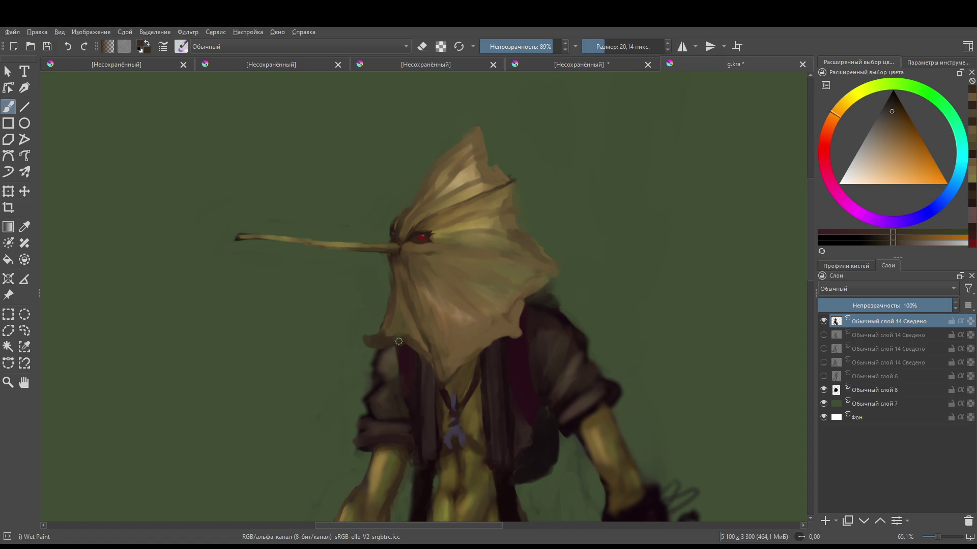
left_click(417, 339, "ctrl")
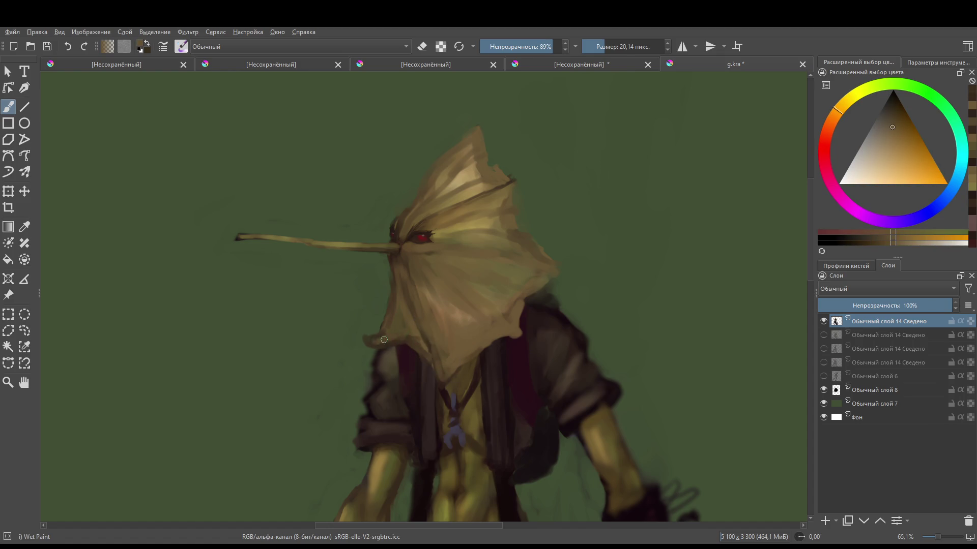
mouse_move(379, 339)
left_mouse_down()
mouse_move(436, 366)
mouse_move(443, 299)
mouse_move(460, 356)
mouse_move(480, 334)
mouse_move(453, 255)
mouse_move(407, 251)
left_mouse_up()
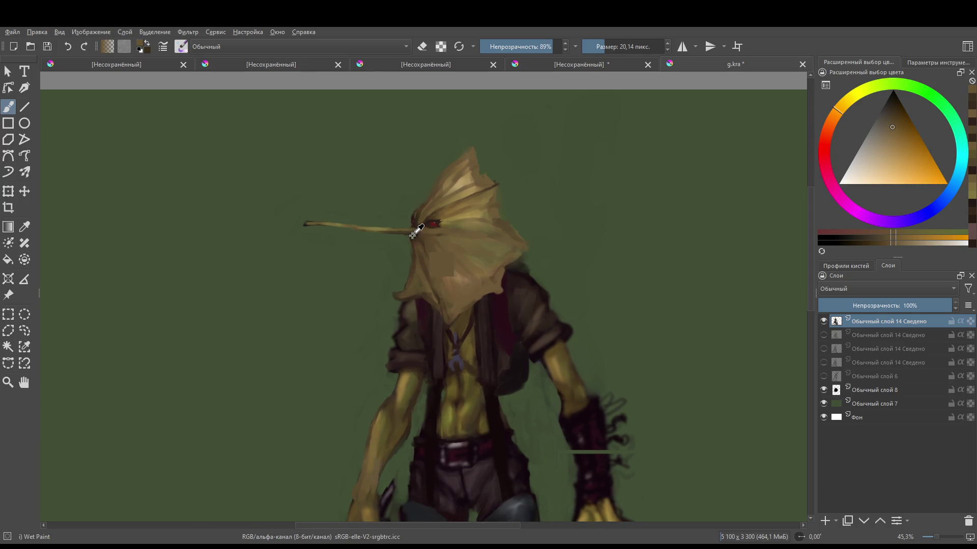
left_click(412, 236, "ctrl")
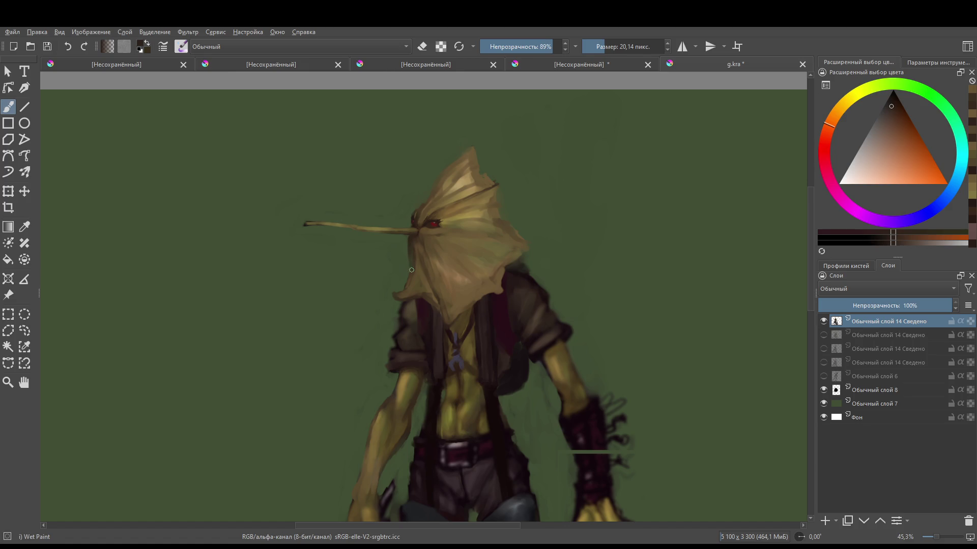
left_click(414, 265, "ctrl")
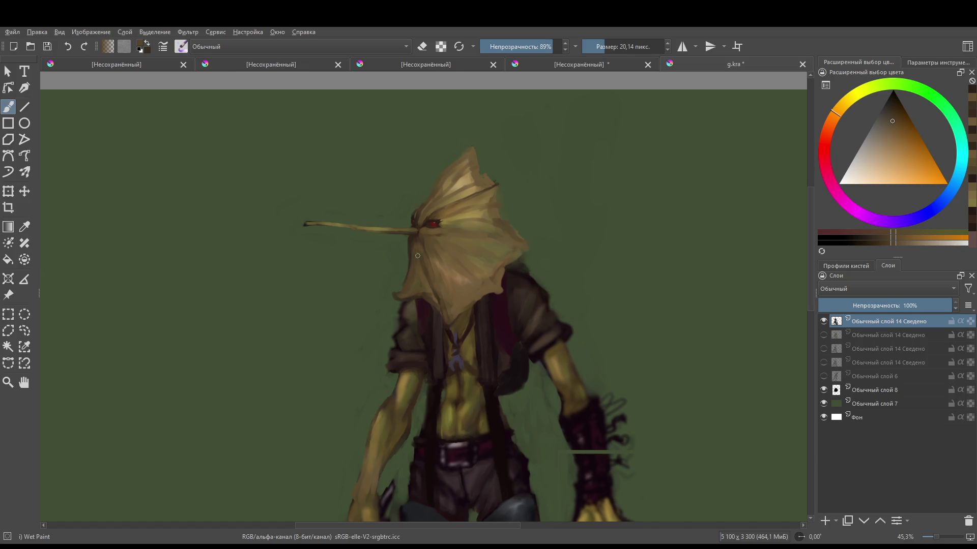
left_click(415, 257)
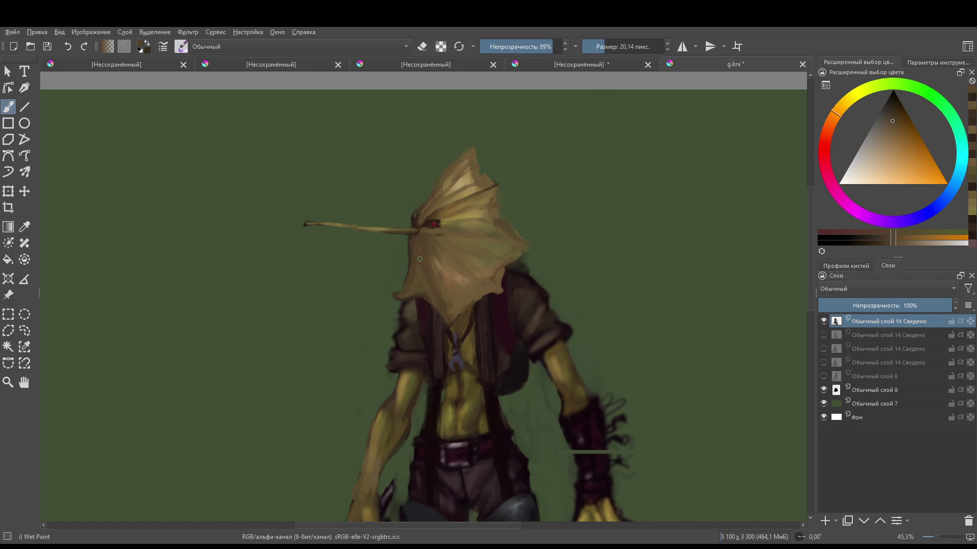
left_click_drag(440, 293, 441, 252)
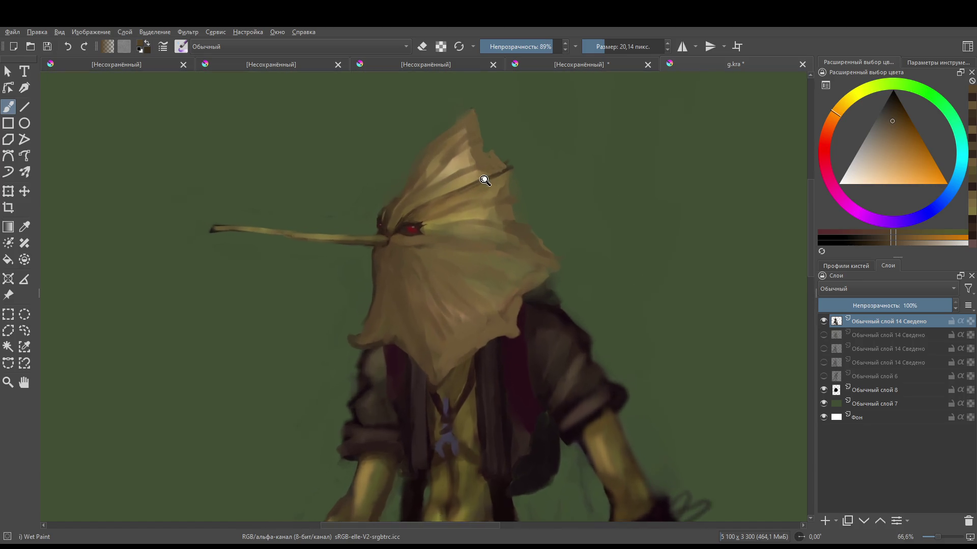
- Lighten the hood's upper-left edge and paint over the dark crease on its top
scroll(468, 137, "up", 3)
mouse_move(399, 265)
left_mouse_down()
mouse_move(458, 234)
mouse_move(433, 228)
left_mouse_up()
scroll(437, 227, "down", 4)
scroll(470, 224, "up", 5)
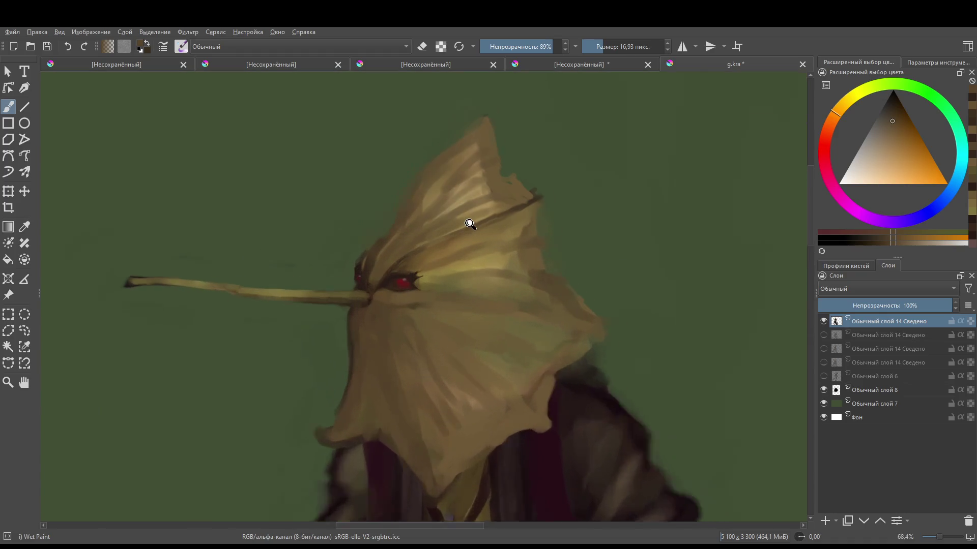
scroll(470, 224, "up", 3)
left_click(452, 216, "ctrl")
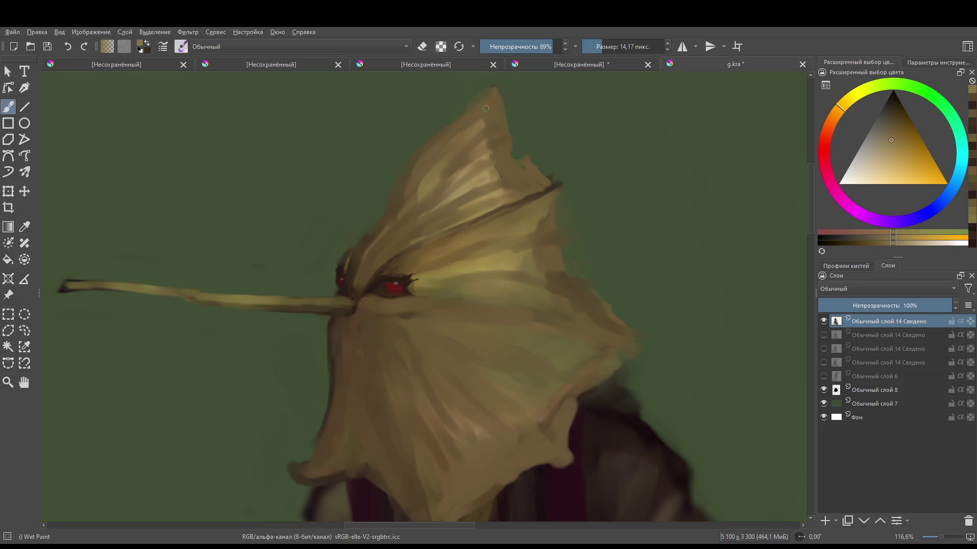
left_click_drag(377, 232, 352, 278)
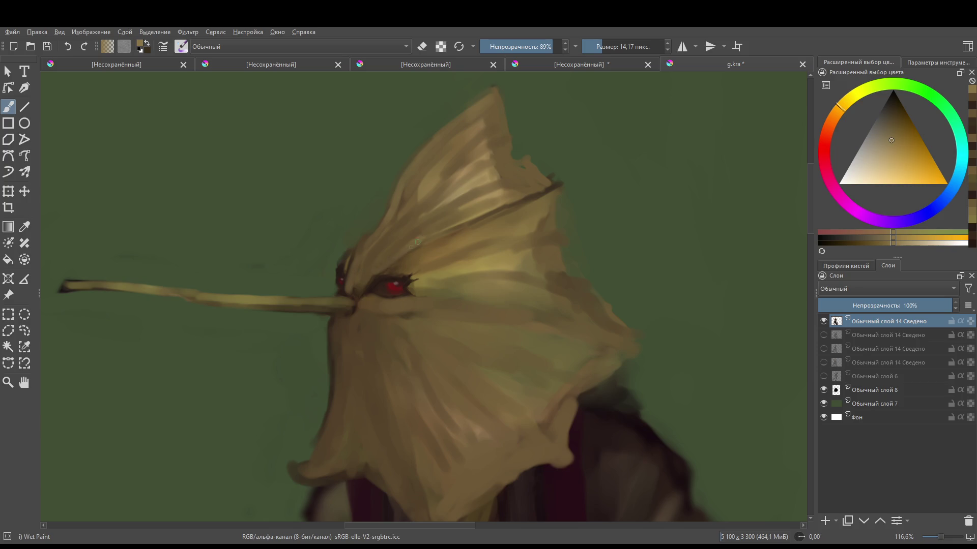
left_click_drag(413, 244, 559, 184)
- Add light strokes below the eye and along the hood's left side below the nose
scroll(500, 218, "down", 5)
scroll(480, 299, "up", 3)
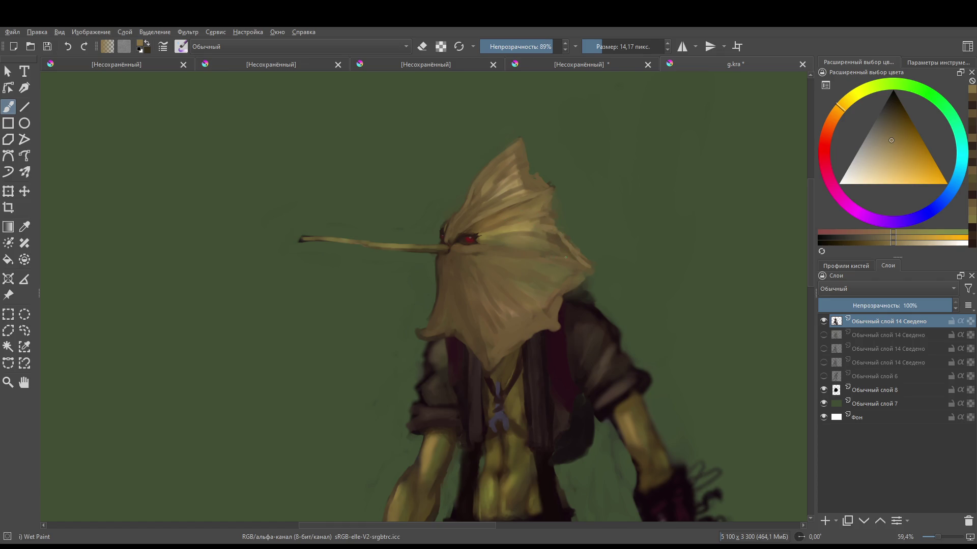
left_click_drag(457, 250, 548, 253)
left_click_drag(448, 253, 447, 264)
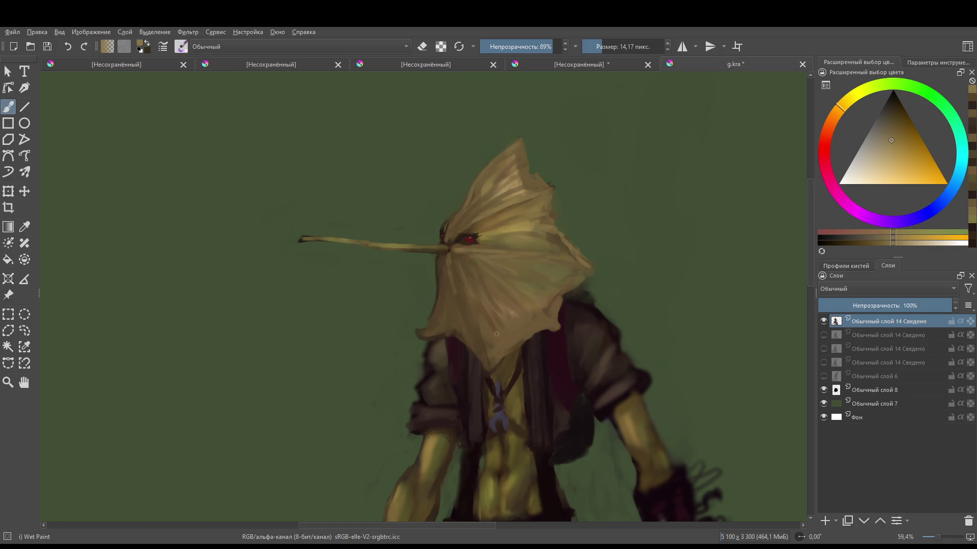
left_click_drag(446, 254, 442, 308)
- Recentre and zoom on the hood, sample its tones, and enlarge the brush to about 19 px
scroll(465, 265, "right", 2)
left_click(406, 286, "ctrl")
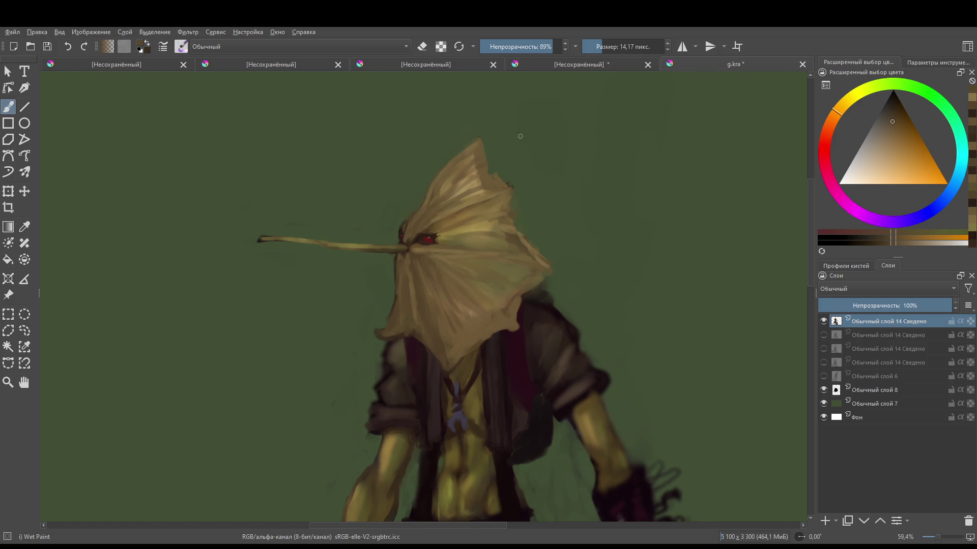
scroll(520, 136, "down", 4)
scroll(560, 156, "up", 2)
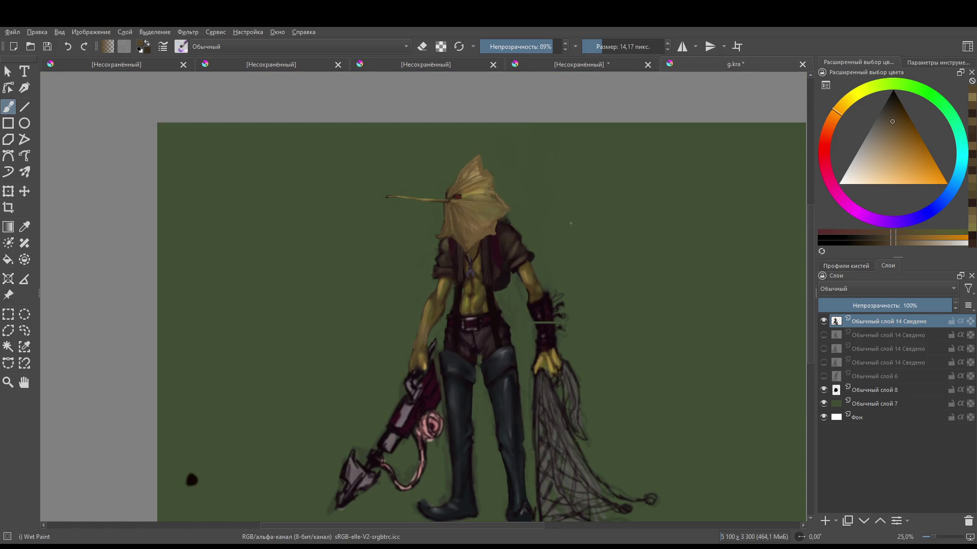
scroll(535, 232, "up", 1)
scroll(446, 250, "up", 1)
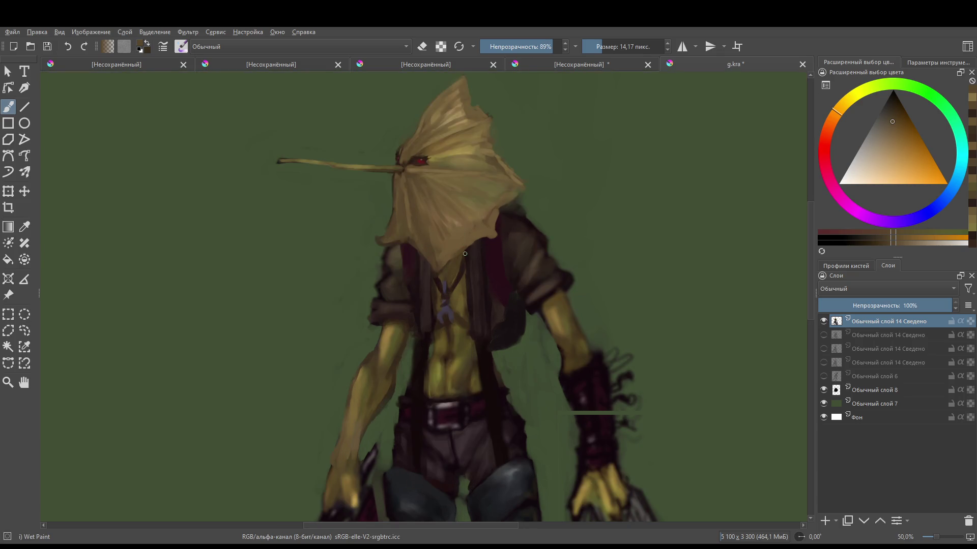
left_click_drag(479, 237, 485, 256)
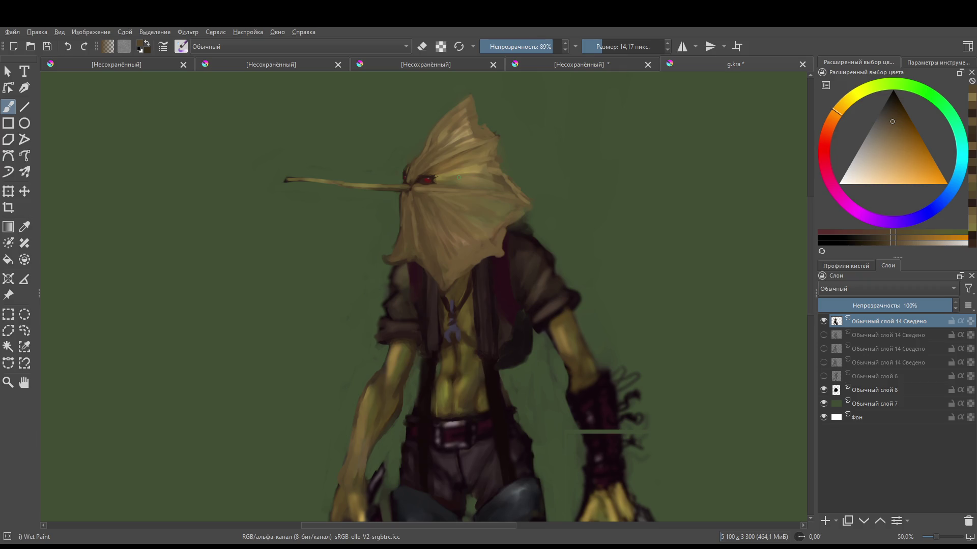
mouse_move(511, 174)
left_mouse_down()
mouse_move(469, 256)
mouse_move(493, 196)
mouse_move(448, 188)
left_mouse_up()
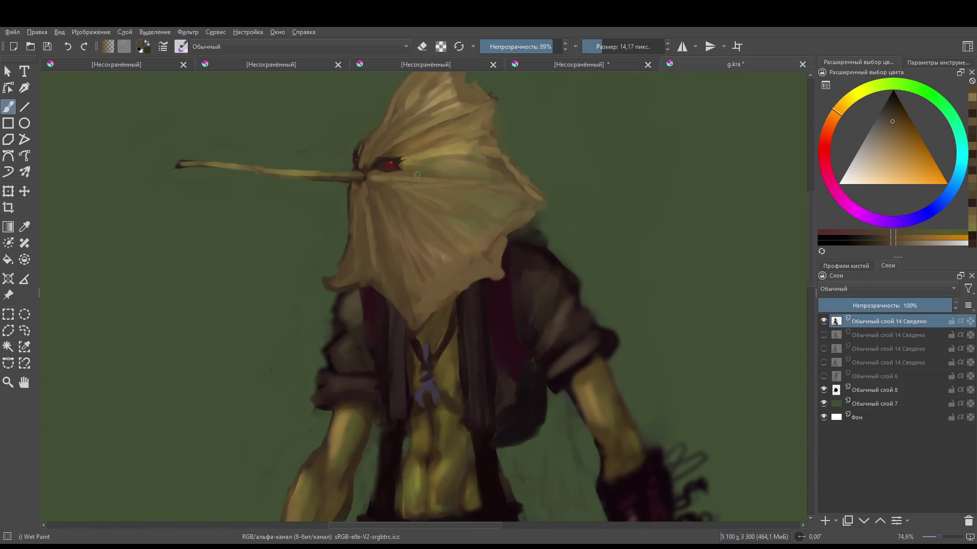
left_click(443, 192, "ctrl")
left_click_drag(387, 198, 376, 193)
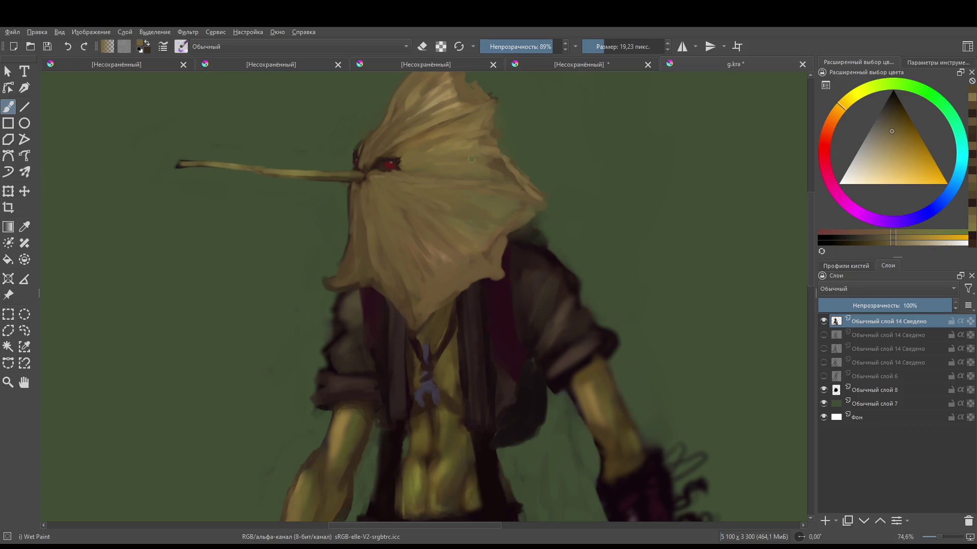
left_click(398, 184, "ctrl")
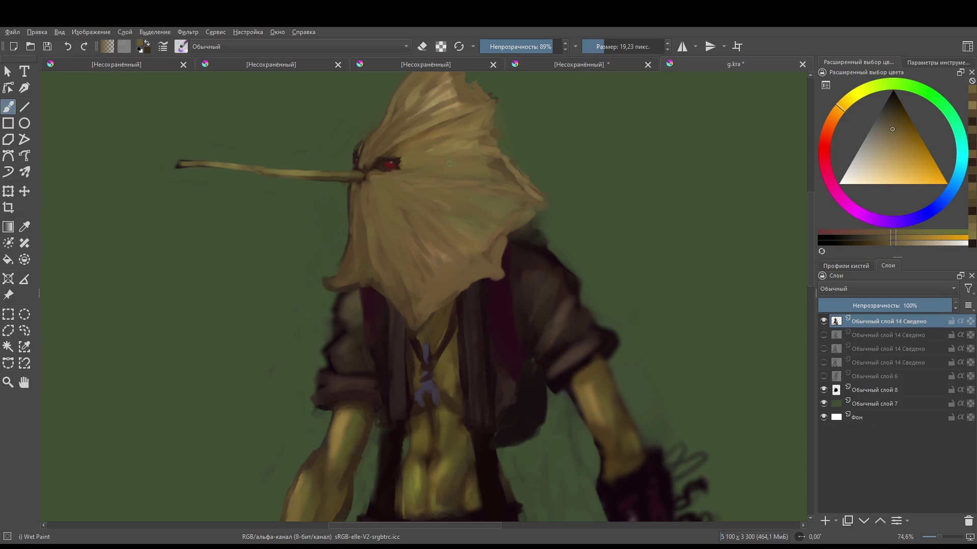
- Pick a pale tan, enlarge the brush to about 27 px, and repaint the left edge below the nose
mouse_move(480, 160)
left_mouse_down()
mouse_move(472, 379)
mouse_move(473, 203)
mouse_move(473, 285)
mouse_move(473, 239)
left_mouse_up()
left_click_drag(368, 141, 410, 264)
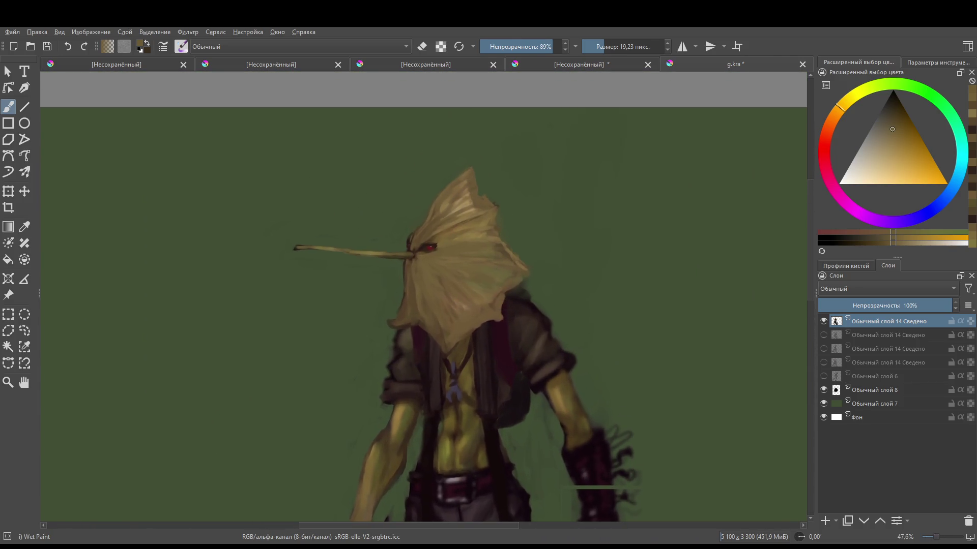
left_click(406, 311, "ctrl")
key("bracketright")
right_click(429, 289)
left_click(429, 319)
right_click(393, 314)
mouse_move(407, 274)
left_mouse_down()
mouse_move(404, 318)
mouse_move(412, 310)
mouse_move(418, 329)
mouse_move(403, 262)
left_mouse_up()
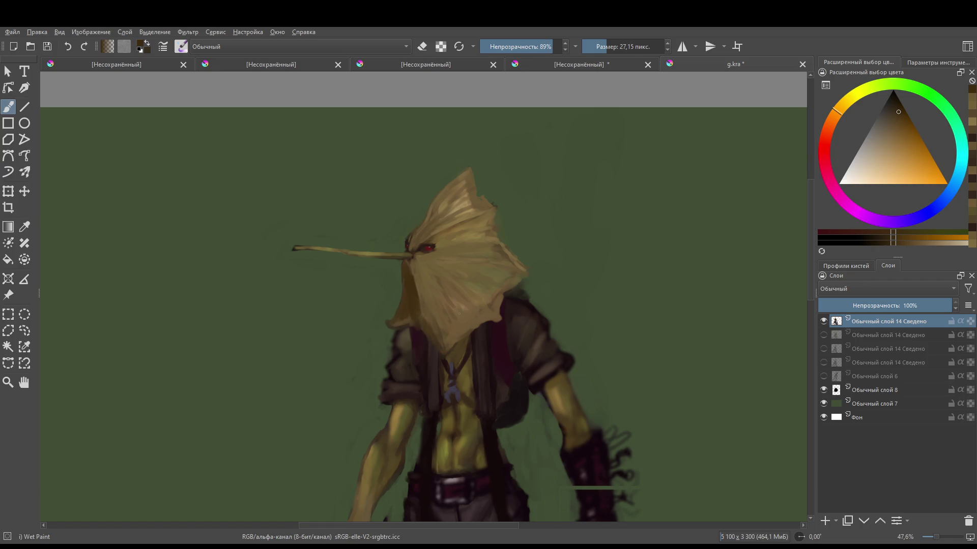
- Touch up the bag's lower-left edge, then enlarge the brush to about 32 px with dark orange-brown
scroll(484, 314, "down", 5)
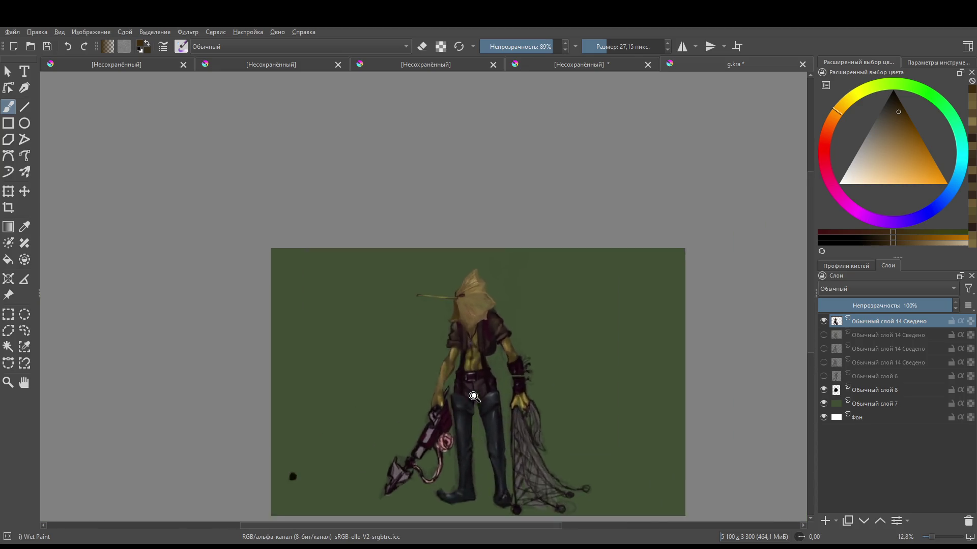
scroll(439, 307, "up", 4)
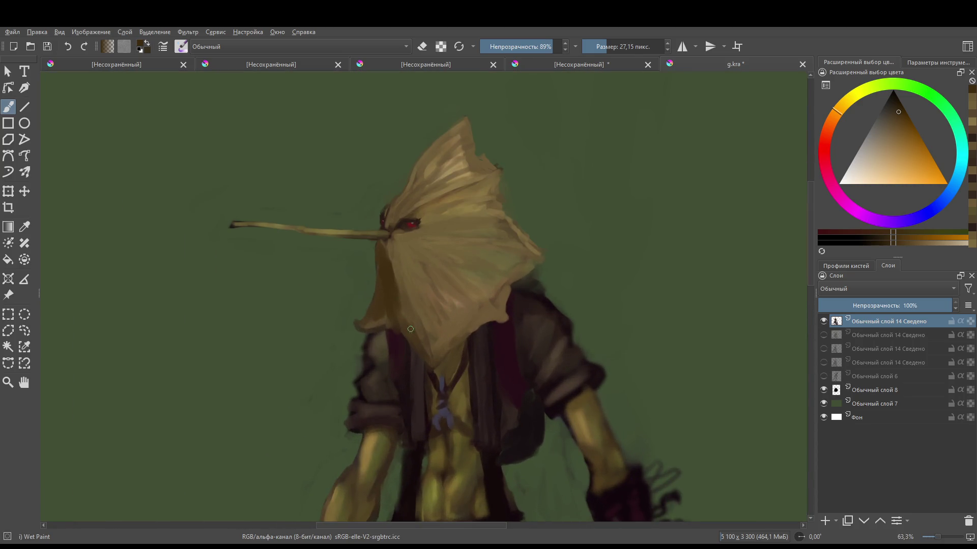
mouse_move(370, 321)
left_mouse_down()
mouse_move(384, 314)
mouse_move(384, 293)
mouse_move(392, 317)
left_mouse_up()
left_click(403, 289, "ctrl")
key("bracketright")
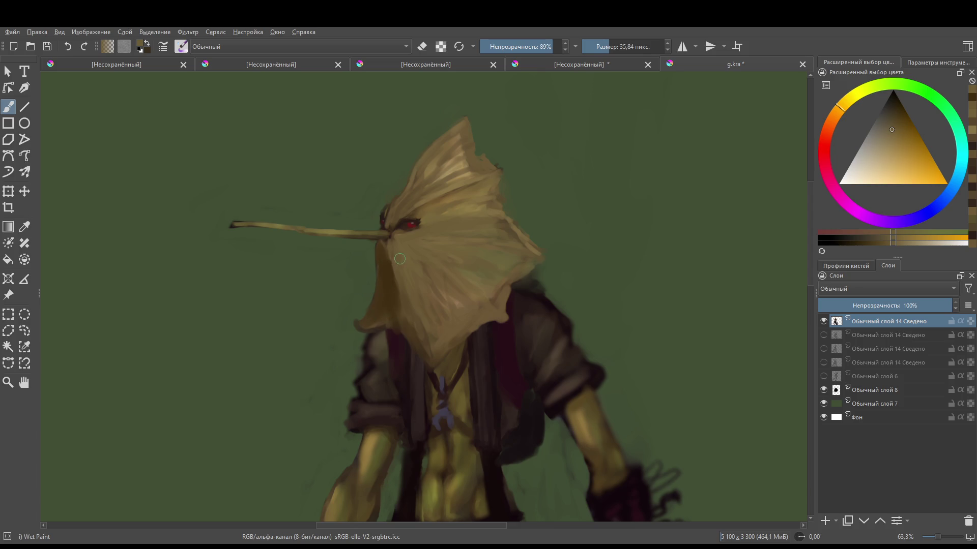
left_click(401, 223, "ctrl")
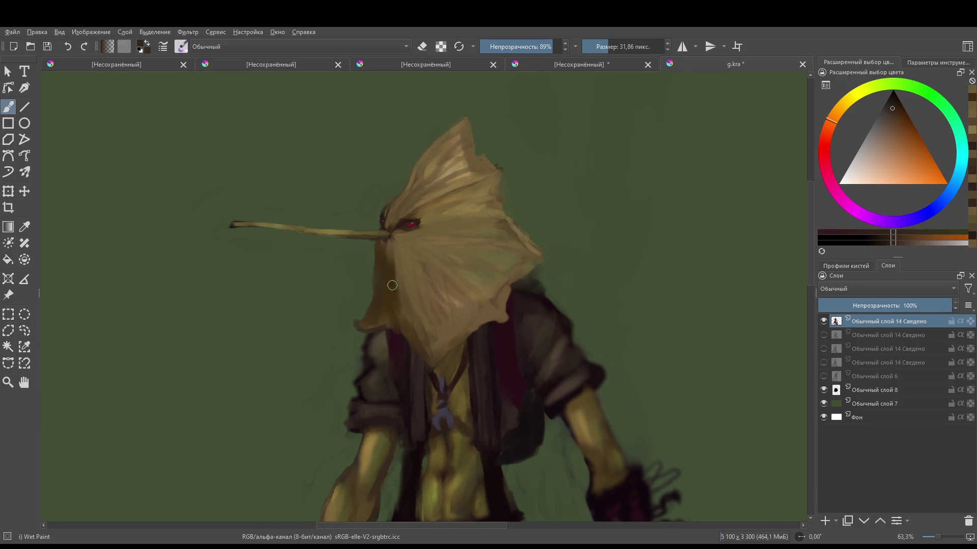
- Sample the hood's golden yellow and erase along the hood's left edge
scroll(435, 306, "down", 3)
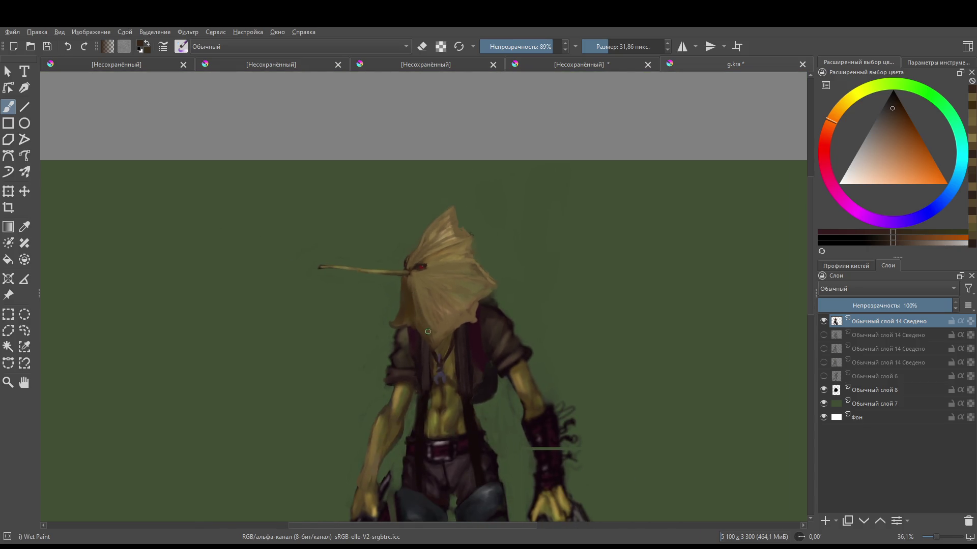
mouse_move(437, 311)
left_mouse_down()
mouse_move(497, 373)
mouse_move(515, 258)
mouse_move(501, 343)
mouse_move(510, 267)
left_mouse_up()
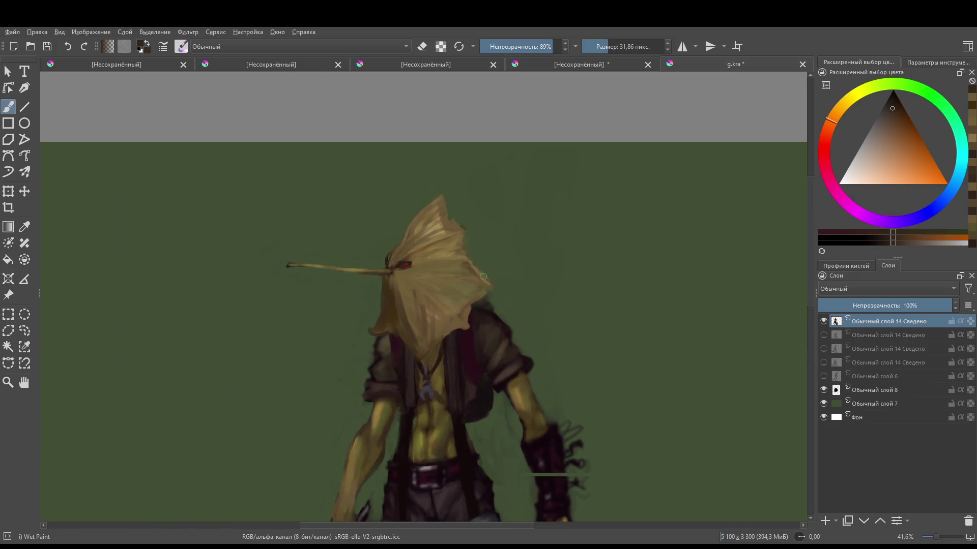
left_click_drag(437, 262, 443, 205)
mouse_move(464, 319)
left_mouse_down()
mouse_move(453, 283)
mouse_move(506, 266)
mouse_move(500, 254)
mouse_move(520, 219)
left_mouse_up()
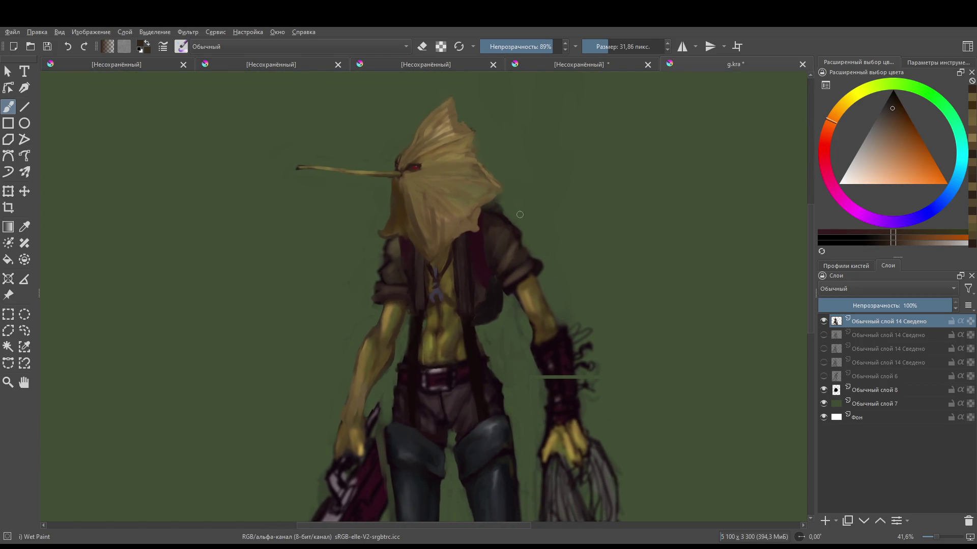
left_click(406, 195, "ctrl")
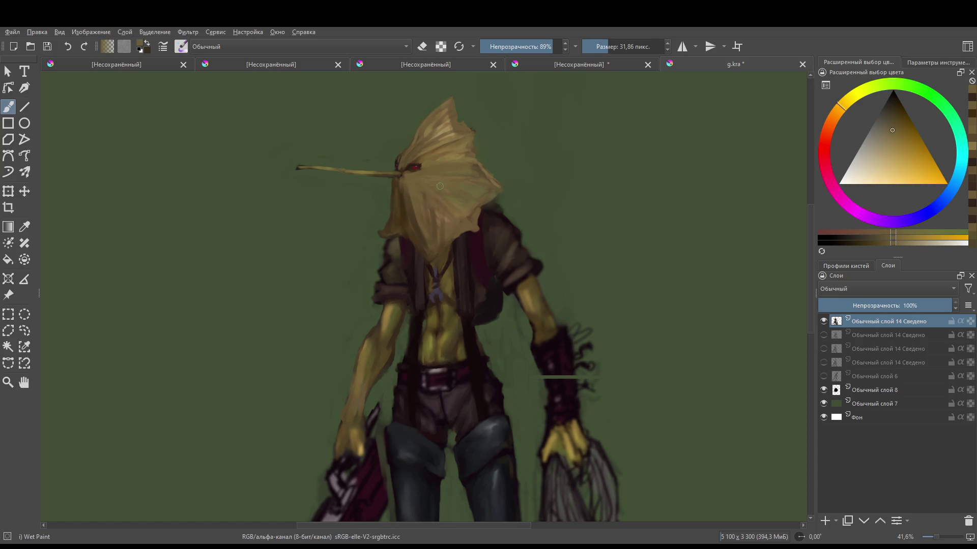
key("e")
mouse_move(393, 206)
left_mouse_down()
mouse_move(389, 229)
mouse_move(389, 185)
left_mouse_up()
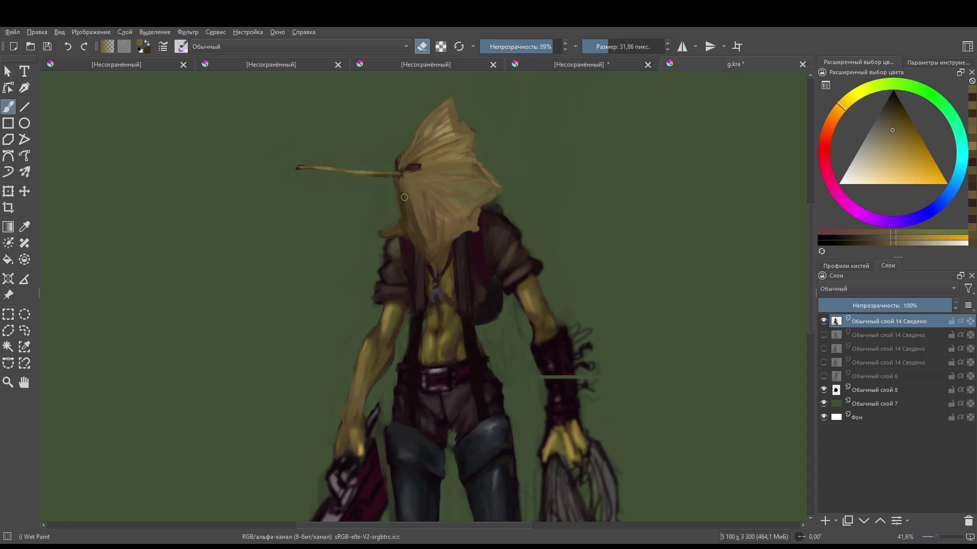
- Return to painting with a dark brown picked from the hood, slightly adjusted toward warm orange
left_click(405, 197, "ctrl")
key("e")
left_click(413, 219, "ctrl")
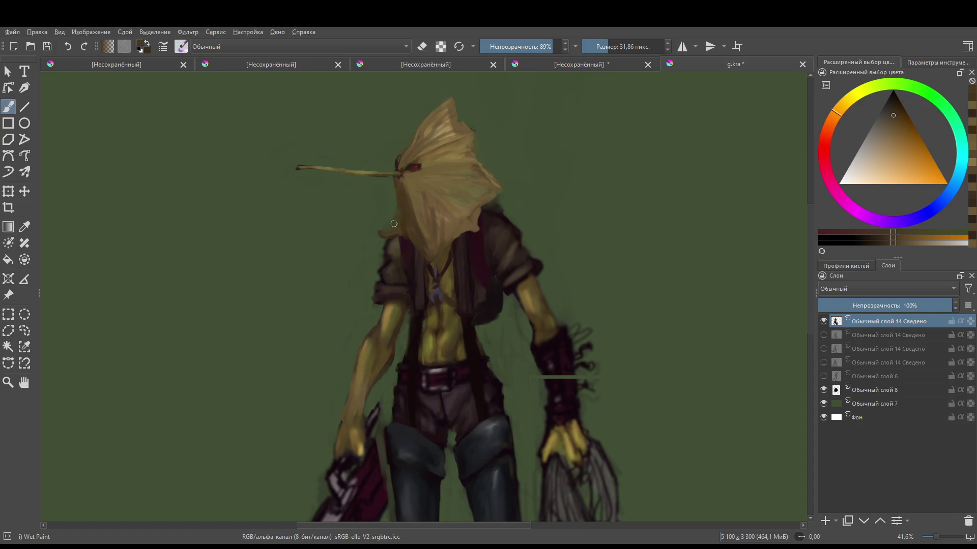
left_click_drag(478, 226, 459, 268)
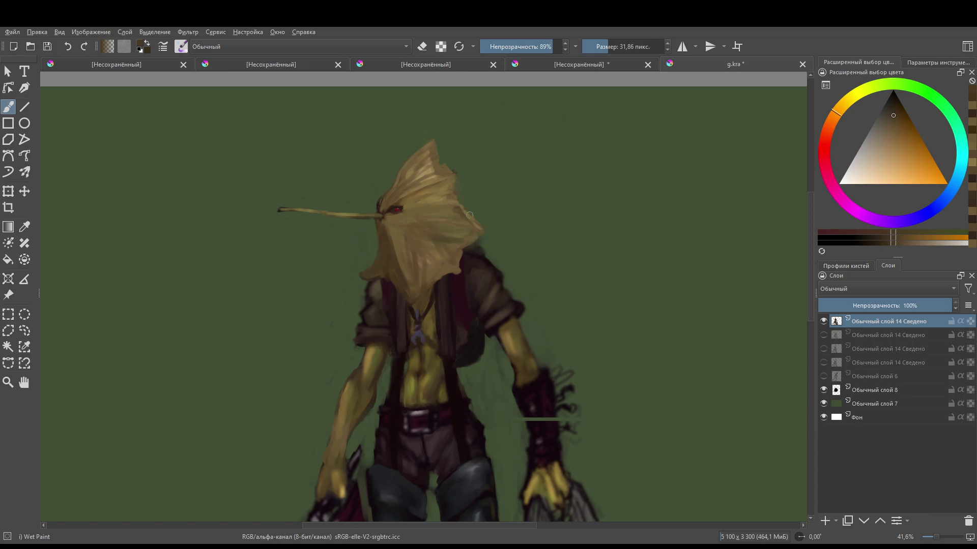
scroll(410, 229, "down", 6)
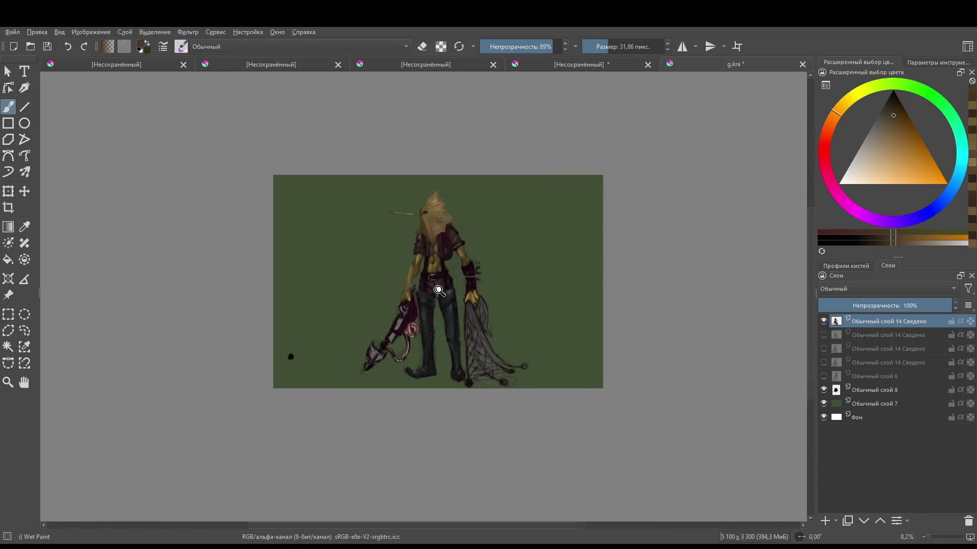
- With a smaller brush and lighter tan, extend the hood's lower-left edge and add faint strokes below the nose
scroll(410, 229, "up", 6)
left_click(380, 240, "ctrl")
key("bracketleft")
key("bracketleft")
key("bracketleft")
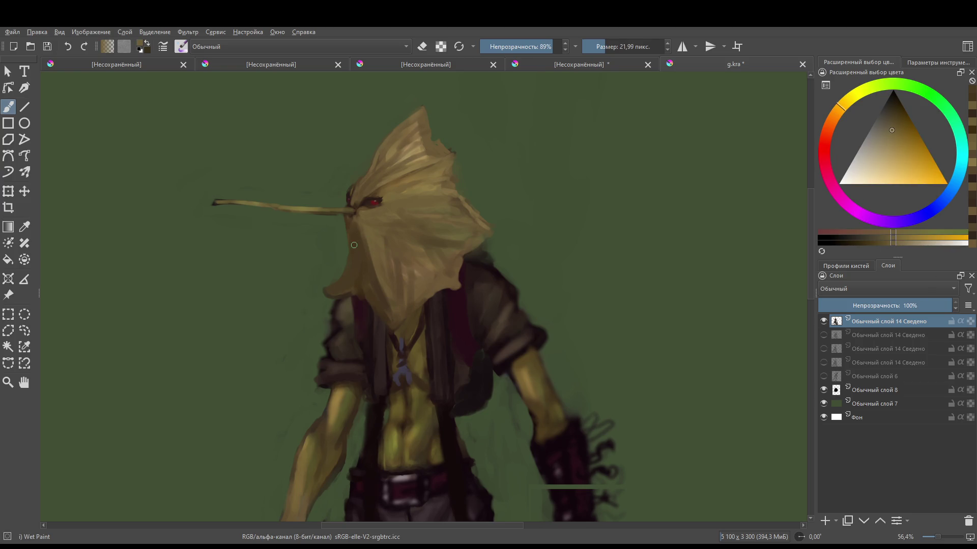
left_click(334, 289)
left_click_drag(352, 280, 368, 300)
mouse_move(412, 338)
left_mouse_down()
mouse_move(425, 290)
mouse_move(229, 418)
mouse_move(351, 246)
mouse_move(367, 278)
left_mouse_up()
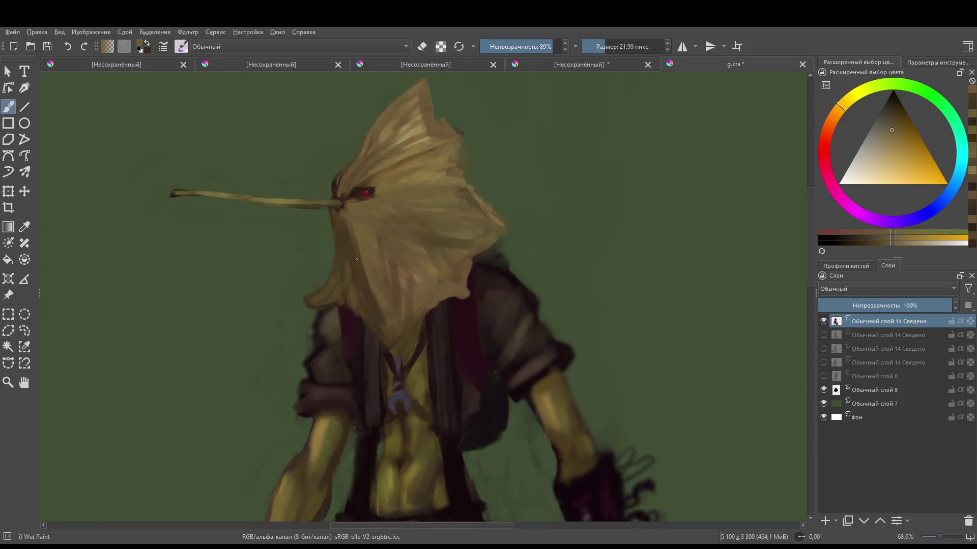
mouse_move(342, 218)
left_mouse_down()
mouse_move(346, 234)
mouse_move(346, 226)
mouse_move(414, 257)
mouse_move(138, 506)
mouse_move(442, 193)
left_mouse_up()
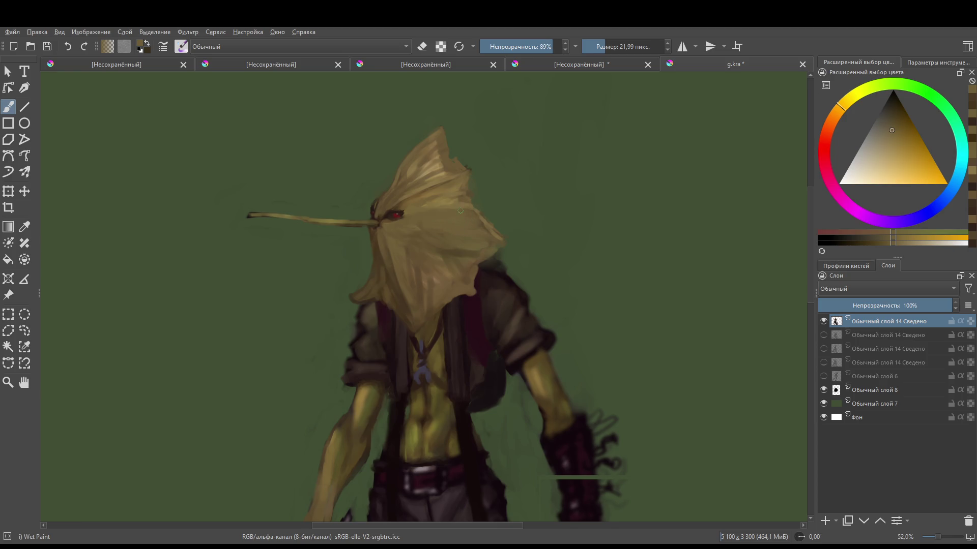
- Erase the dark patch beside the neck
left_click(439, 202, "ctrl")
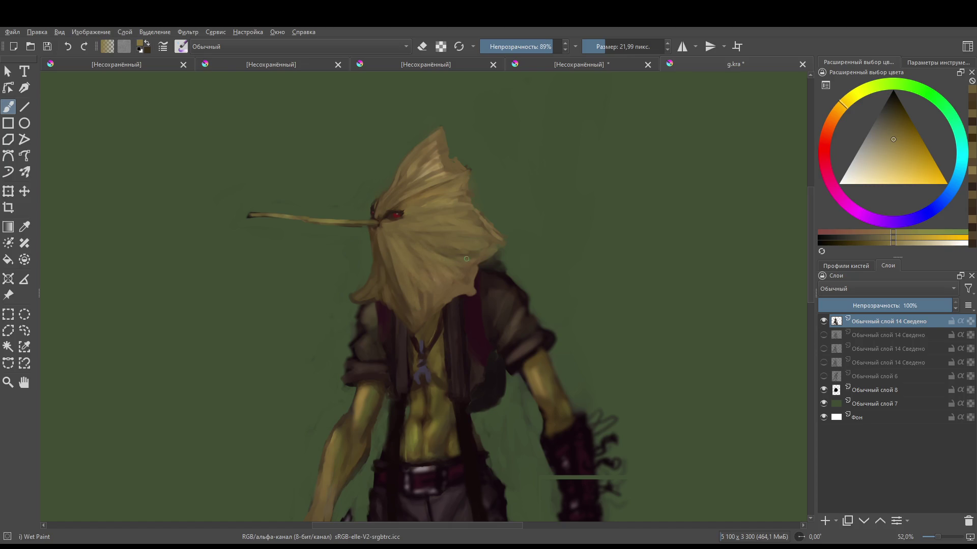
scroll(479, 239, "down", 5)
scroll(497, 270, "up", 4)
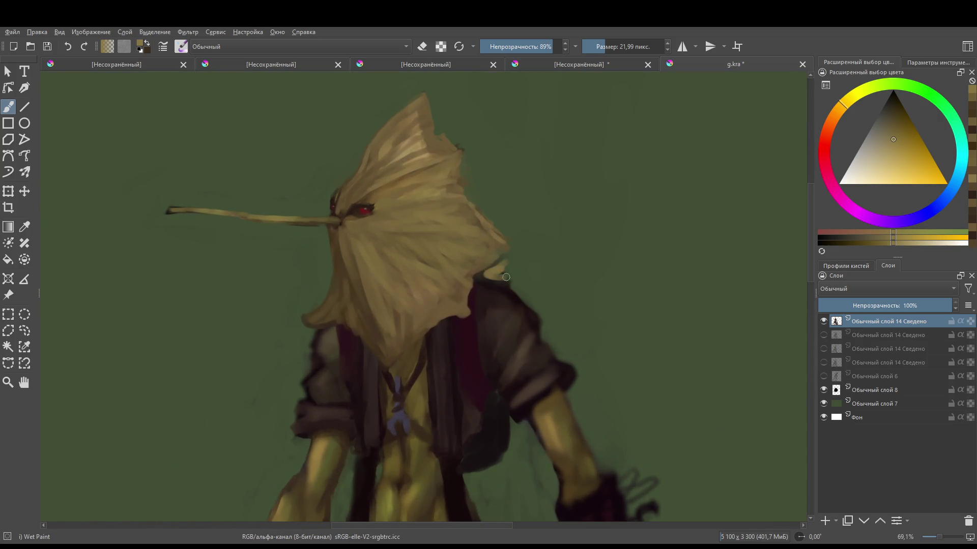
key("e")
mouse_move(499, 262)
left_mouse_down()
mouse_move(485, 273)
mouse_move(517, 280)
mouse_move(475, 272)
mouse_move(496, 236)
mouse_move(470, 224)
mouse_move(485, 253)
mouse_move(505, 210)
left_mouse_up()
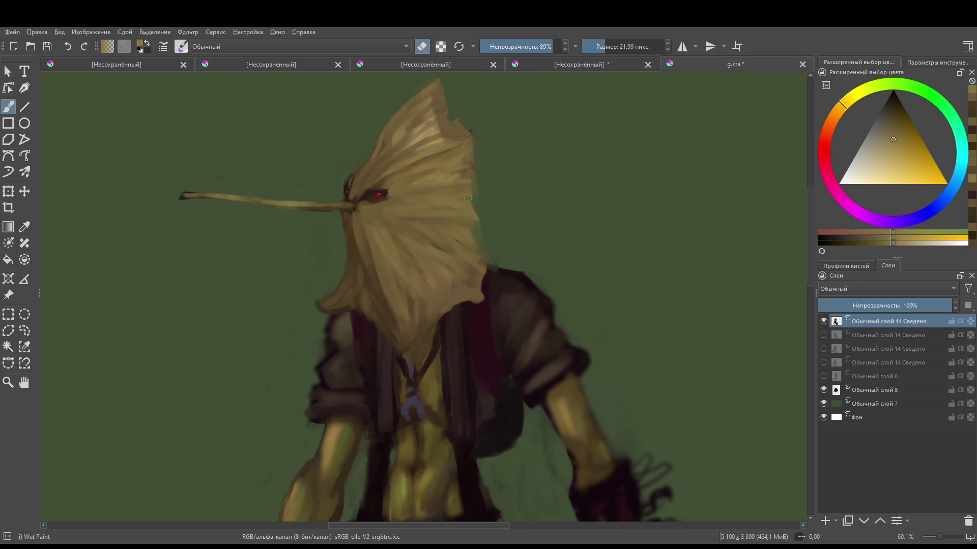
key("e")
- Paint slightly darker tan strokes extending the hood to the right
key("k")
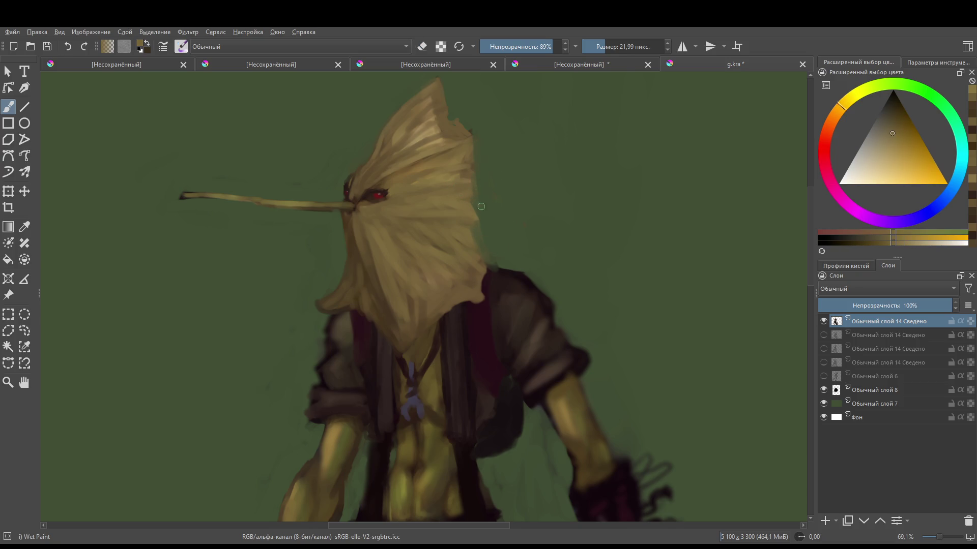
left_click_drag(481, 205, 510, 199)
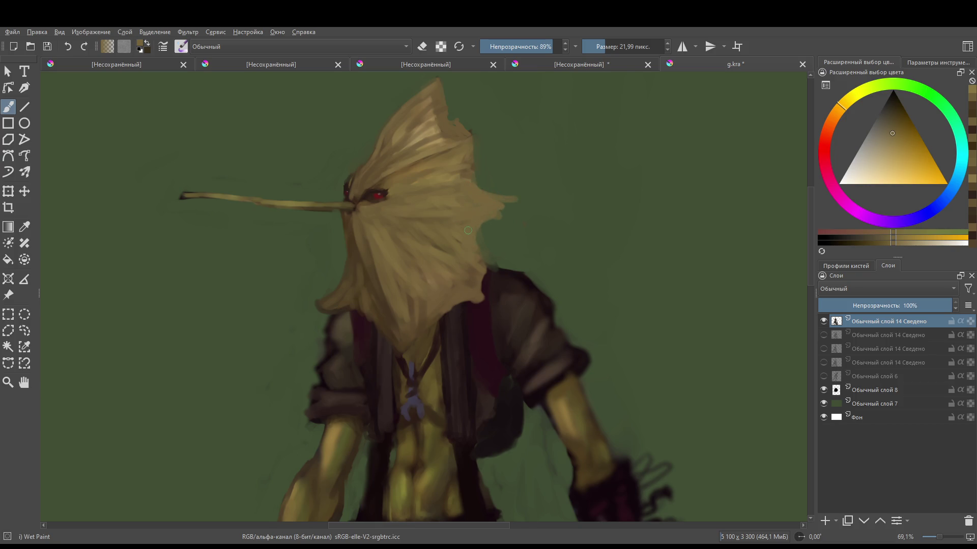
mouse_move(456, 194)
left_mouse_down()
mouse_move(447, 366)
mouse_move(439, 234)
left_mouse_up()
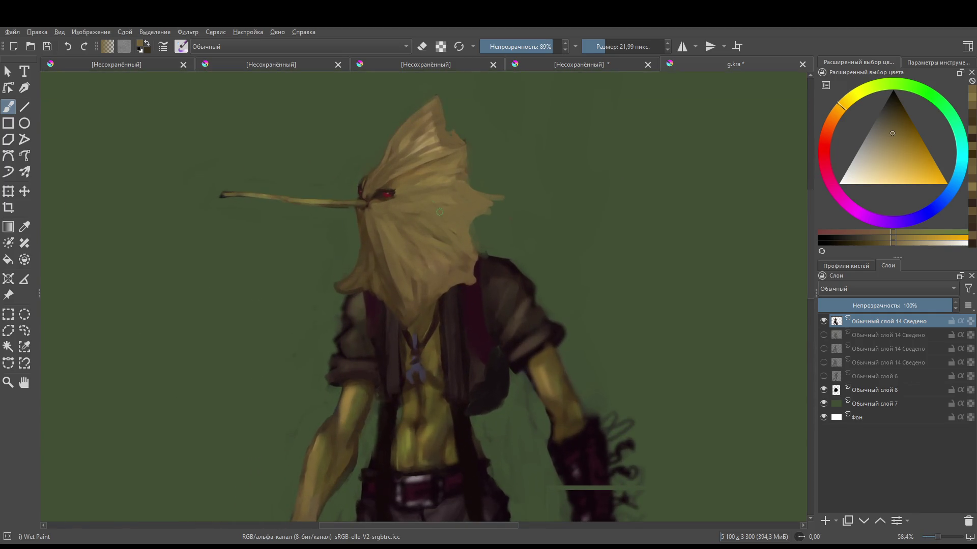
left_click(400, 265, "ctrl")
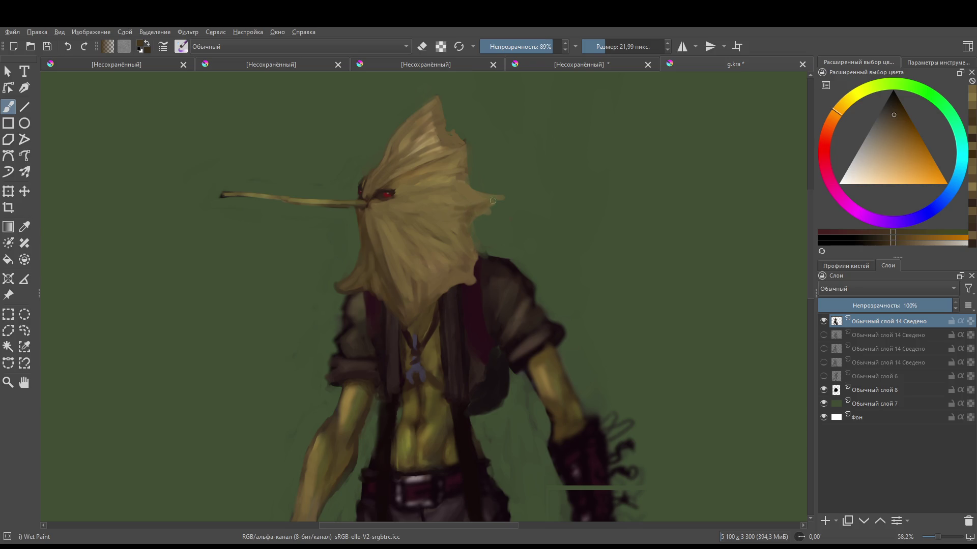
- Erase a notch into the hood's right edge and trim the right side of its tip
key("e")
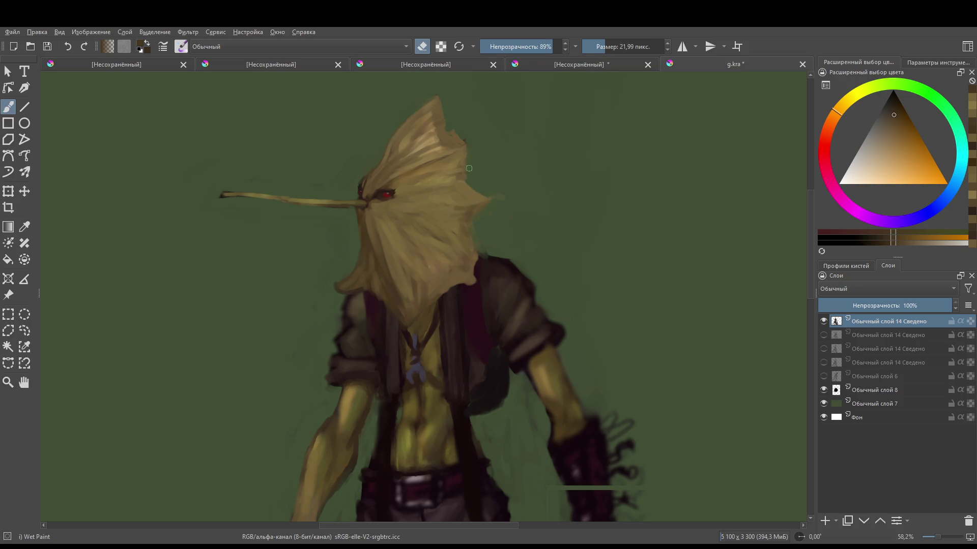
left_click_drag(451, 135, 442, 122)
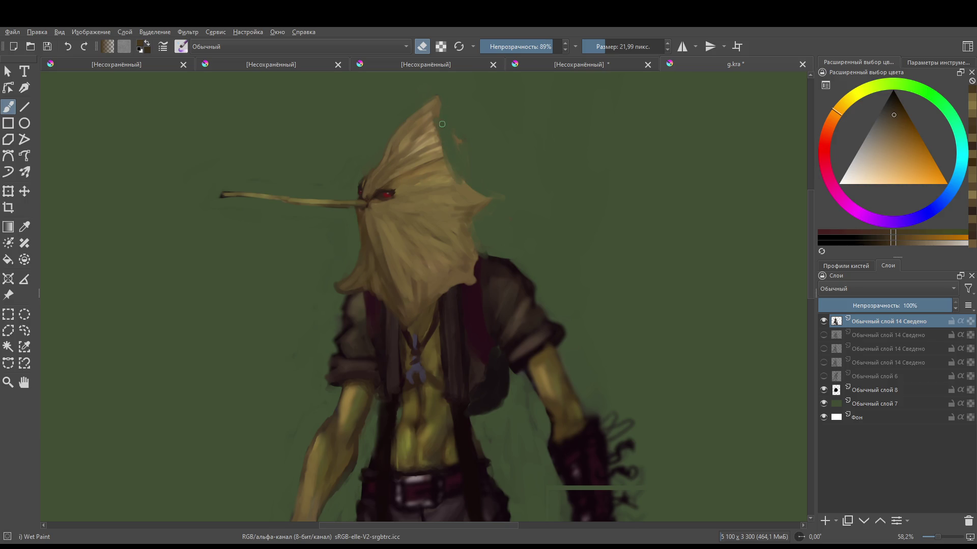
key("e")
left_click(443, 197, "ctrl")
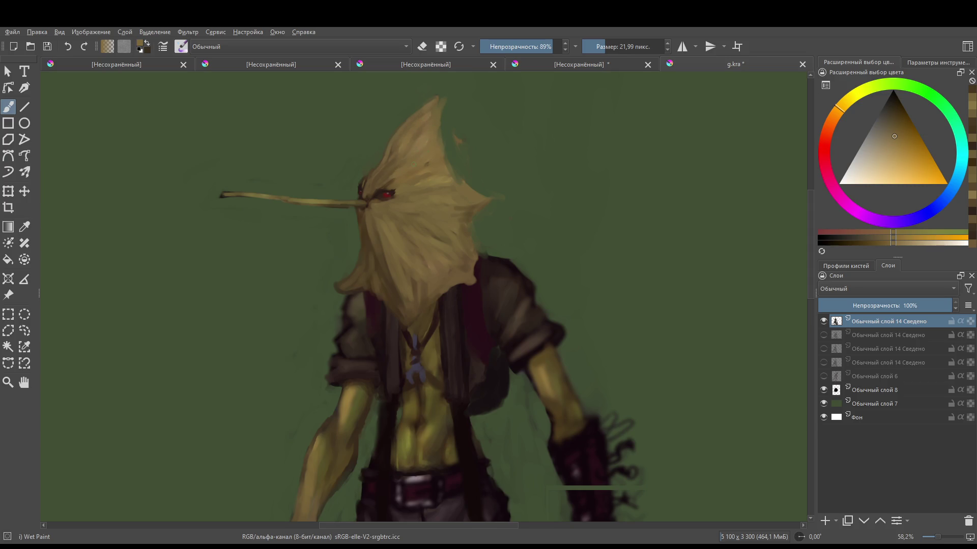
key("e")
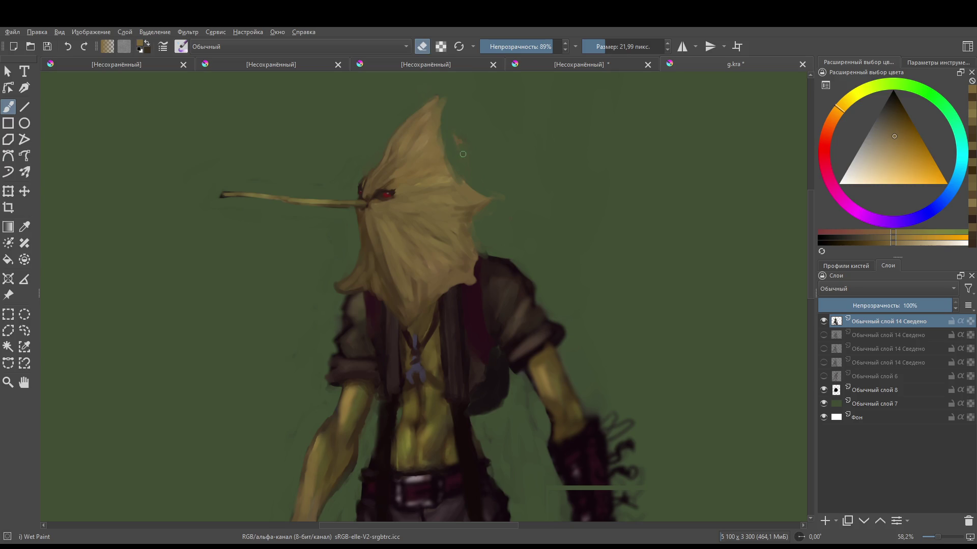
left_click_drag(445, 131, 446, 108)
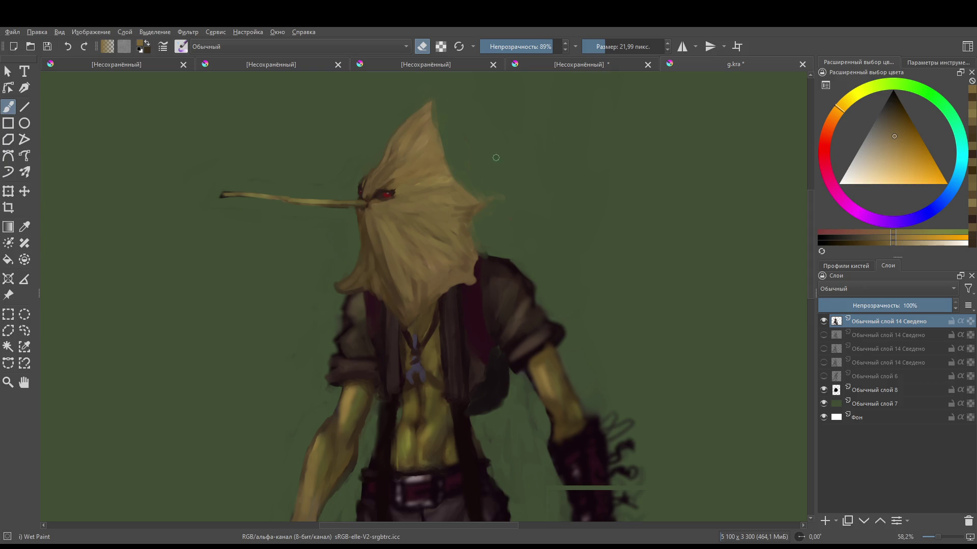
scroll(508, 168, "down", 5)
scroll(507, 182, "up", 4)
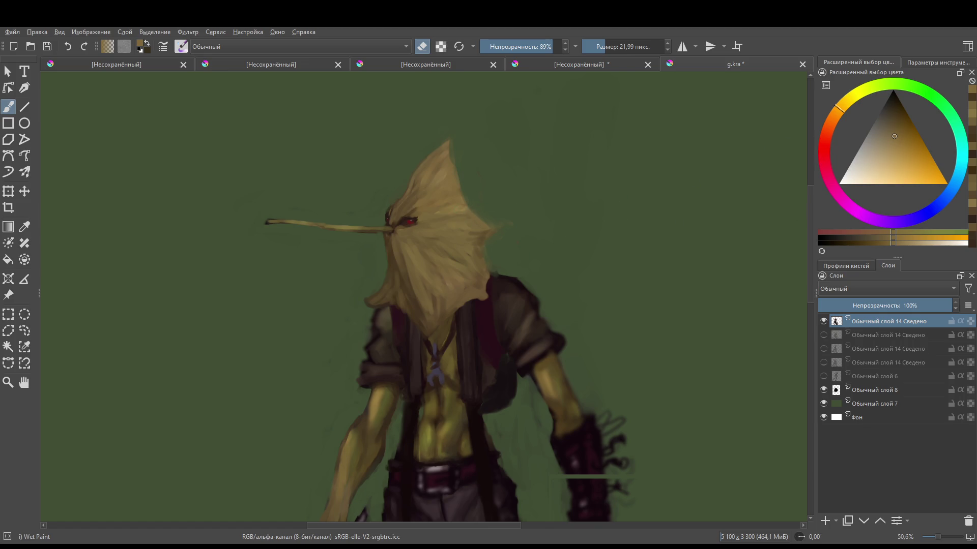
- Choose a dark red and paint a dark stroke beside the head's right edge
left_click(824, 152)
left_click(902, 135)
key("k")
left_click_drag(472, 200, 478, 206)
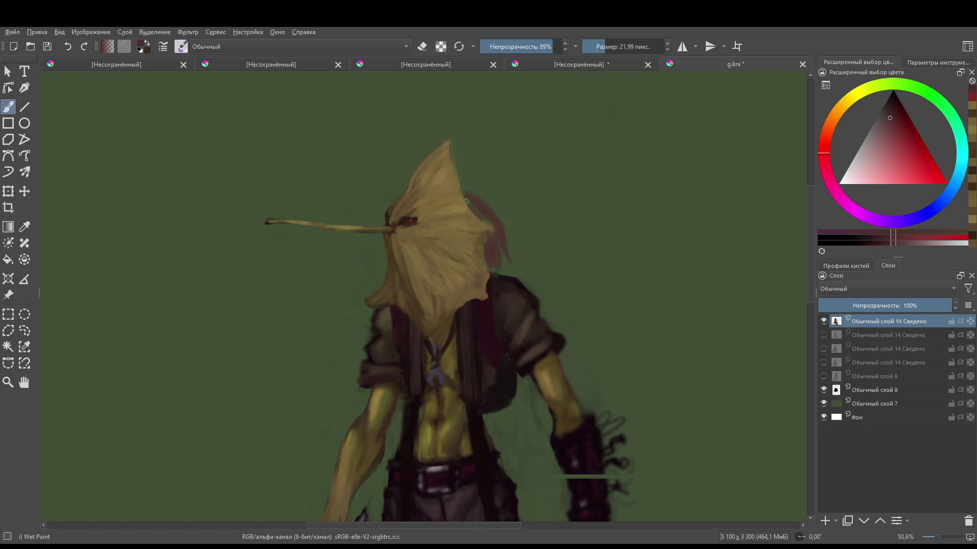
- Shift the red toward orange-red and paint faint strokes along the head's right edge
mouse_move(497, 234)
left_mouse_down()
mouse_move(501, 321)
mouse_move(514, 328)
mouse_move(523, 213)
mouse_move(488, 209)
left_mouse_up()
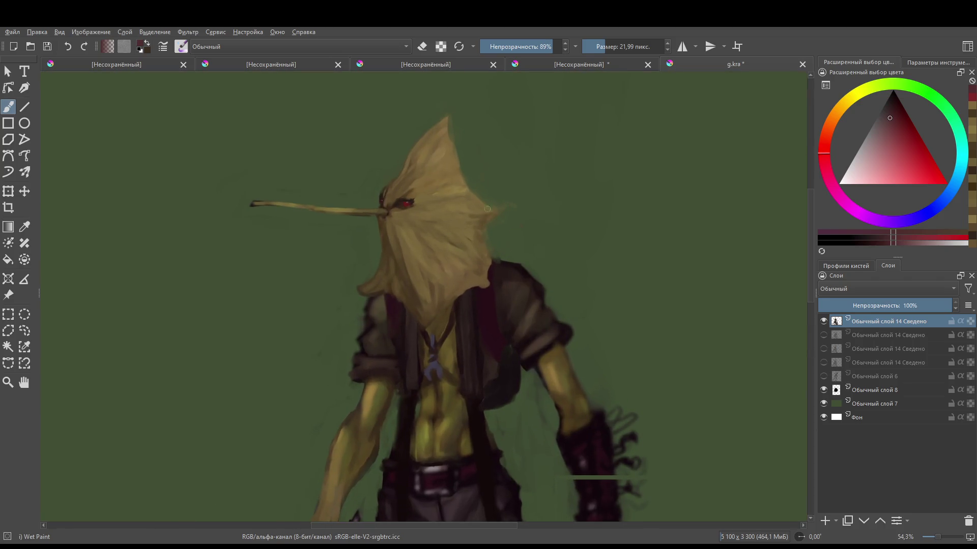
left_click(829, 143)
left_click_drag(893, 119, 890, 115)
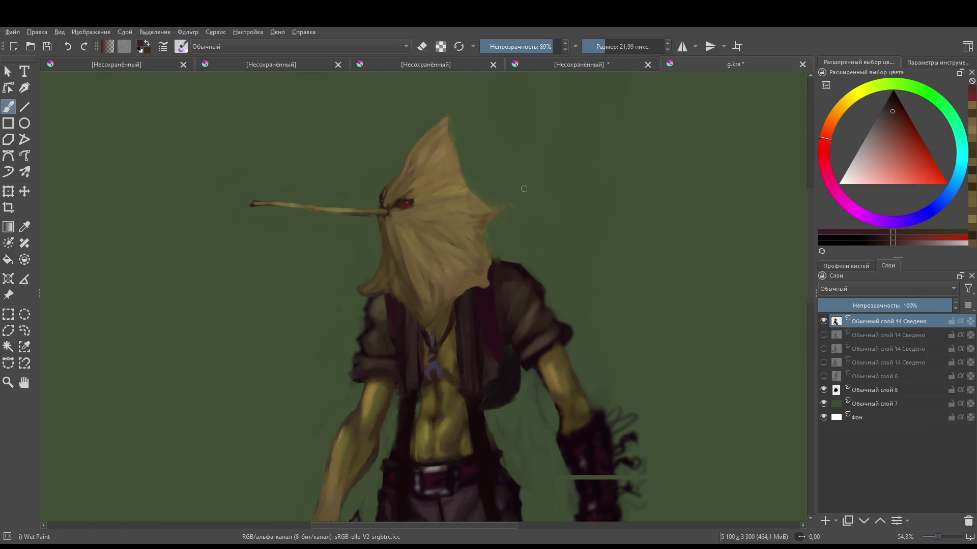
mouse_move(467, 177)
left_mouse_down()
mouse_move(501, 225)
mouse_move(491, 189)
mouse_move(510, 239)
mouse_move(506, 215)
mouse_move(504, 278)
mouse_move(484, 195)
mouse_move(513, 244)
left_mouse_up()
scroll(556, 226, "down", 5)
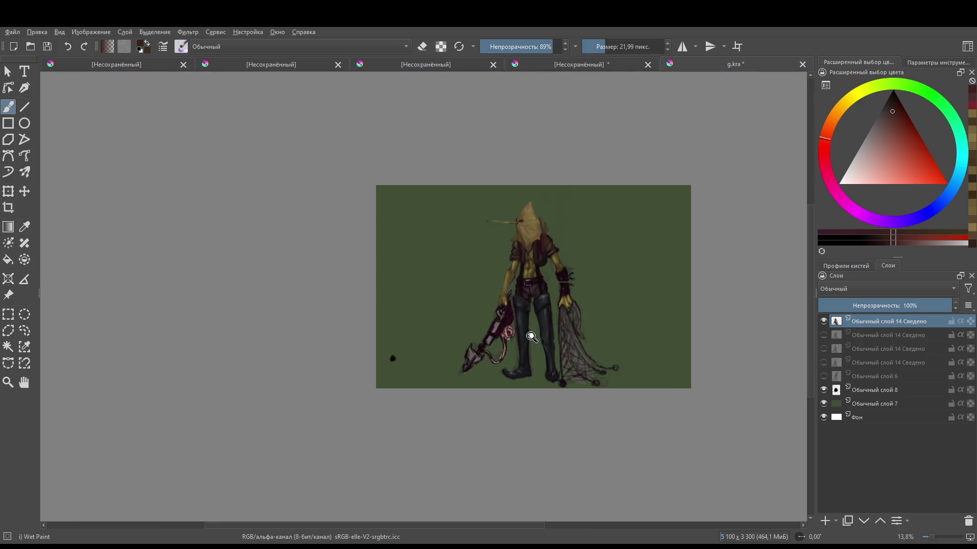
scroll(545, 305, "down", 2)
scroll(560, 229, "up", 5)
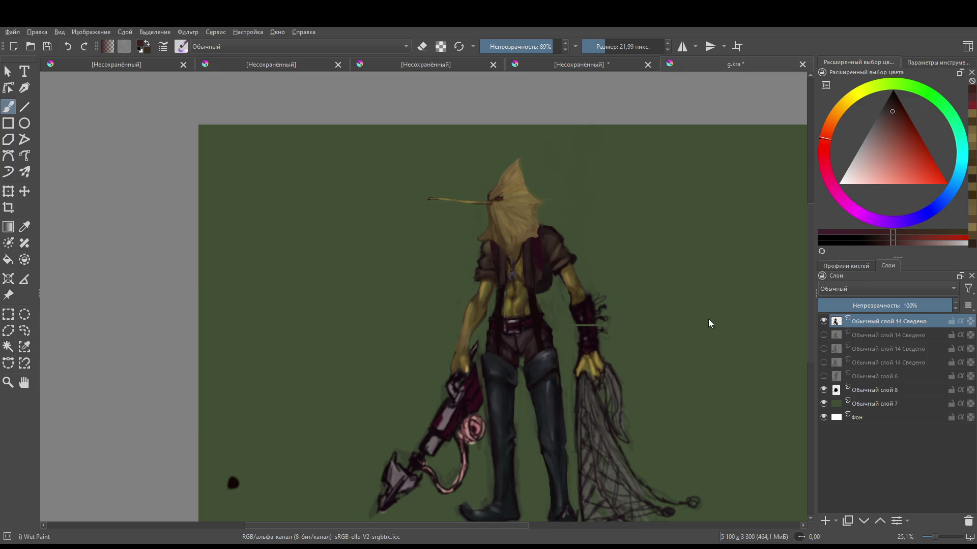
scroll(551, 162, "up", 1)
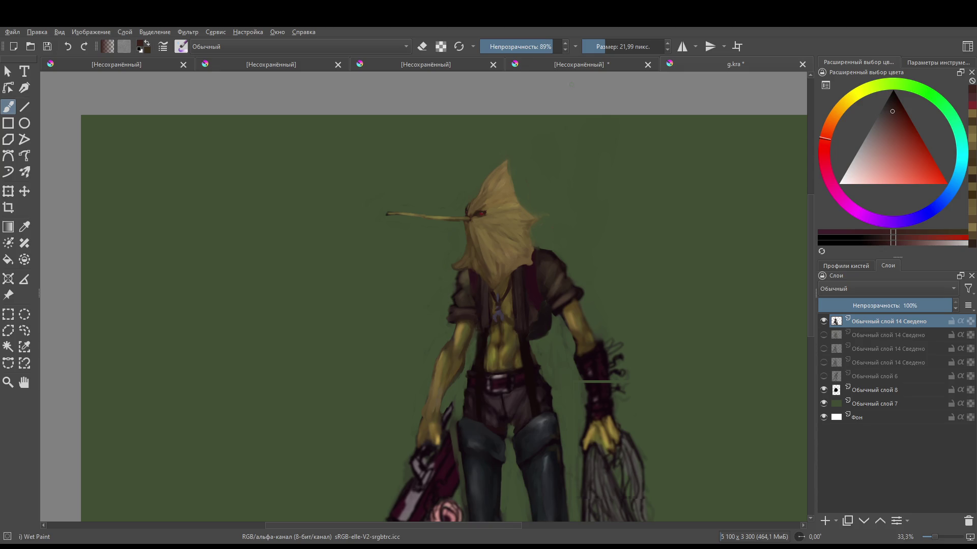
scroll(468, 214, "up", 2)
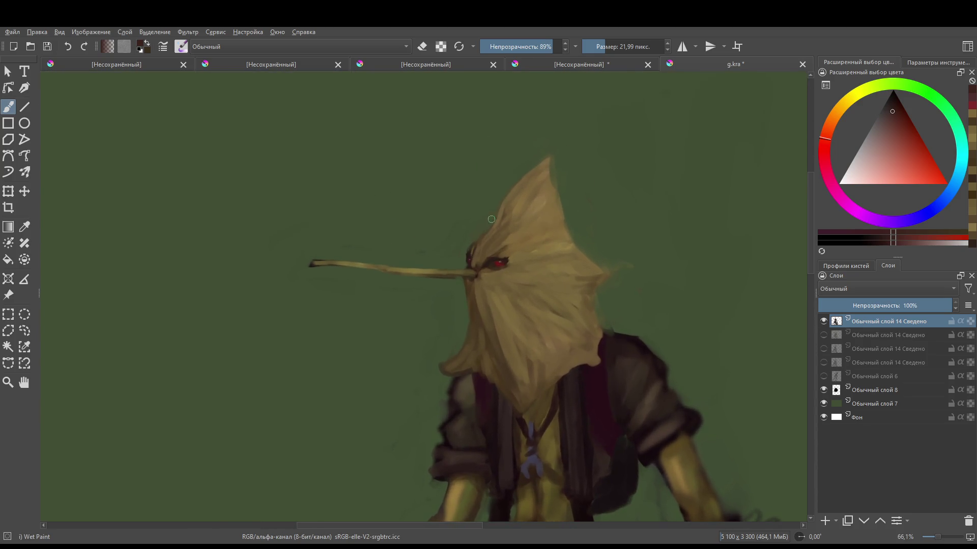
- Sample the hood's brown, then erase the hood's top tip with an enlarged eraser
left_click(482, 240, "ctrl")
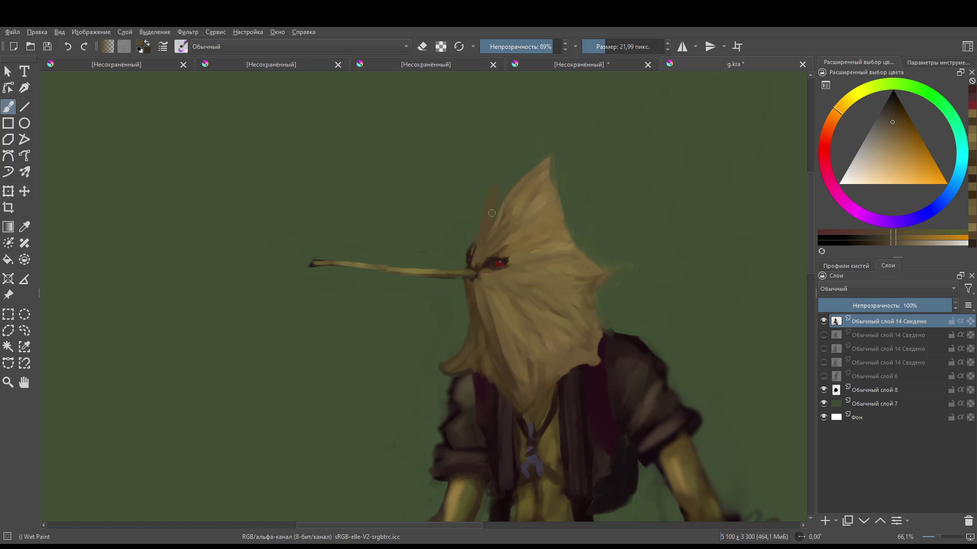
key("e")
mouse_move(532, 193)
left_mouse_down()
mouse_move(524, 173)
mouse_move(544, 183)
mouse_move(491, 181)
mouse_move(579, 160)
left_mouse_up()
key("]")
key("]")
key("]")
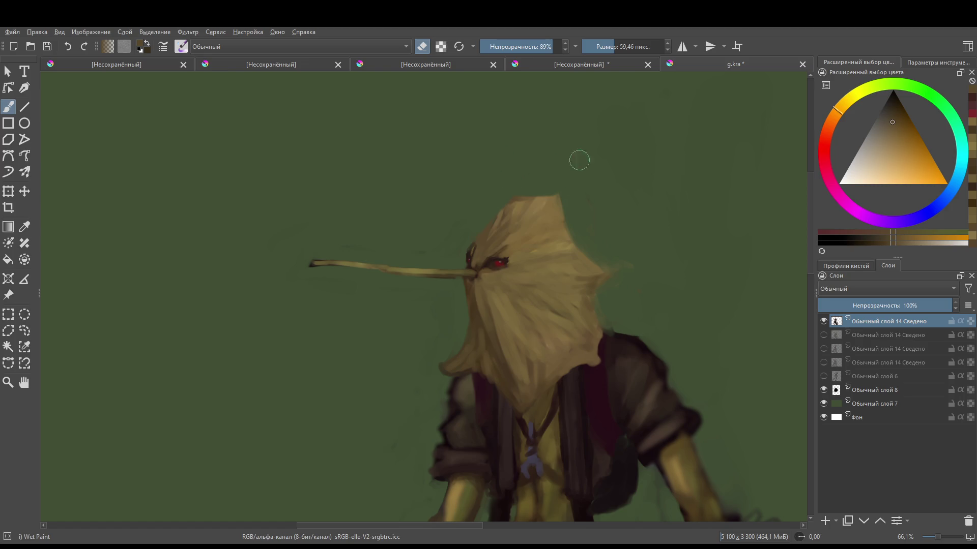
- Erase the old head, including the band across its top and the tuft and edge
mouse_move(519, 193)
left_mouse_down()
mouse_move(473, 202)
mouse_move(503, 201)
left_mouse_up()
key("e")
left_click(495, 199, "ctrl")
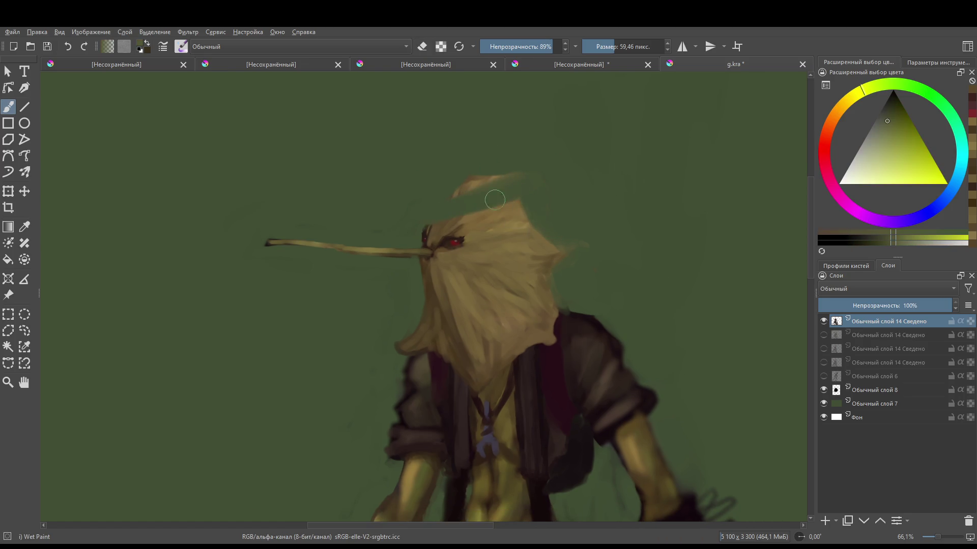
key("]")
key("]")
key("]")
key("e")
mouse_move(410, 181)
left_mouse_down()
mouse_move(456, 208)
mouse_move(470, 248)
mouse_move(569, 231)
mouse_move(392, 337)
mouse_move(484, 292)
mouse_move(501, 253)
mouse_move(416, 229)
mouse_move(315, 244)
left_mouse_up()
scroll(447, 266, "down", 4)
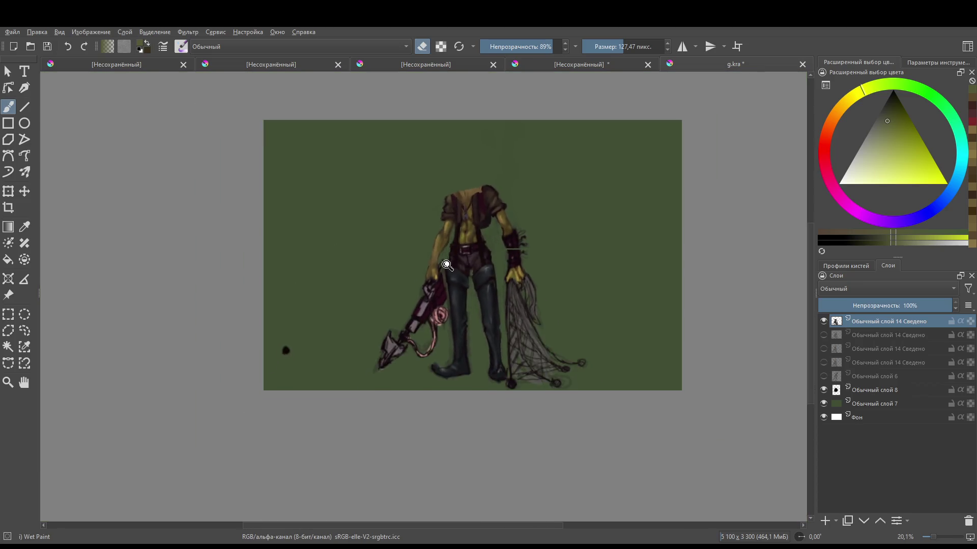
scroll(447, 265, "up", 3)
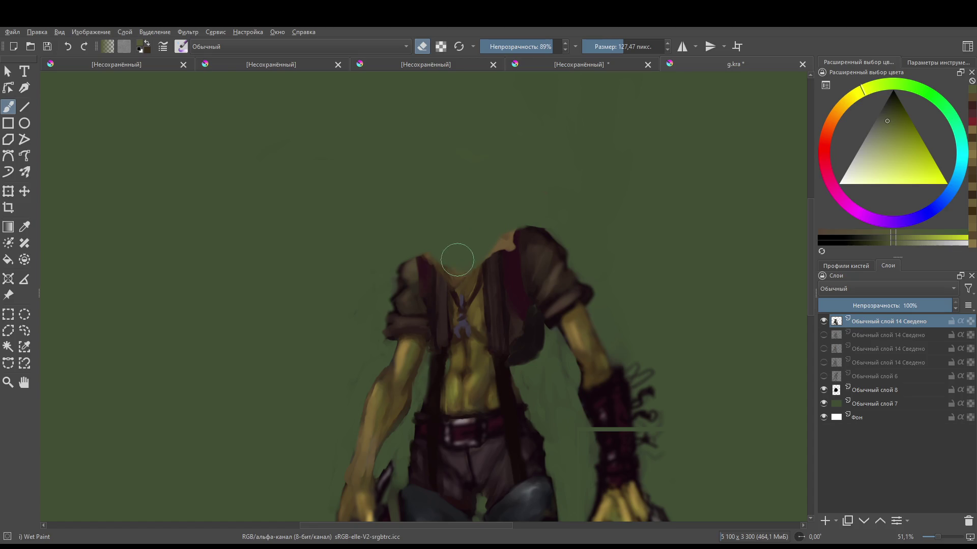
scroll(489, 204, "down", 2)
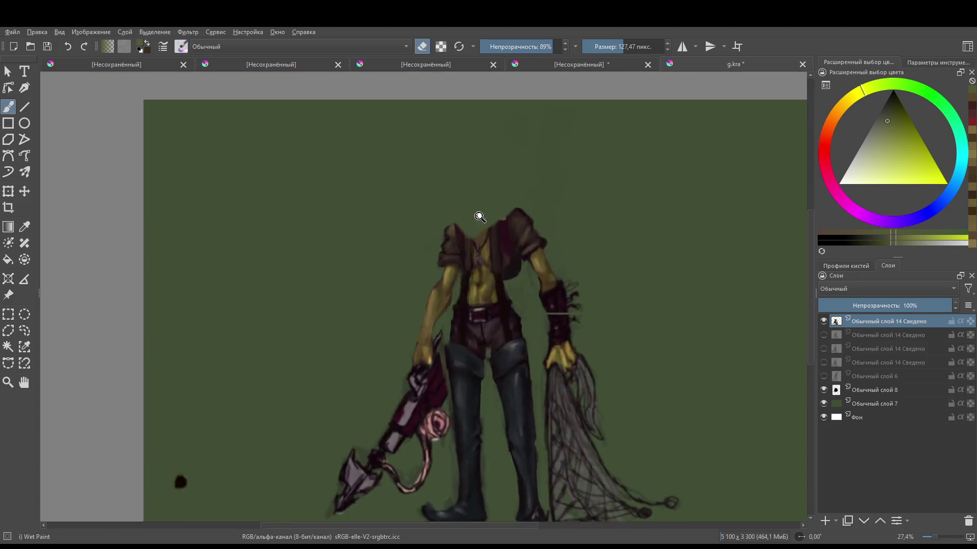
scroll(479, 218, "up", 3)
- Pick the orange-brown skin tone and paint a new head-and-neck shape above the shoulders
key("bracketleft")
key("bracketleft")
key("bracketleft")
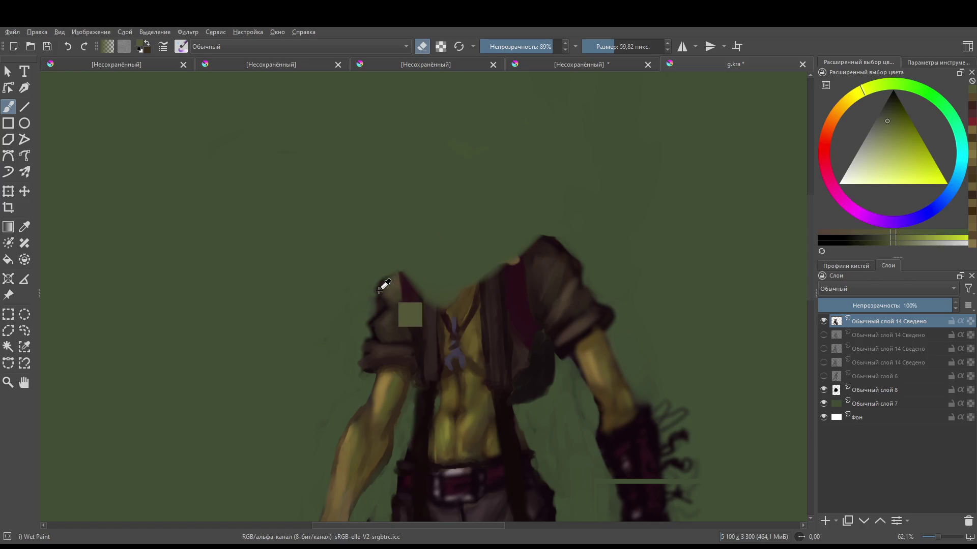
left_click(379, 290, "ctrl")
mouse_move(387, 278)
left_mouse_down()
mouse_move(504, 236)
mouse_move(515, 247)
mouse_move(417, 284)
mouse_move(456, 277)
mouse_move(451, 305)
mouse_move(462, 284)
mouse_move(449, 284)
mouse_move(473, 246)
mouse_move(451, 219)
mouse_move(443, 175)
mouse_move(465, 152)
mouse_move(435, 144)
mouse_move(433, 170)
left_mouse_up()
left_click(464, 300, "ctrl")
- Shade the left shoulder dark brown and add dark red strokes along the neck and chest
scroll(484, 224, "down", 5)
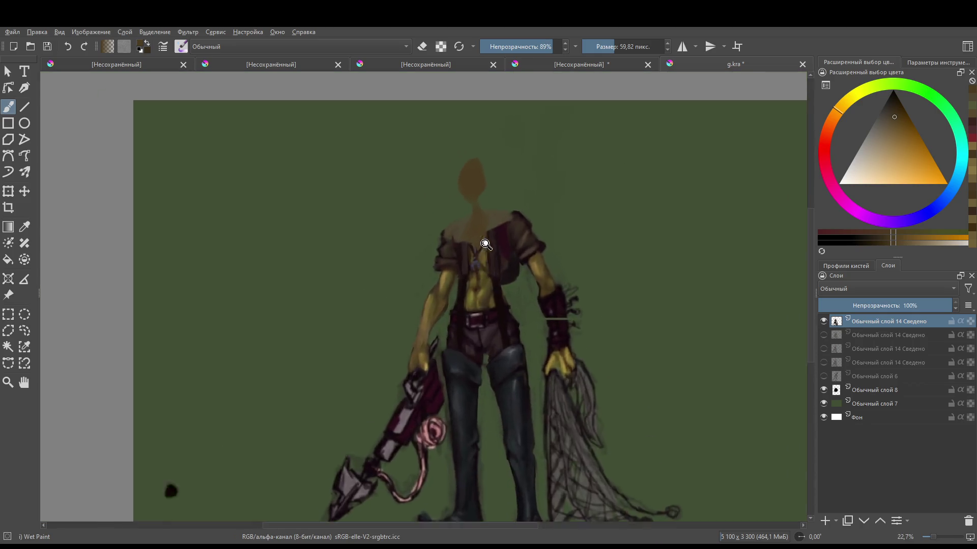
scroll(485, 244, "up", 5)
left_click(478, 312, "ctrl")
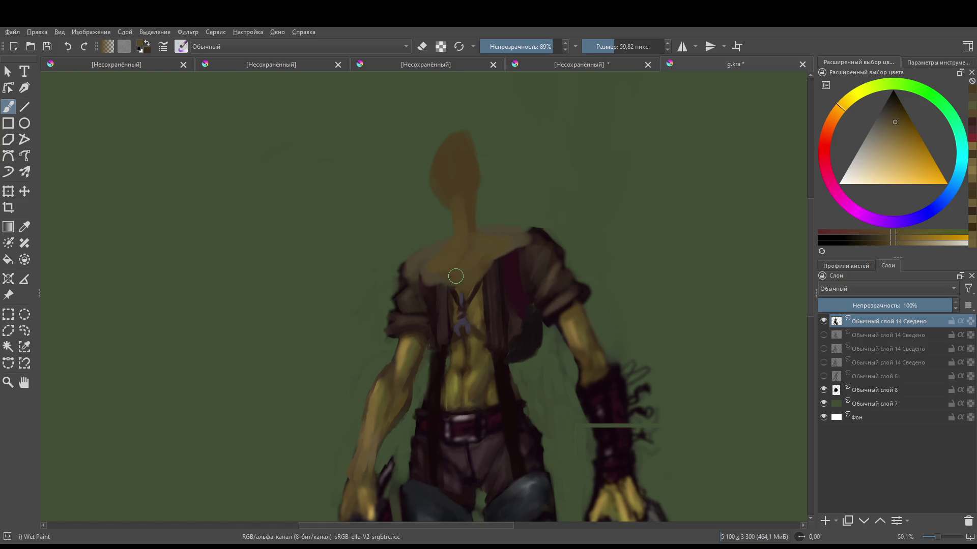
left_click(475, 314, "ctrl")
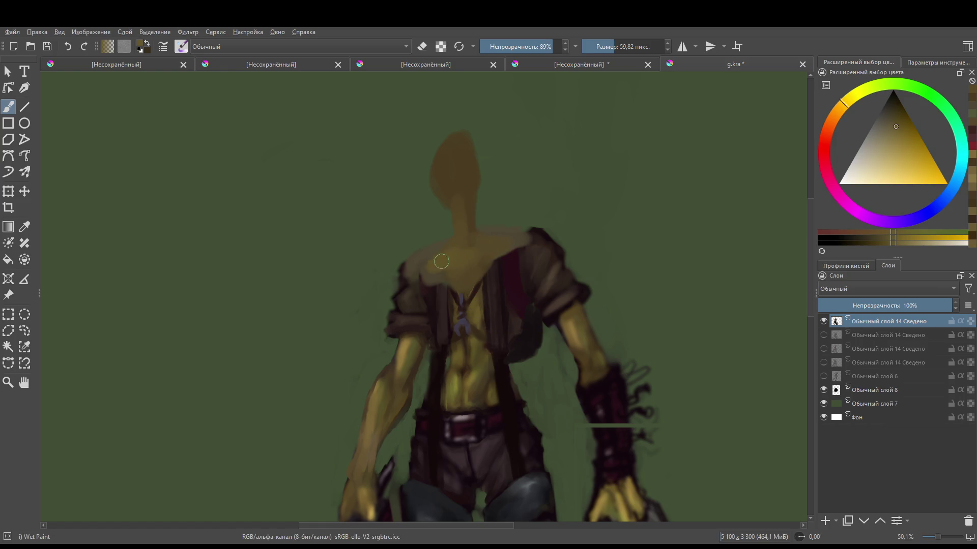
left_click(446, 319, "ctrl")
left_click_drag(418, 268, 439, 264)
left_click(497, 318, "ctrl")
mouse_move(448, 311)
left_mouse_down()
mouse_move(441, 230)
mouse_move(495, 283)
mouse_move(496, 234)
mouse_move(480, 226)
mouse_move(432, 235)
mouse_move(436, 251)
mouse_move(445, 229)
mouse_move(493, 227)
mouse_move(482, 229)
mouse_move(512, 207)
left_mouse_up()
- Sample the jacket's crimson and paint a crimson stroke on the jacket
left_click(470, 229, "ctrl")
left_click(493, 244, "ctrl")
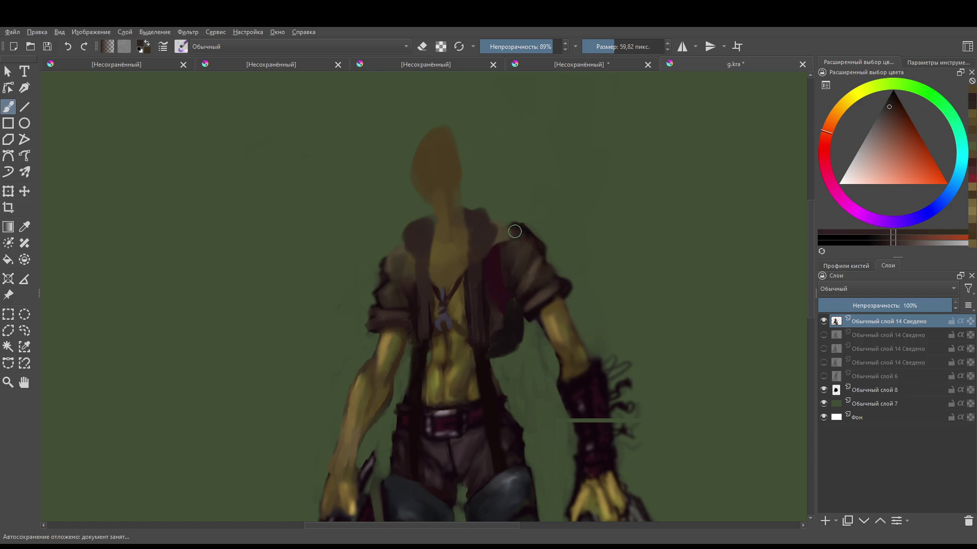
key("e")
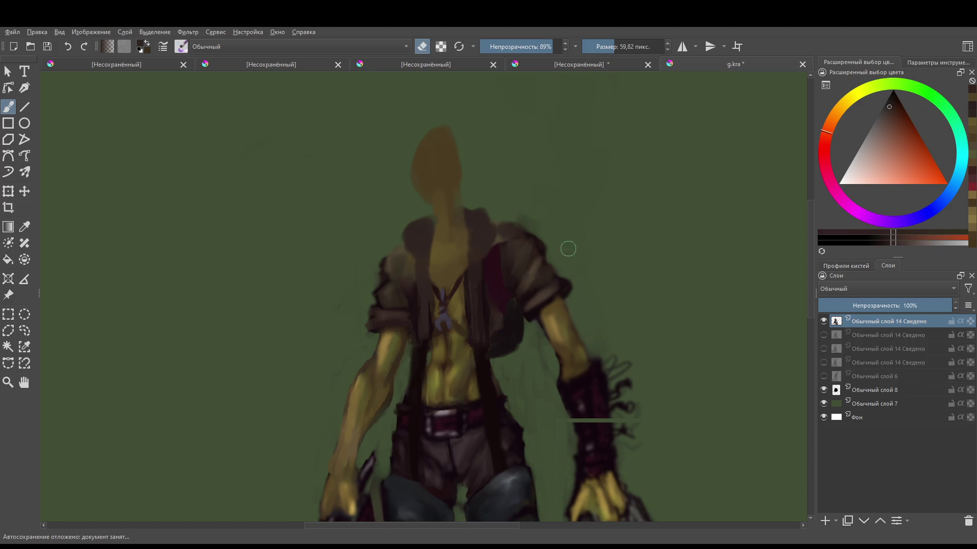
key("e")
left_click(509, 234, "ctrl")
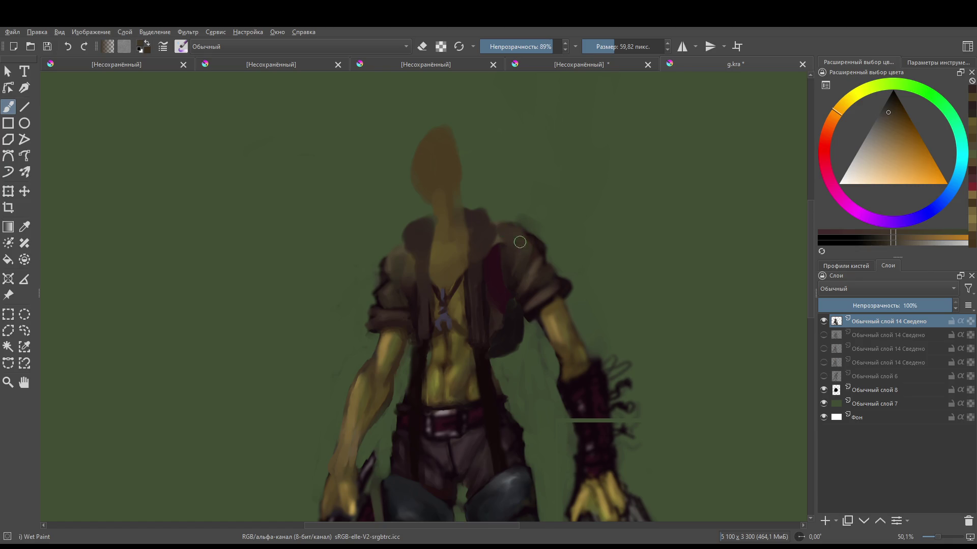
left_click(497, 249, "ctrl")
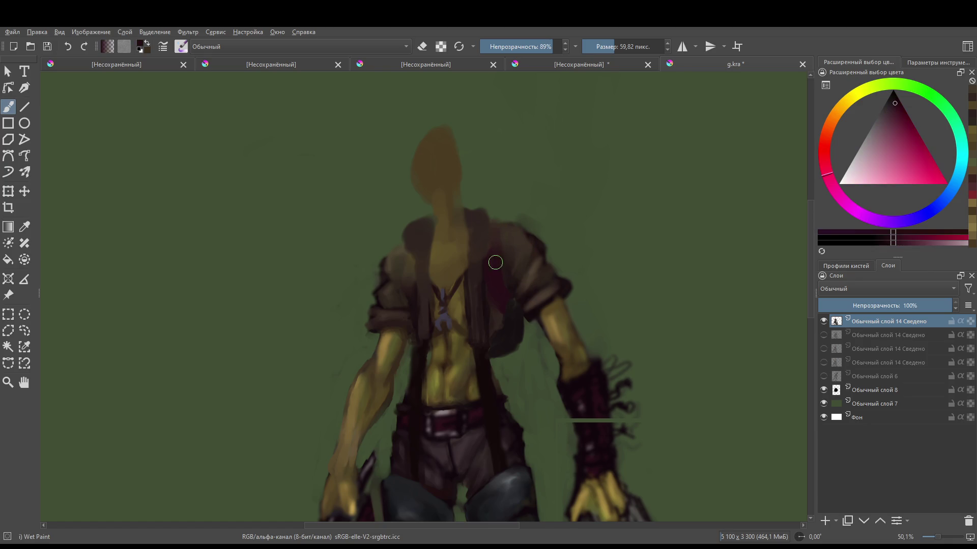
left_click_drag(496, 262, 493, 238)
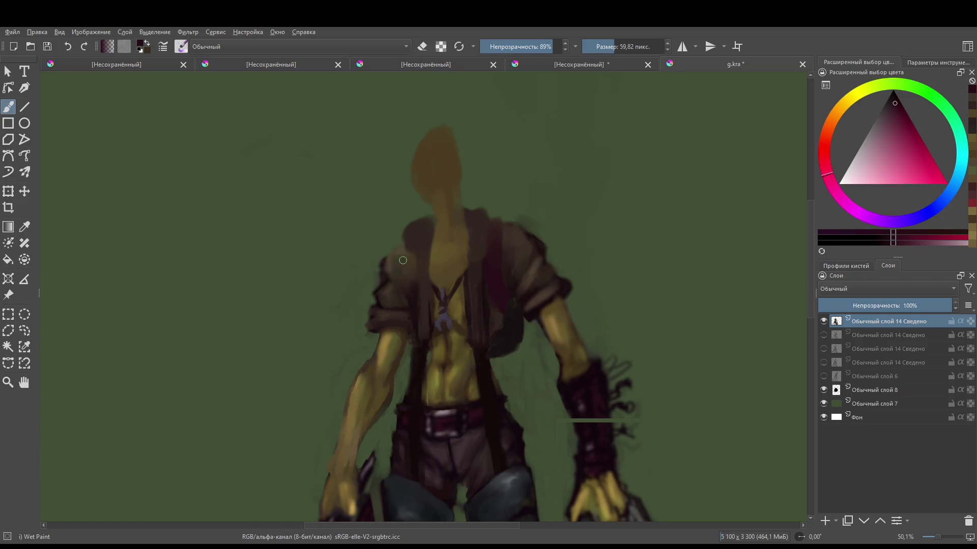
scroll(458, 284, "down", 5)
scroll(512, 306, "up", 2)
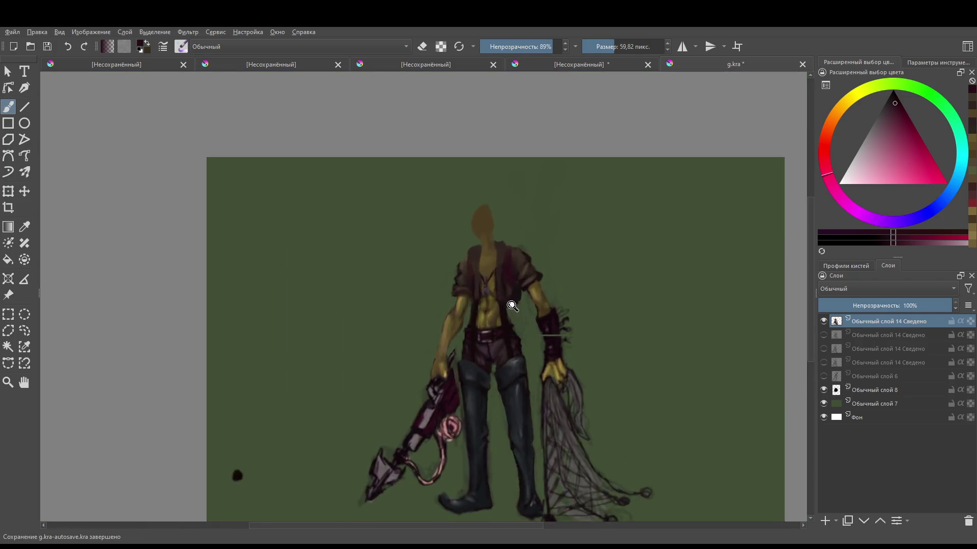
scroll(512, 305, "up", 2)
scroll(485, 356, "down", 4)
scroll(486, 356, "up", 5)
- Broaden and round the tan head, then paint long pointed ears sweeping out to the sides
left_click(416, 244, "ctrl")
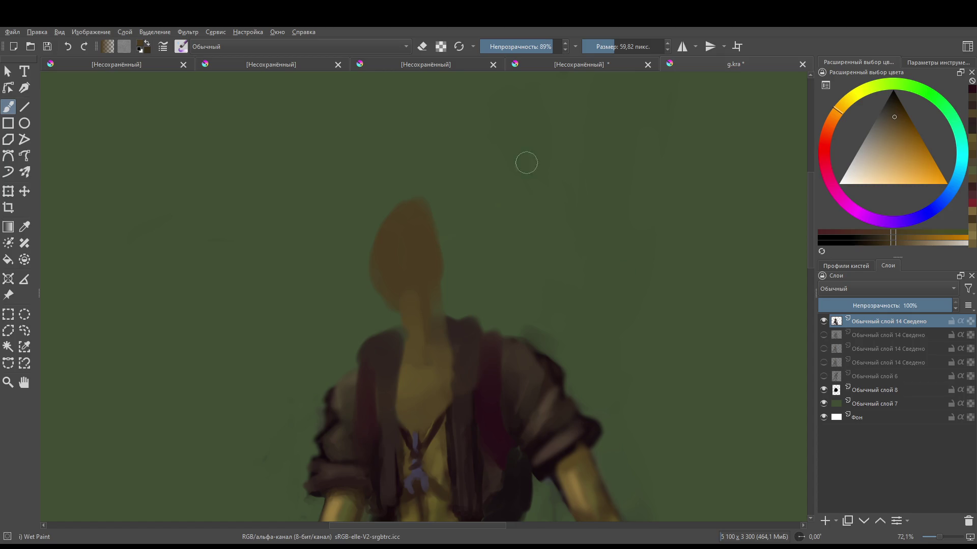
mouse_move(420, 244)
left_mouse_down()
mouse_move(436, 251)
mouse_move(406, 212)
mouse_move(392, 243)
mouse_move(454, 246)
mouse_move(417, 223)
mouse_move(395, 277)
mouse_move(410, 185)
mouse_move(423, 200)
mouse_move(381, 213)
mouse_move(445, 194)
mouse_move(432, 290)
mouse_move(403, 292)
mouse_move(428, 297)
left_mouse_up()
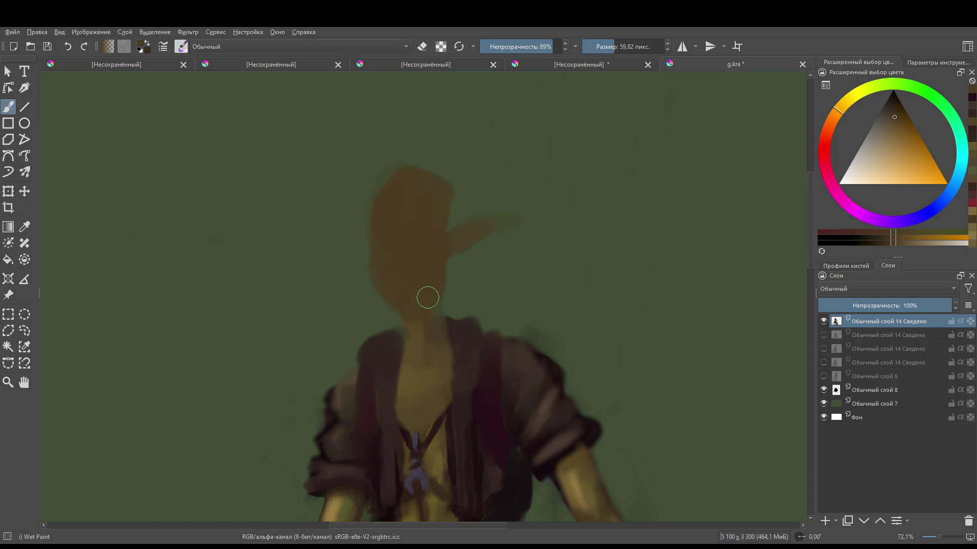
mouse_move(372, 220)
left_mouse_down()
mouse_move(392, 247)
mouse_move(336, 235)
mouse_move(365, 234)
mouse_move(341, 229)
left_mouse_up()
scroll(460, 231, "down", 4)
scroll(444, 230, "up", 2)
scroll(444, 231, "down", 3)
scroll(457, 242, "up", 2)
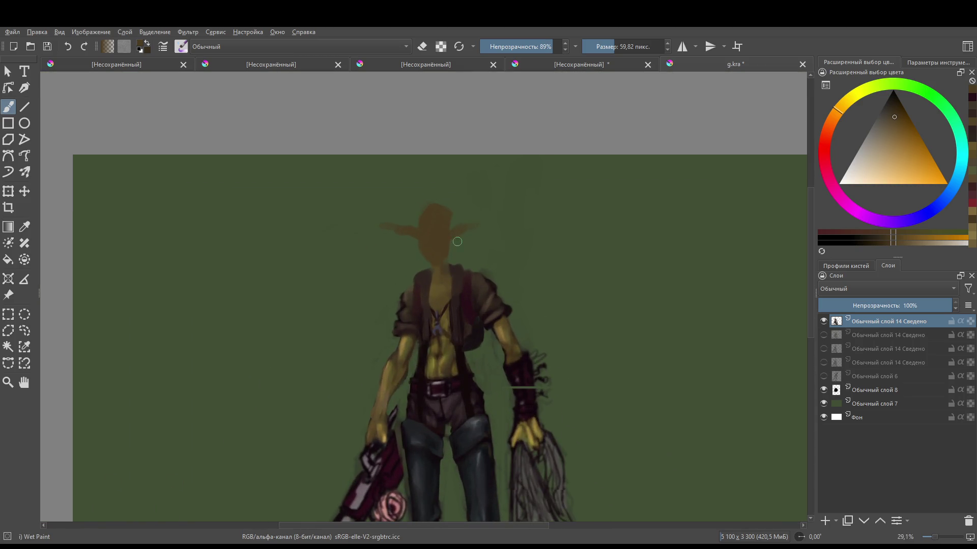
scroll(433, 265, "down", 1)
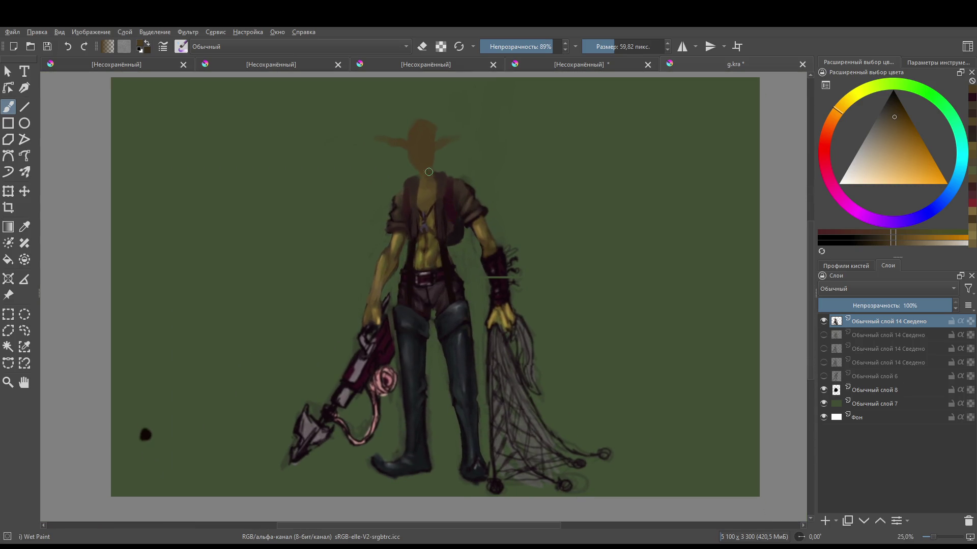
scroll(434, 189, "down", 2)
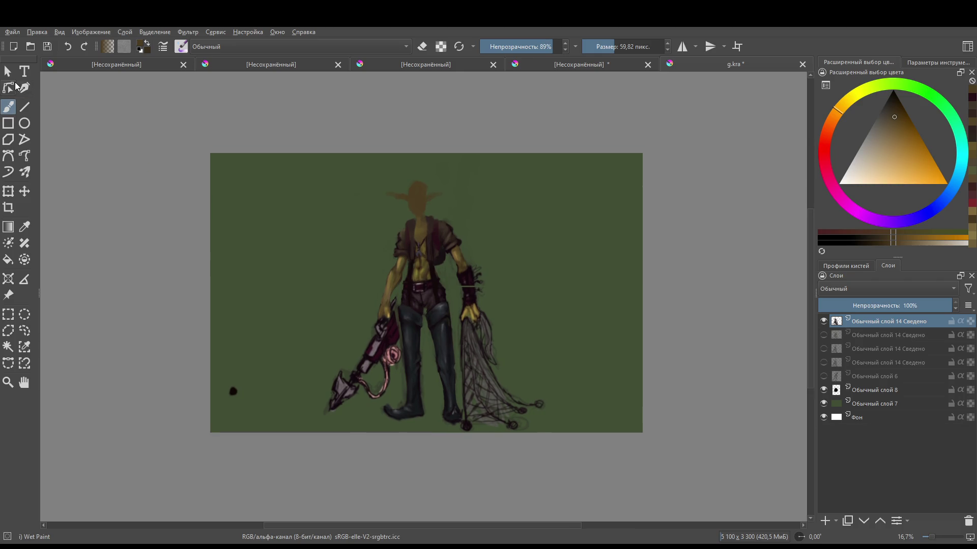
- Select the boots freehand and stretch them downward to lengthen the legs
left_click(14, 313)
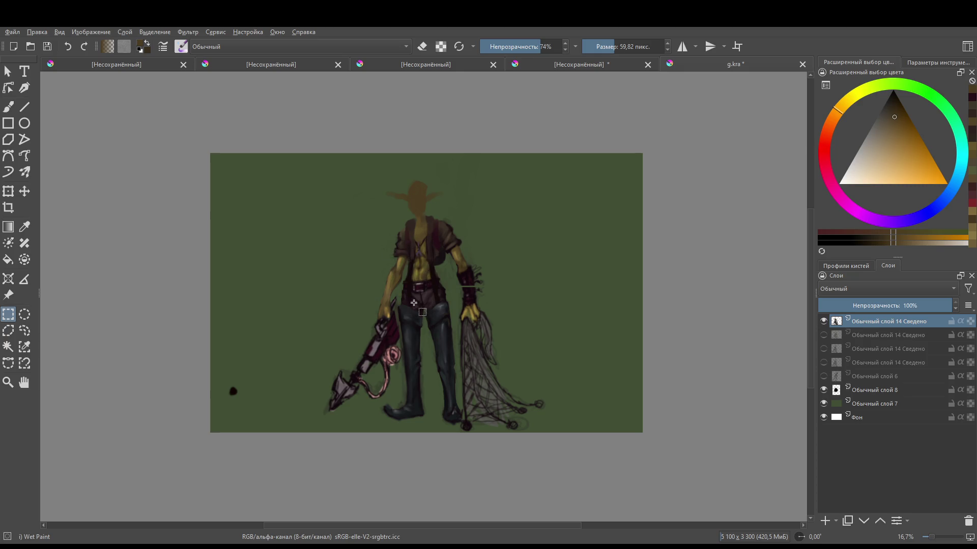
mouse_move(295, 180)
left_mouse_down()
mouse_move(571, 462)
mouse_move(279, 235)
left_mouse_up()
scroll(421, 403, "up", 2)
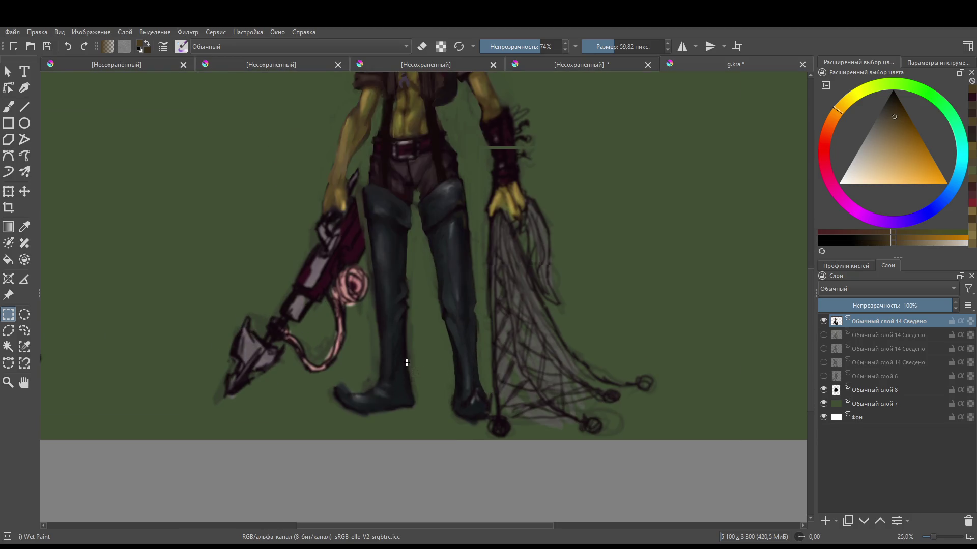
mouse_move(366, 244)
left_mouse_down()
mouse_move(406, 360)
mouse_move(485, 421)
left_mouse_up()
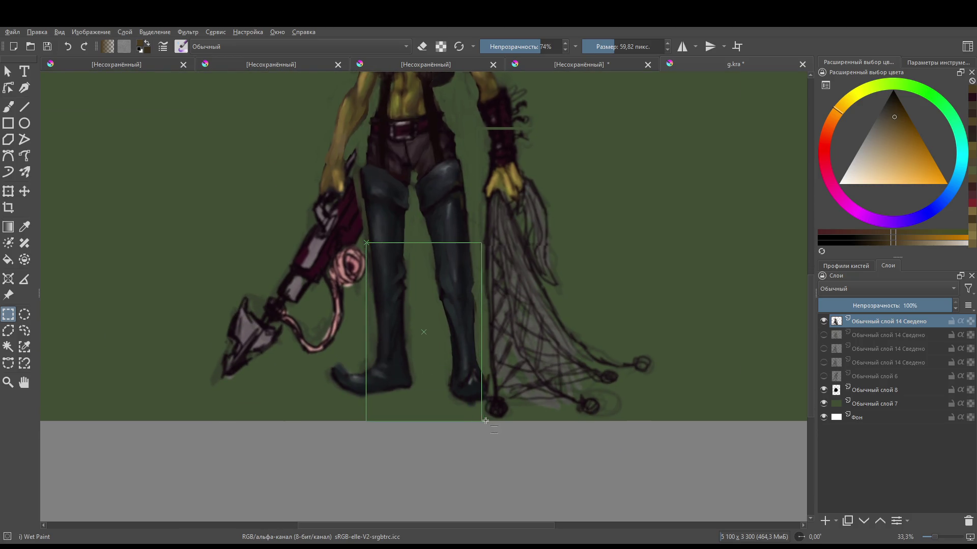
left_click(20, 335)
left_click_drag(342, 346, 339, 407)
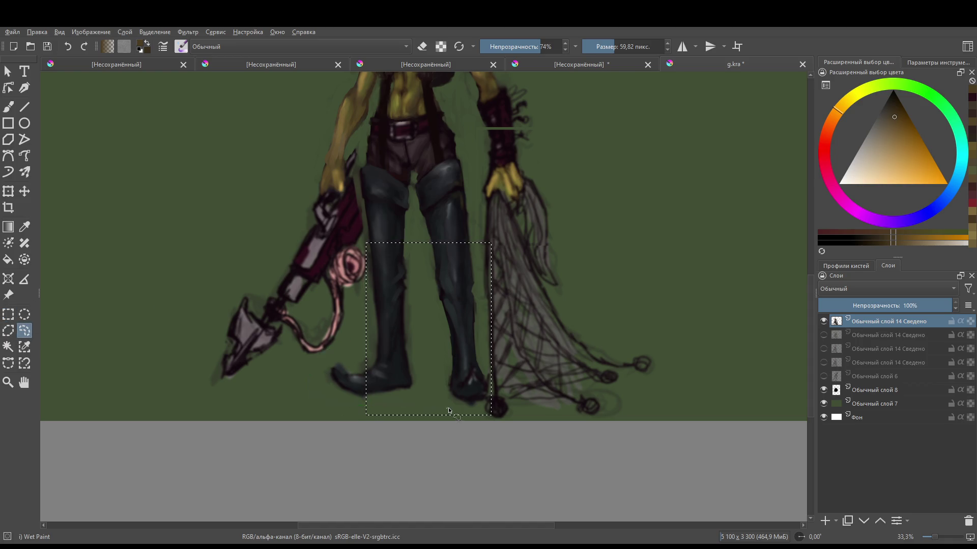
mouse_move(448, 410)
left_mouse_down()
mouse_move(486, 295)
mouse_move(480, 219)
mouse_move(365, 239)
mouse_move(347, 340)
left_mouse_up()
key("ctrl+t")
left_click_drag(405, 415, 400, 429)
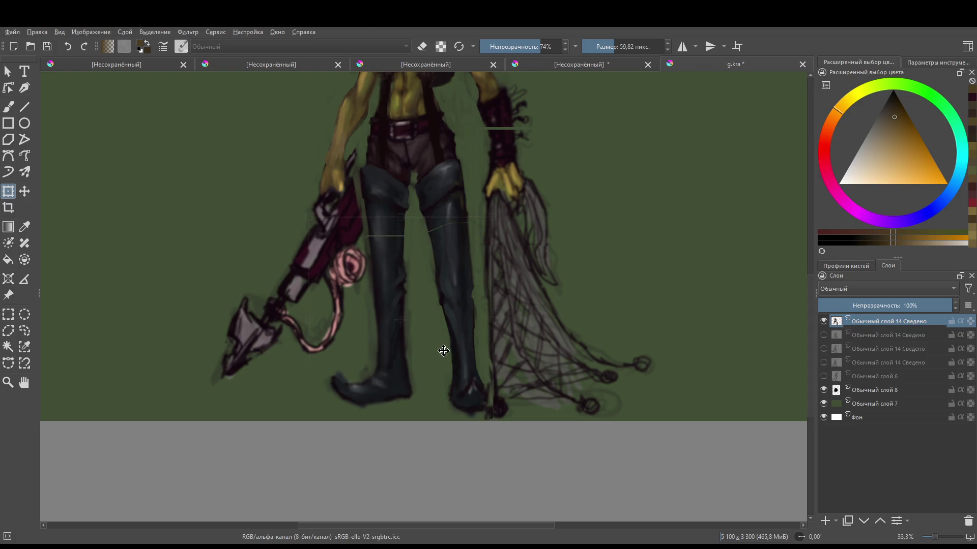
left_click_drag(443, 351, 444, 360)
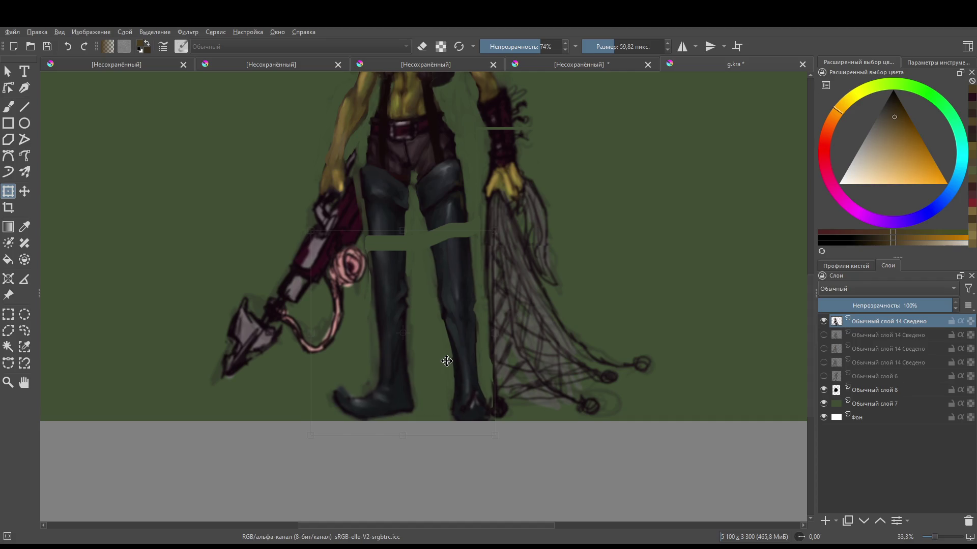
scroll(446, 362, "down", 2)
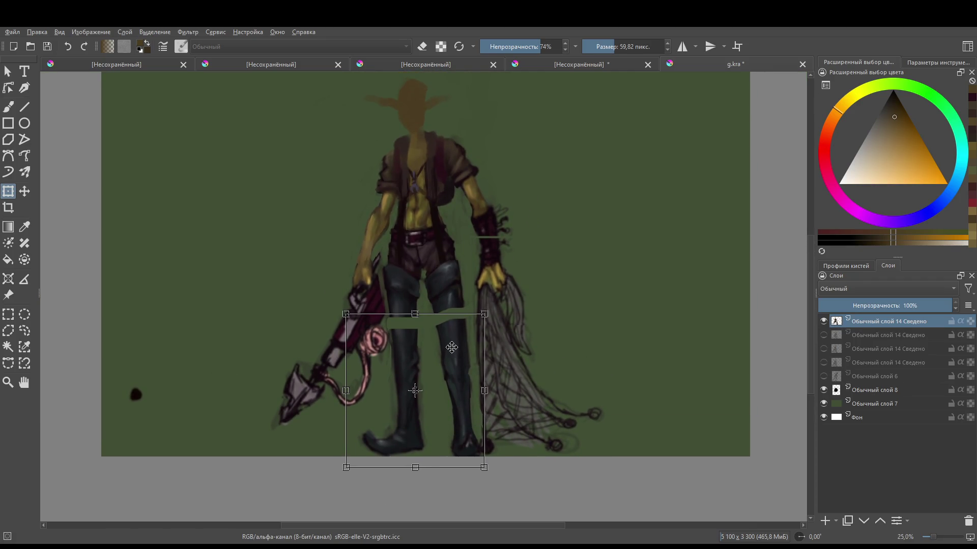
key("Return")
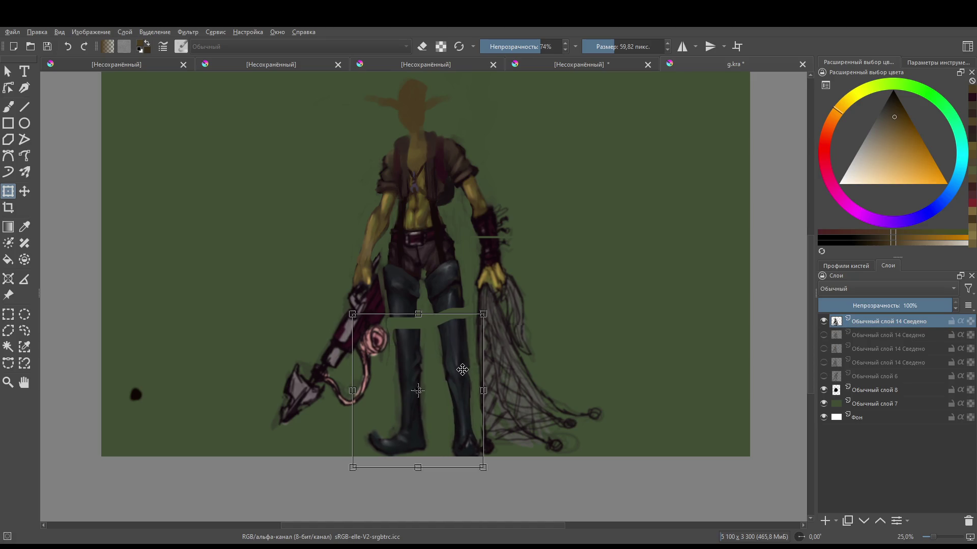
- Transform the selected boots again, moving them up slightly
left_click(398, 203)
left_click(8, 314)
scroll(203, 288, "down", 2)
key("ctrl+t")
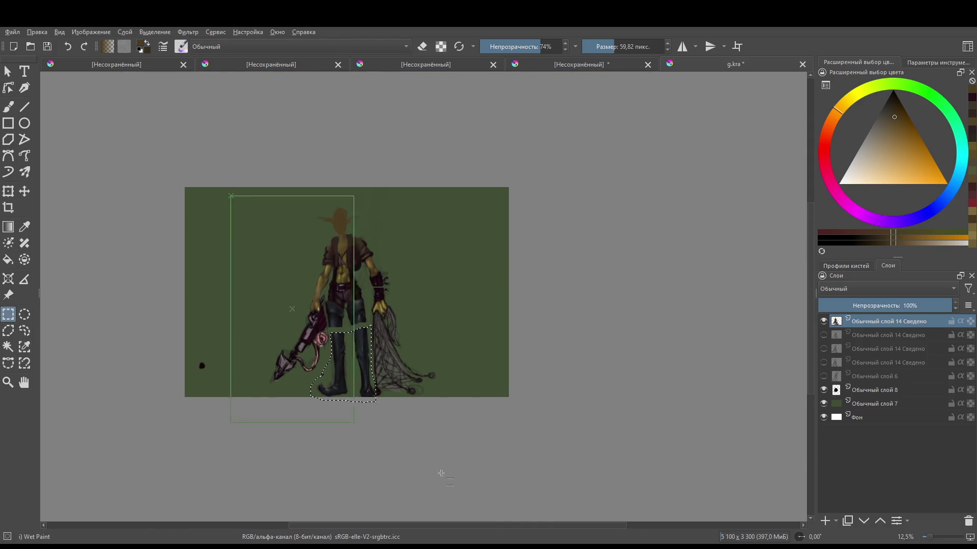
scroll(363, 359, "up", 1)
left_click_drag(374, 333, 363, 306)
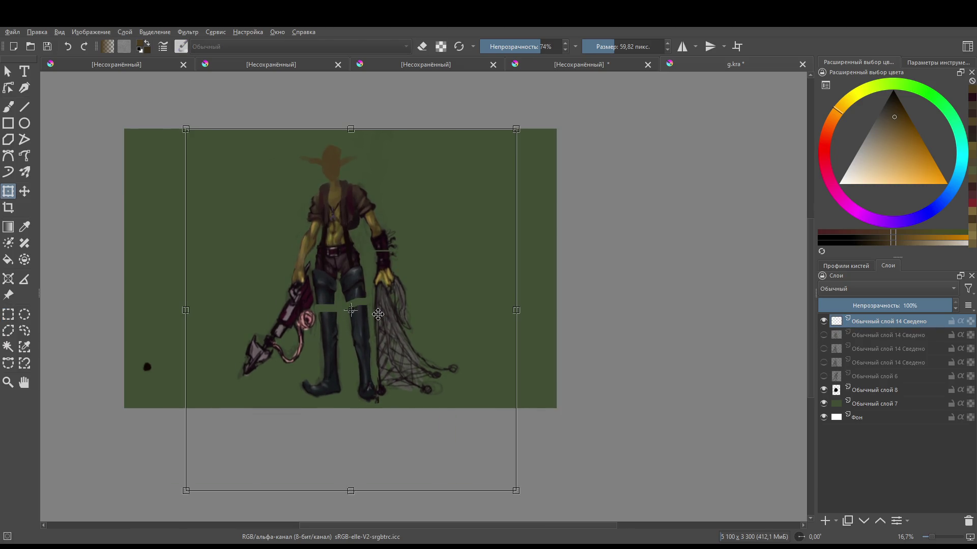
scroll(356, 326, "up", 1)
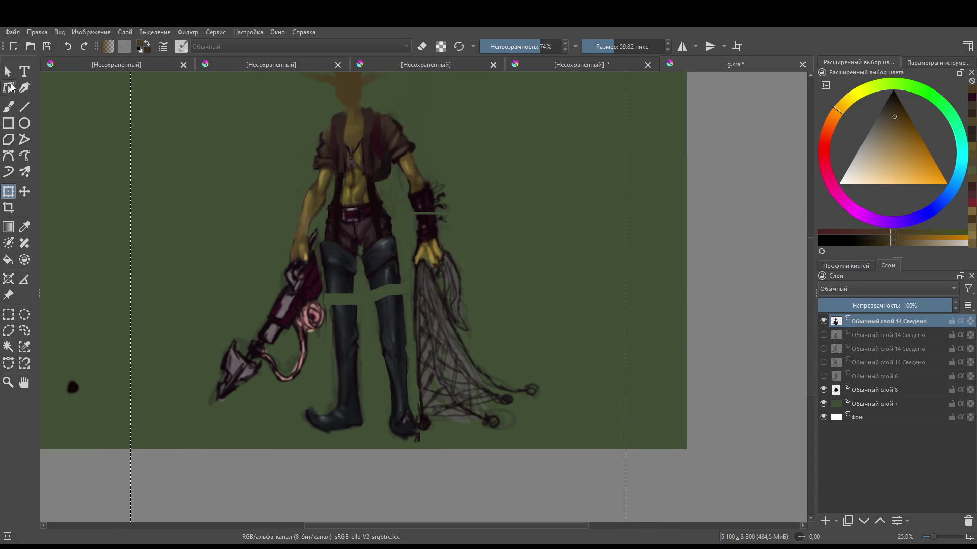
left_click(8, 331)
- Select the left leg freehand, rotate it slightly counter-clockwise, shift it right, then deselect
left_click(24, 335)
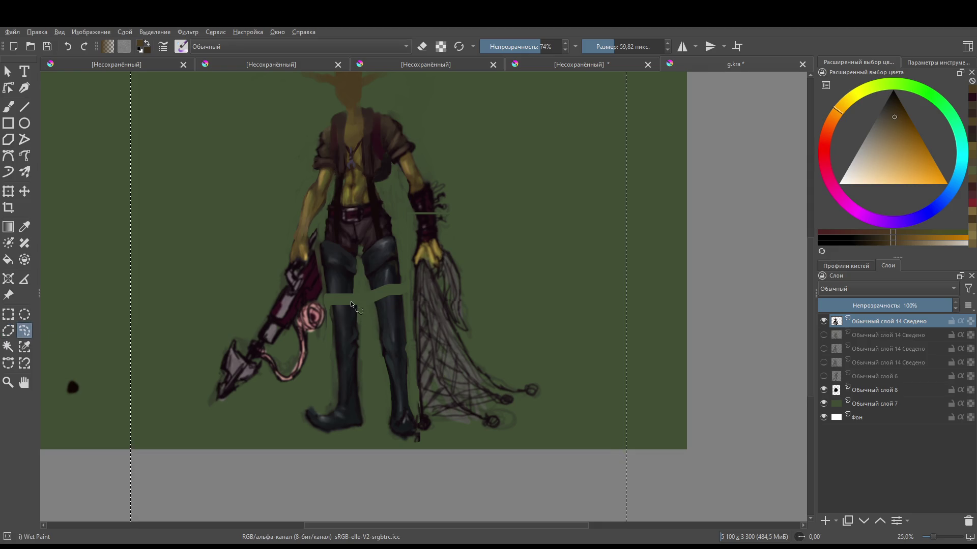
mouse_move(362, 254)
left_mouse_down()
mouse_move(356, 243)
mouse_move(319, 277)
mouse_move(322, 375)
mouse_move(293, 407)
mouse_move(363, 443)
mouse_move(380, 359)
mouse_move(364, 280)
left_mouse_up()
key("ctrl+t")
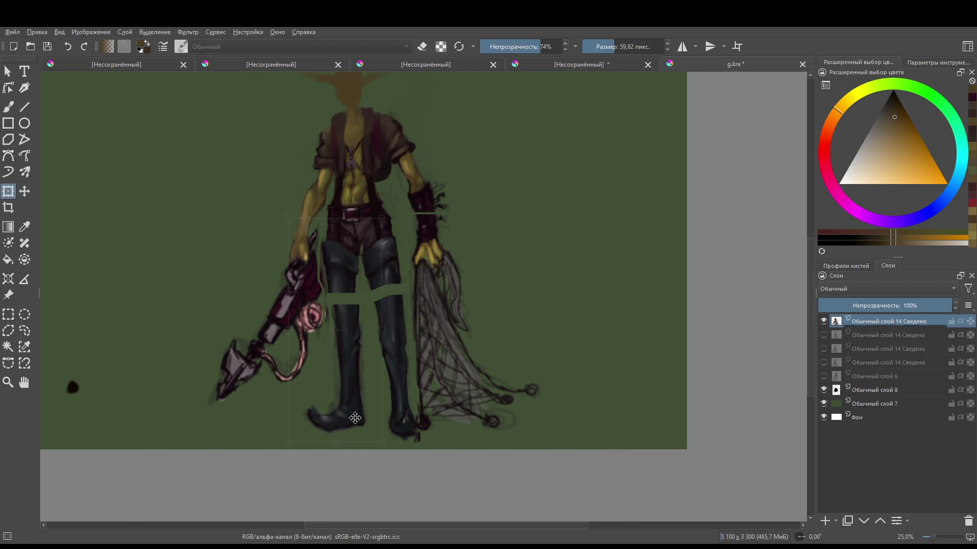
left_click_drag(426, 433, 436, 421)
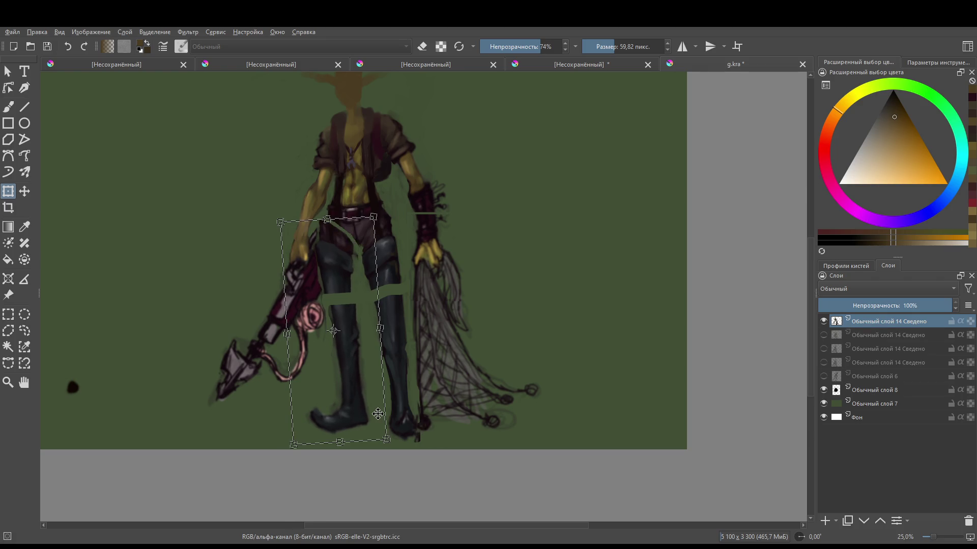
left_click_drag(373, 407, 375, 407)
key("Return")
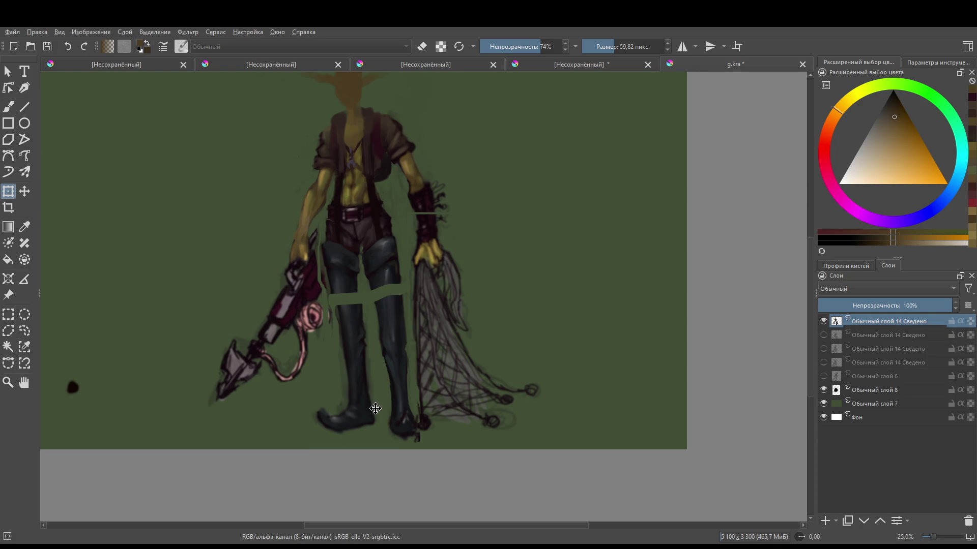
scroll(476, 249, "down", 1)
scroll(455, 226, "up", 1)
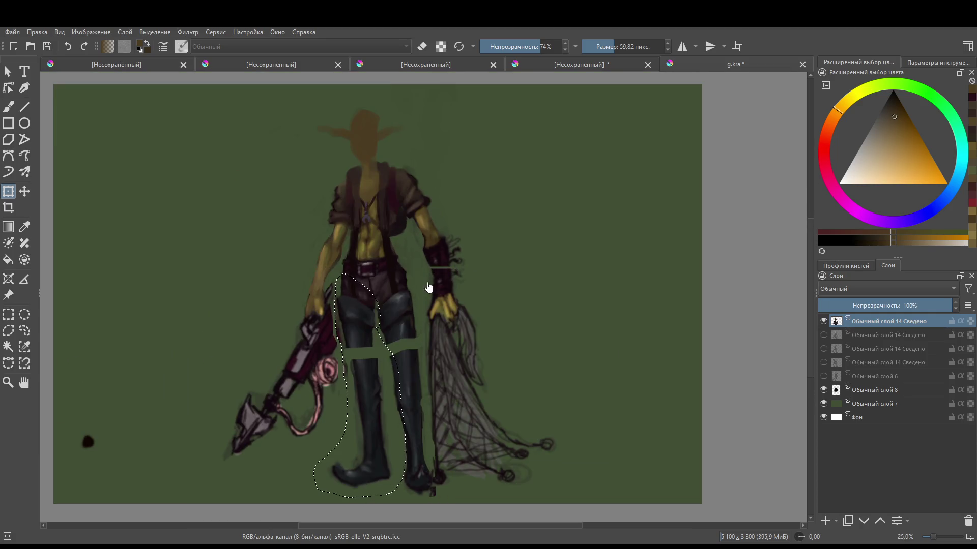
left_click(9, 314)
key("ctrl+shift+a")
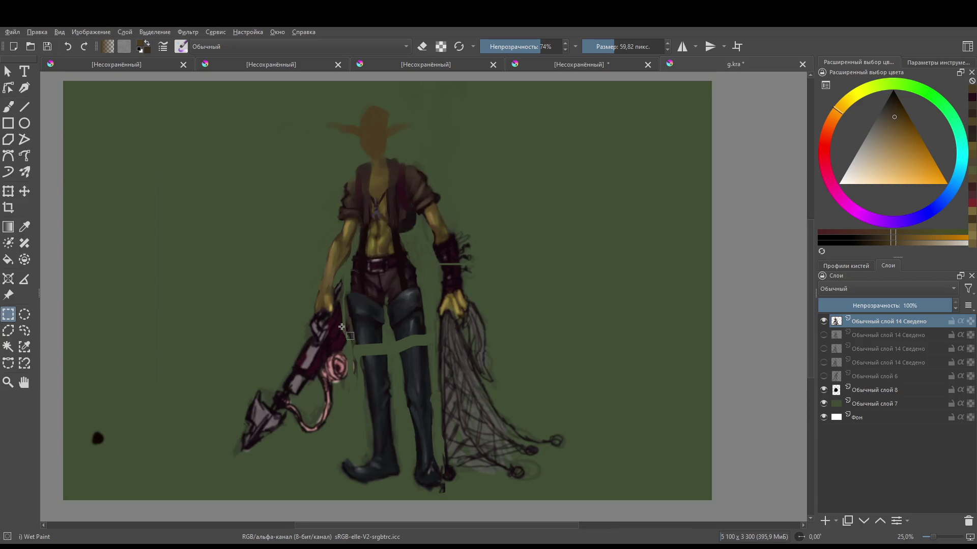
- Paint near-black blue over the green band on the left leg and erase the stray strip at its edge
scroll(402, 345, "up", 1)
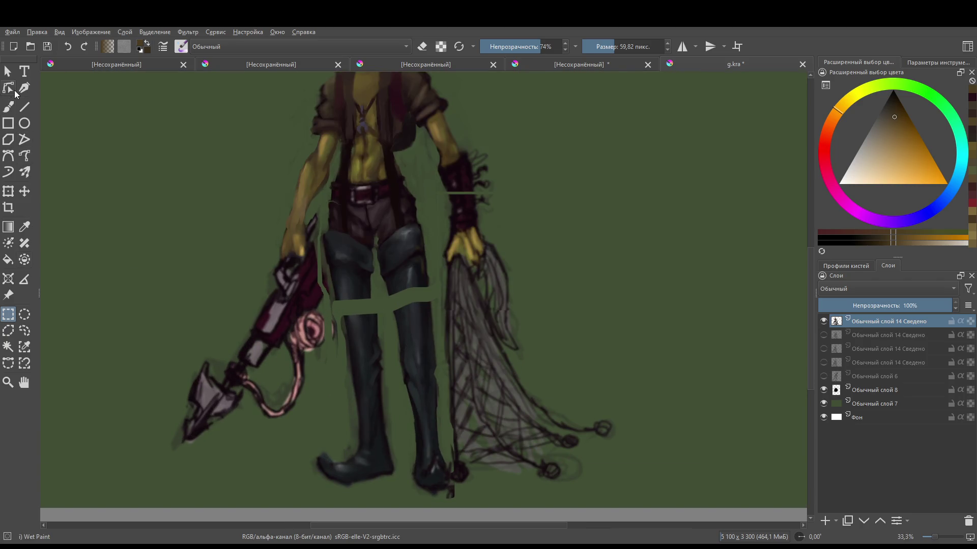
left_click(8, 106)
scroll(436, 230, "down", 2)
scroll(448, 265, "up", 2)
scroll(456, 291, "down", 1)
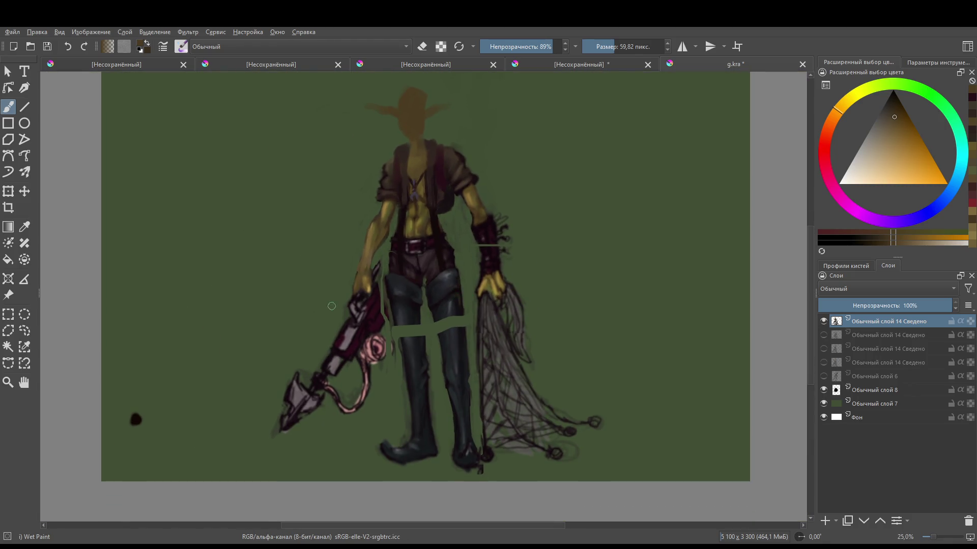
scroll(432, 321, "up", 2)
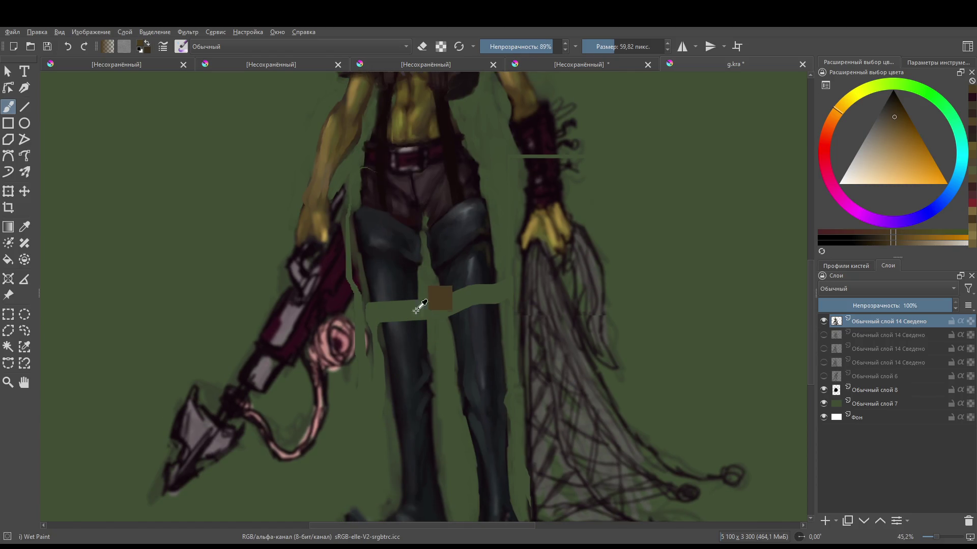
left_click(416, 291, "ctrl")
mouse_move(416, 291)
left_mouse_down()
mouse_move(419, 325)
mouse_move(393, 315)
mouse_move(391, 333)
left_mouse_up()
key("e")
mouse_move(355, 259)
left_mouse_down()
mouse_move(379, 334)
mouse_move(377, 367)
mouse_move(351, 229)
mouse_move(366, 299)
left_mouse_up()
- Fill the light gaps on the right leg with dark teal and darker blue, undoing one stray patch
left_click_drag(387, 356, 364, 344)
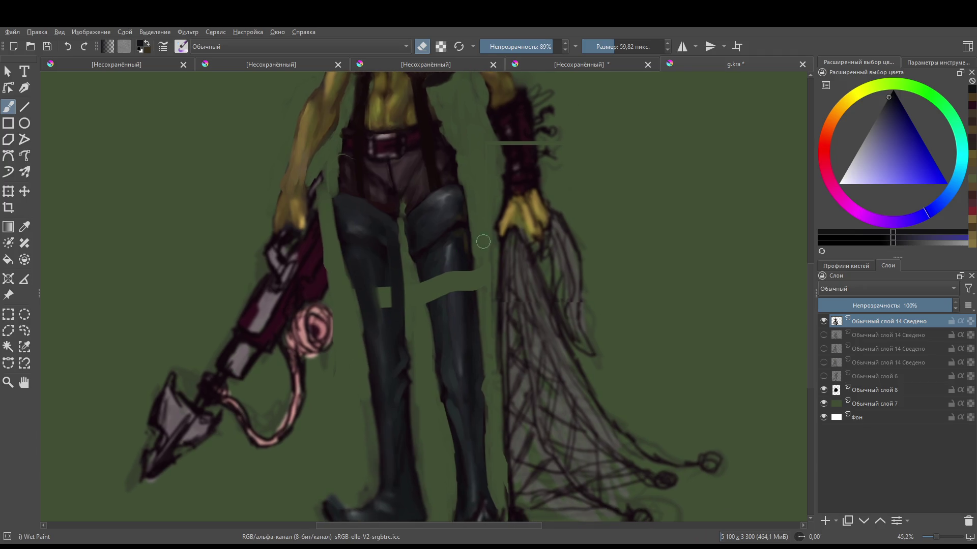
key("e")
scroll(485, 329, "down", 5)
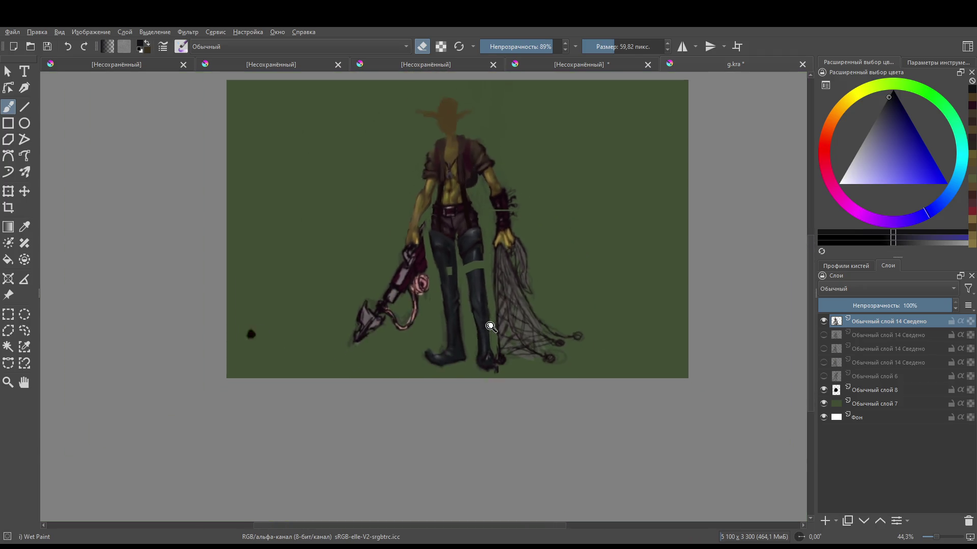
scroll(473, 342, "up", 5)
left_click_drag(453, 343, 496, 342)
left_click(486, 342, "ctrl")
mouse_move(419, 275)
left_mouse_down()
mouse_move(437, 330)
mouse_move(443, 321)
left_mouse_up()
mouse_move(452, 269)
left_mouse_down()
mouse_move(478, 326)
mouse_move(456, 256)
left_mouse_up()
key("ctrl+z")
left_click(453, 335, "ctrl")
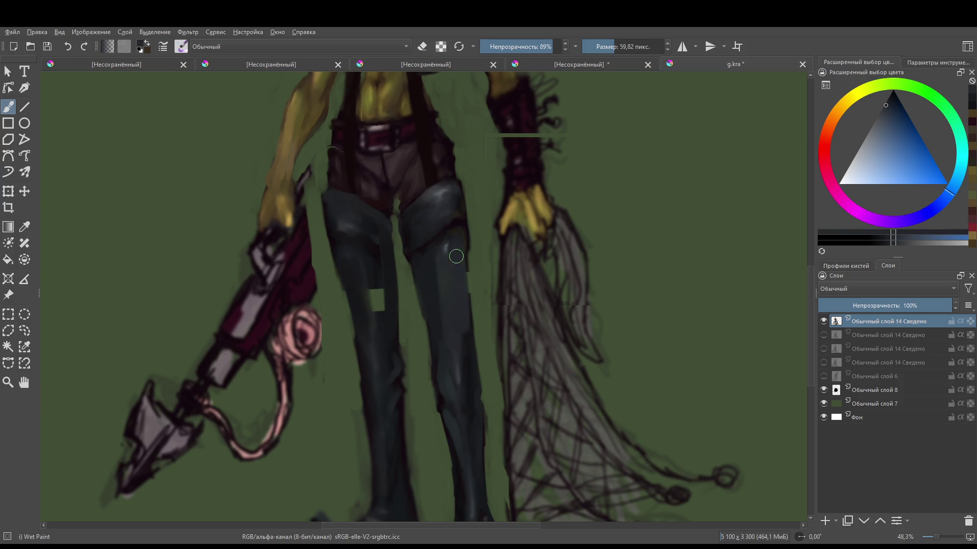
mouse_move(376, 269)
left_mouse_down()
mouse_move(379, 322)
mouse_move(377, 277)
left_mouse_up()
- Pick a deeper blue from the leg while toggling eraser mode
scroll(377, 277, "down", 5)
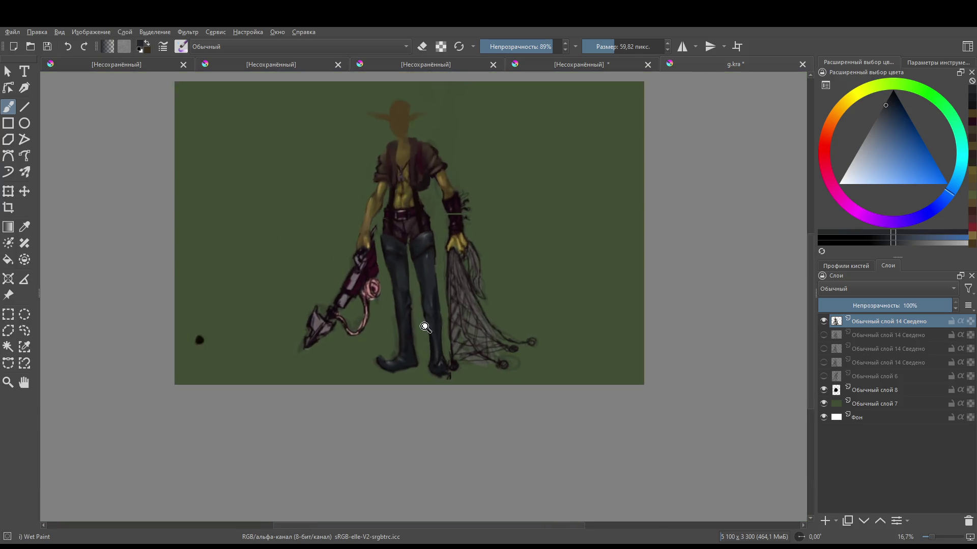
scroll(423, 325, "up", 4)
scroll(442, 252, "down", 5)
scroll(453, 339, "up", 2)
scroll(452, 339, "up", 2)
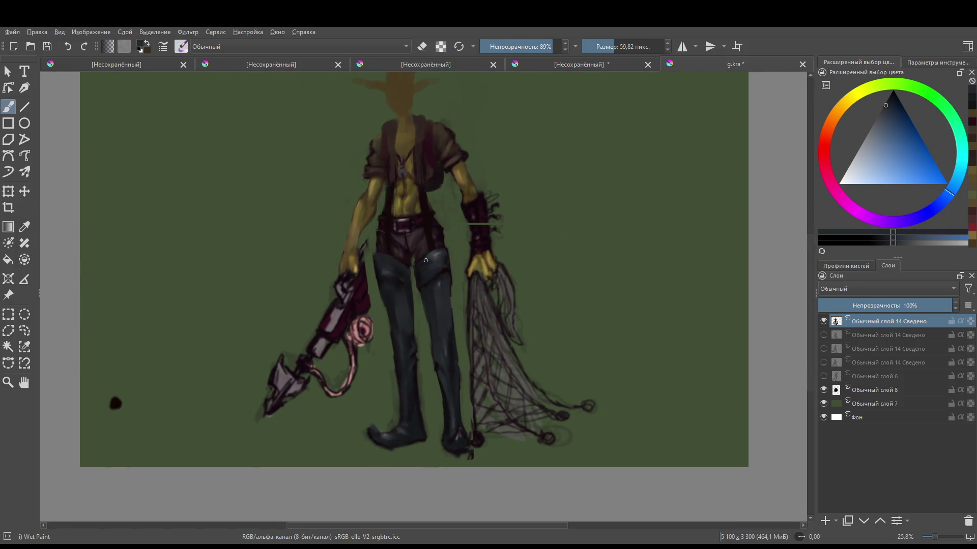
key("e")
key("e")
left_click(410, 271, "ctrl")
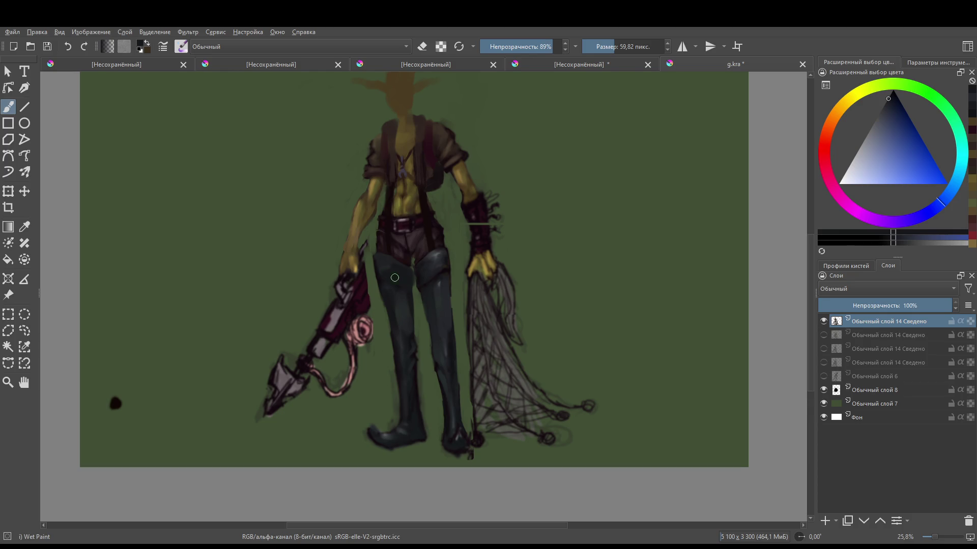
scroll(433, 281, "down", 3)
scroll(359, 300, "up", 4)
- Shrink the brush and add a short dark stroke on the boot
key("e")
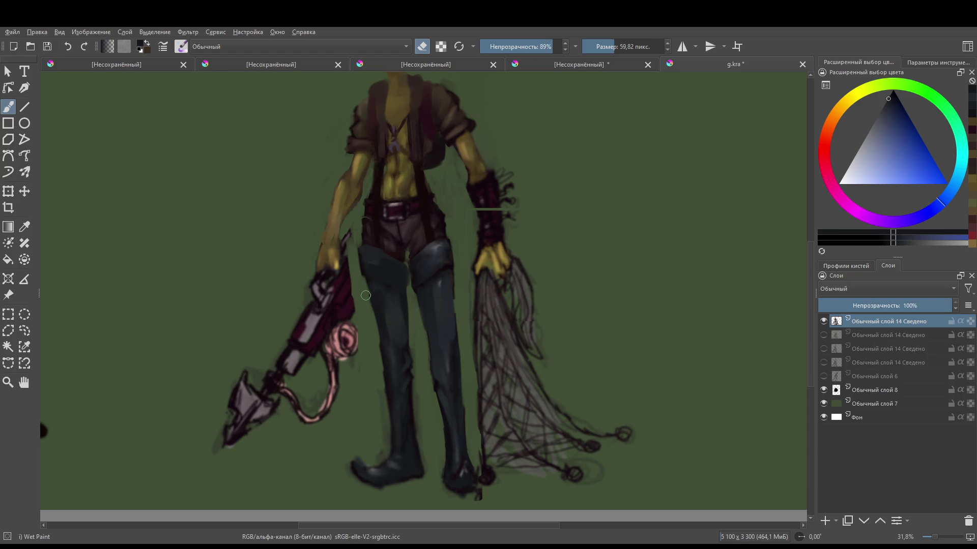
scroll(438, 331, "down", 4)
scroll(439, 360, "up", 4)
scroll(421, 272, "down", 4)
scroll(406, 298, "up", 5)
key("bracketleft")
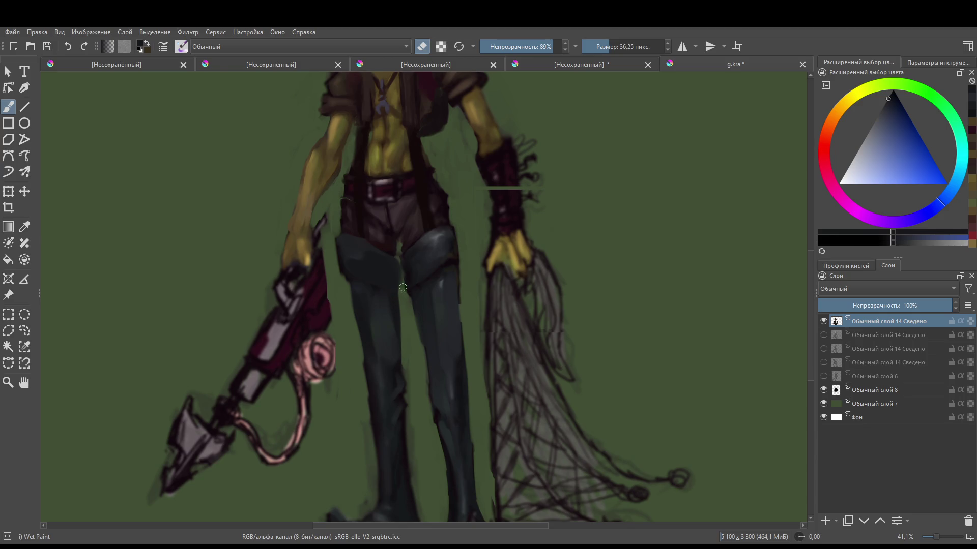
key("e")
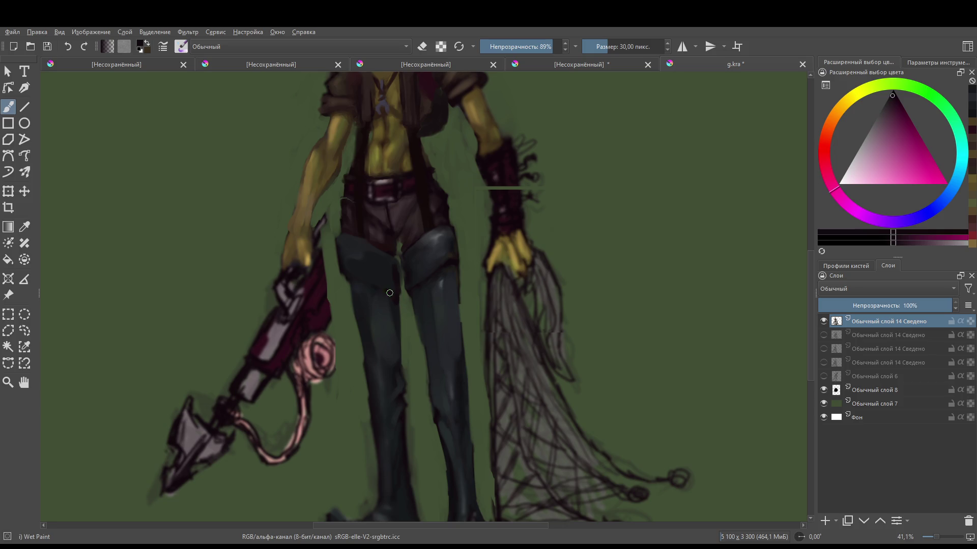
left_click_drag(382, 287, 376, 290)
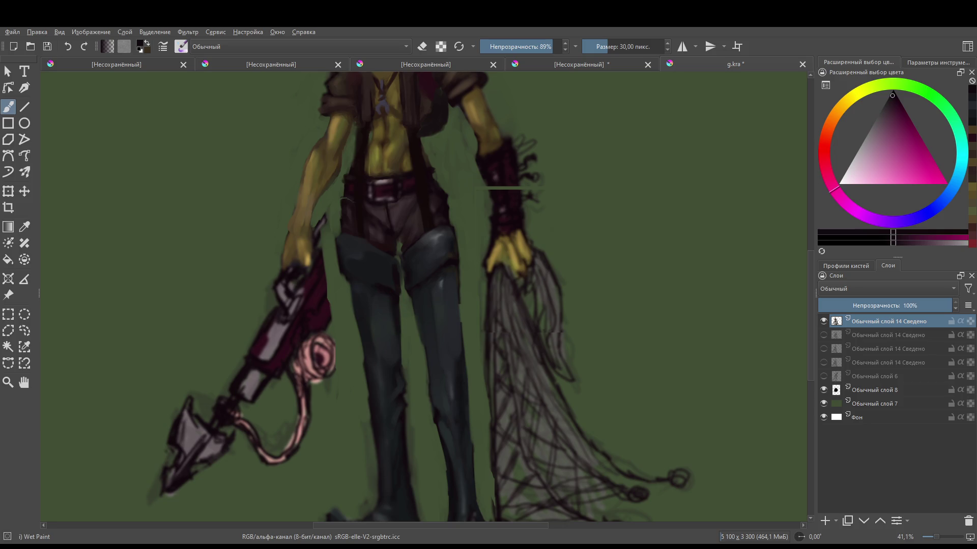
- Touch up the boot edges in eraser mode, then sample a dark red from the canvas
scroll(420, 286, "down", 6)
scroll(410, 331, "up", 5)
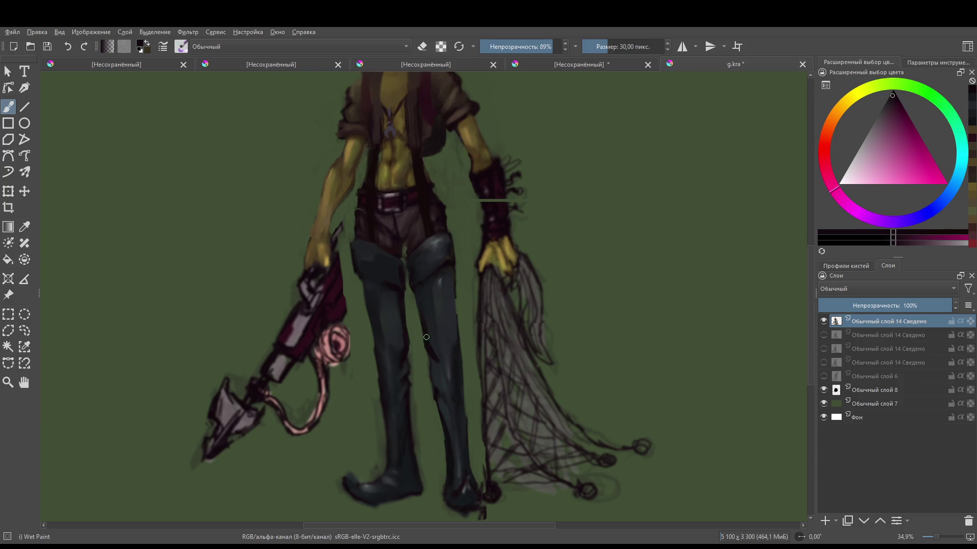
key("e")
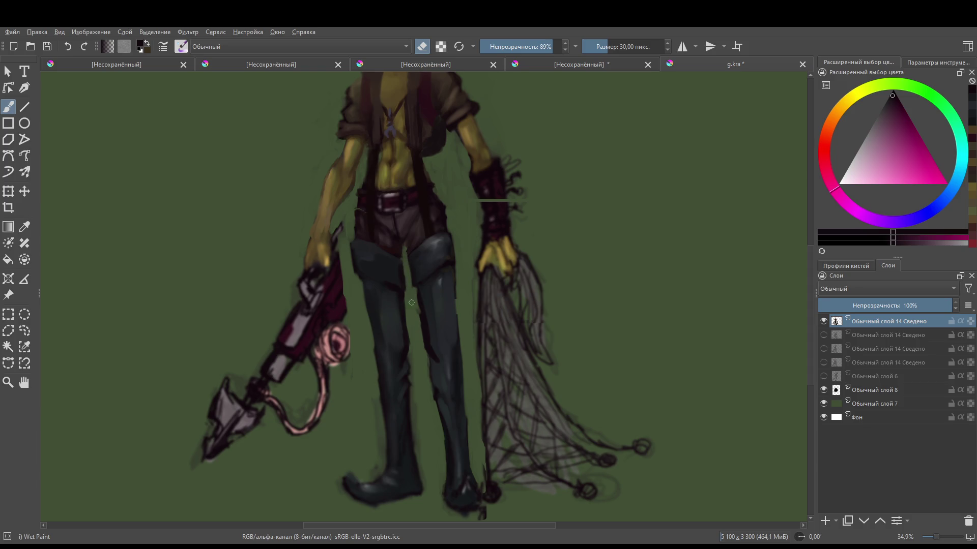
left_click_drag(403, 287, 422, 281)
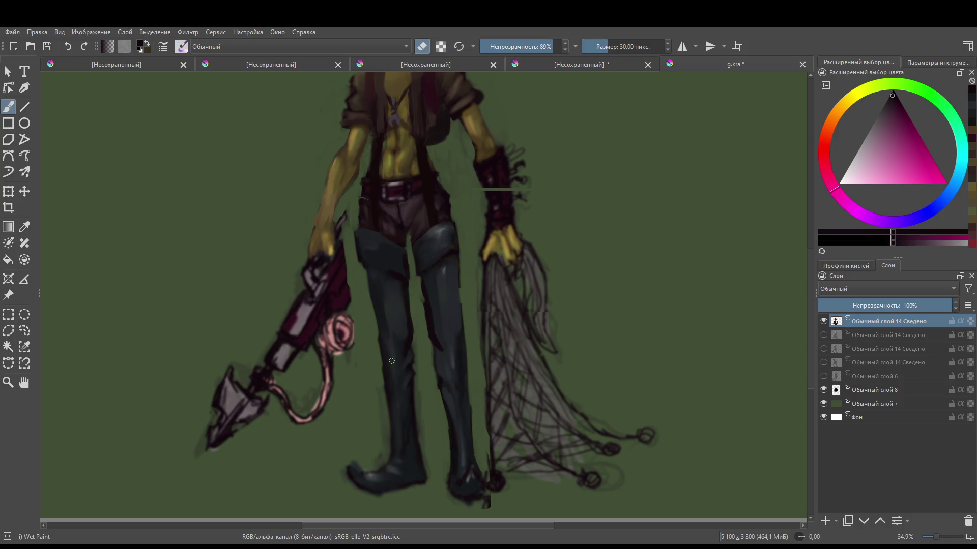
scroll(442, 349, "down", 5)
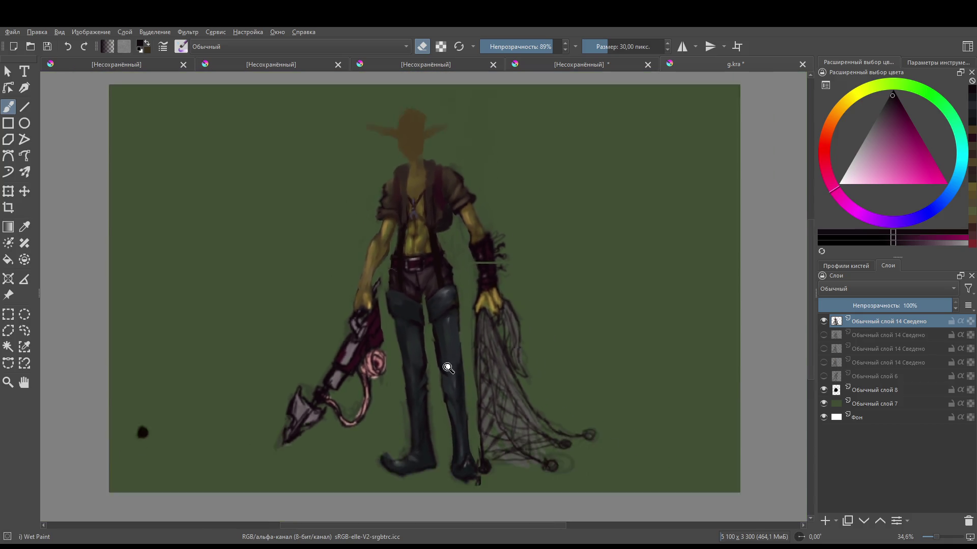
scroll(442, 348, "up", 4)
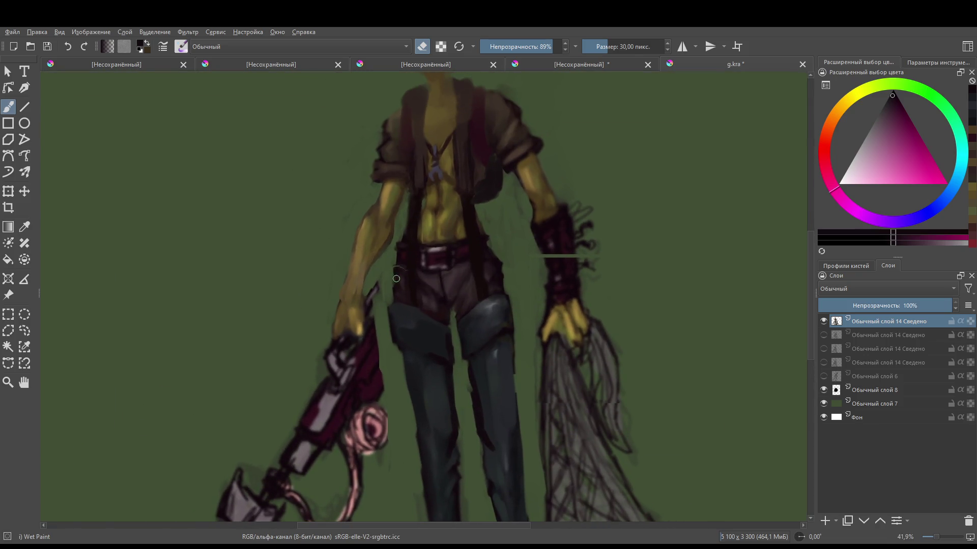
key("e")
key("e")
scroll(382, 295, "down", 3)
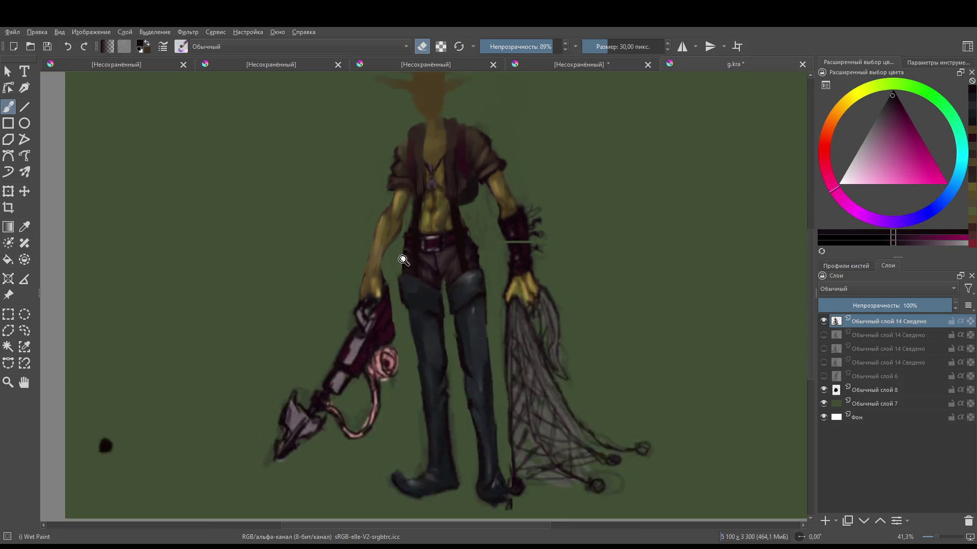
scroll(401, 266, "up", 2)
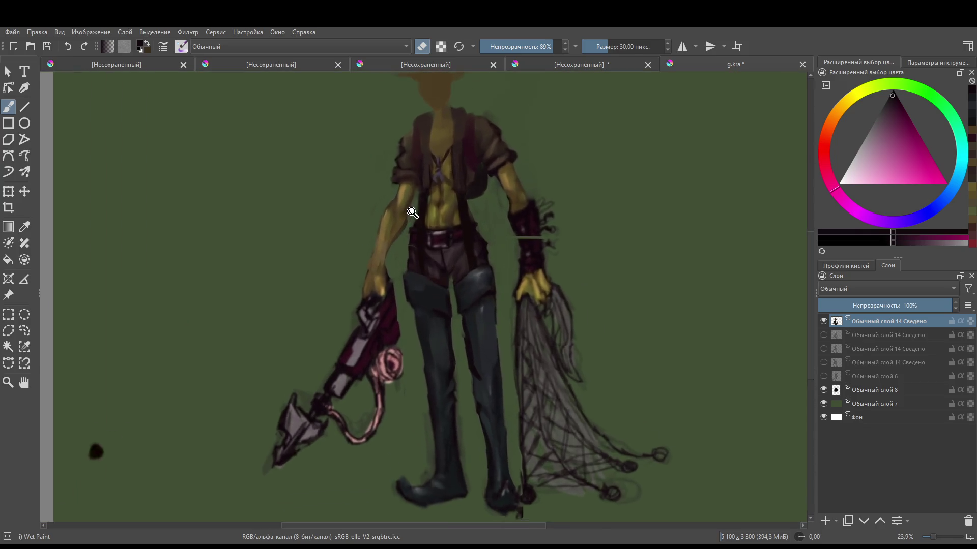
scroll(422, 340, "up", 4)
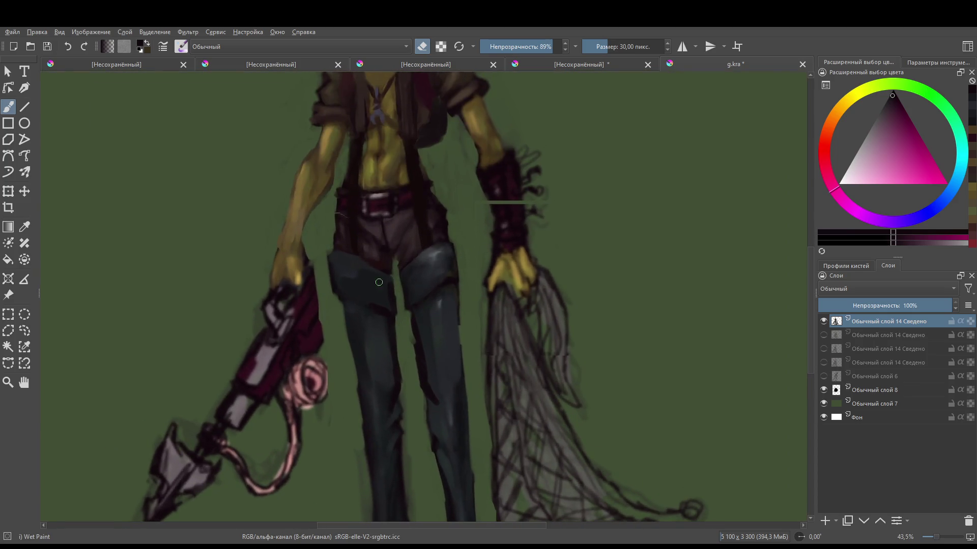
left_click(333, 243, "ctrl")
key("e")
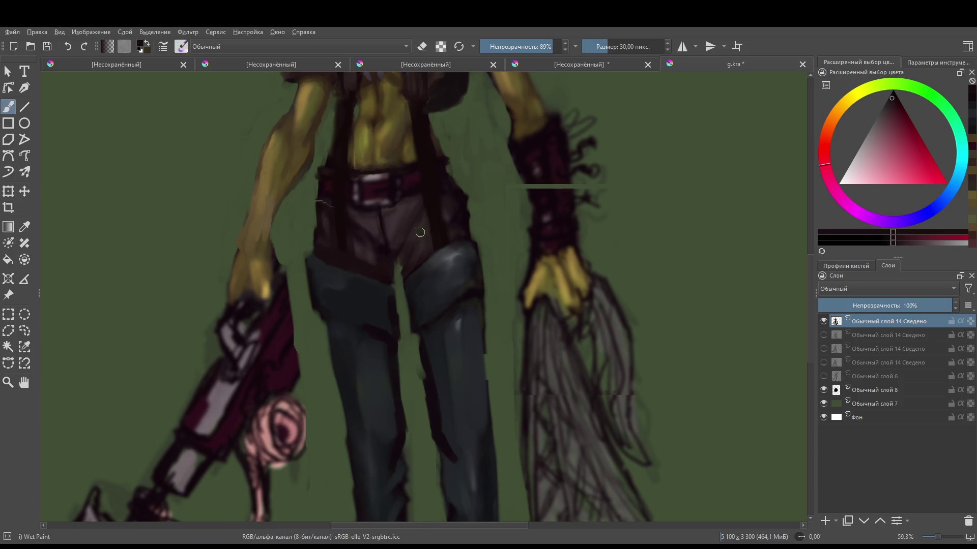
left_click(371, 223, "ctrl")
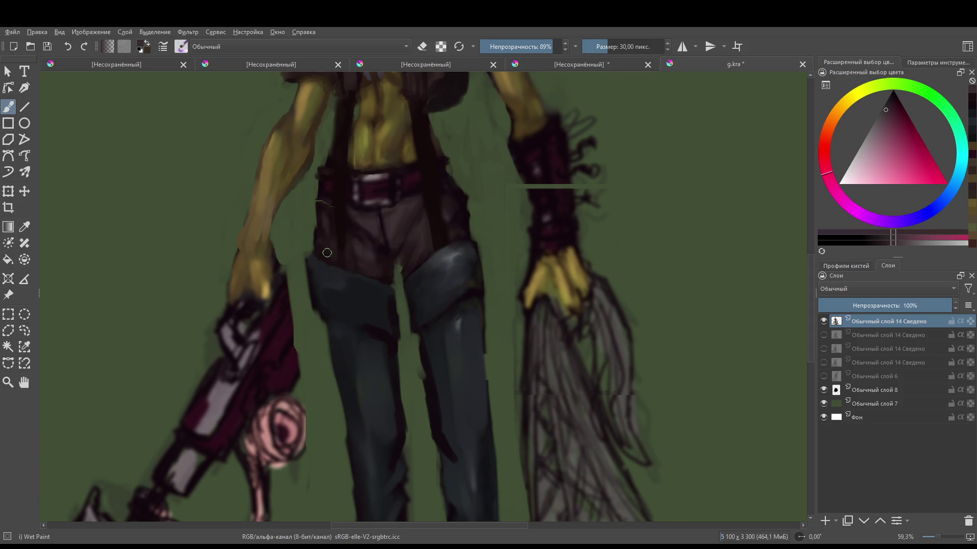
mouse_move(410, 255)
left_mouse_down()
mouse_move(427, 283)
mouse_move(403, 338)
mouse_move(399, 388)
mouse_move(414, 332)
mouse_move(483, 233)
mouse_move(448, 257)
left_mouse_up()
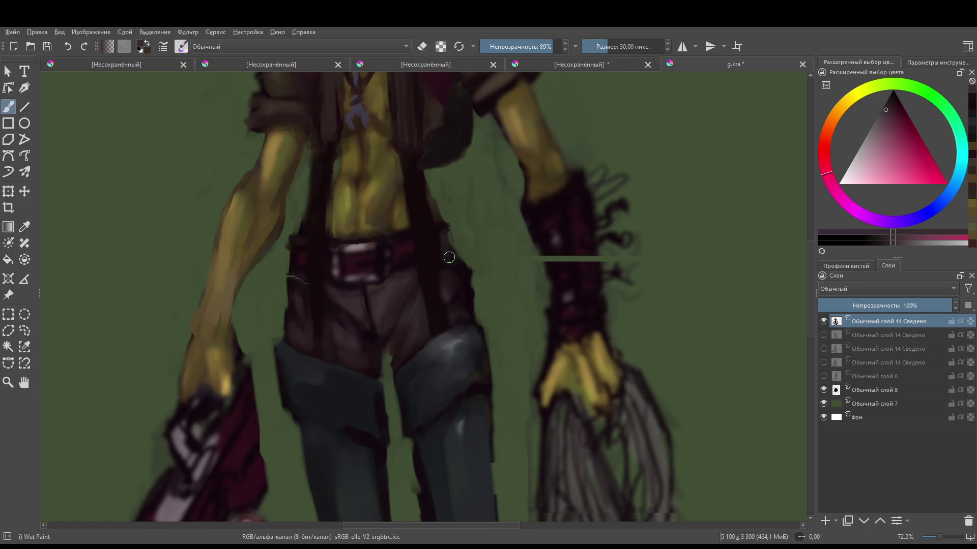
key("e")
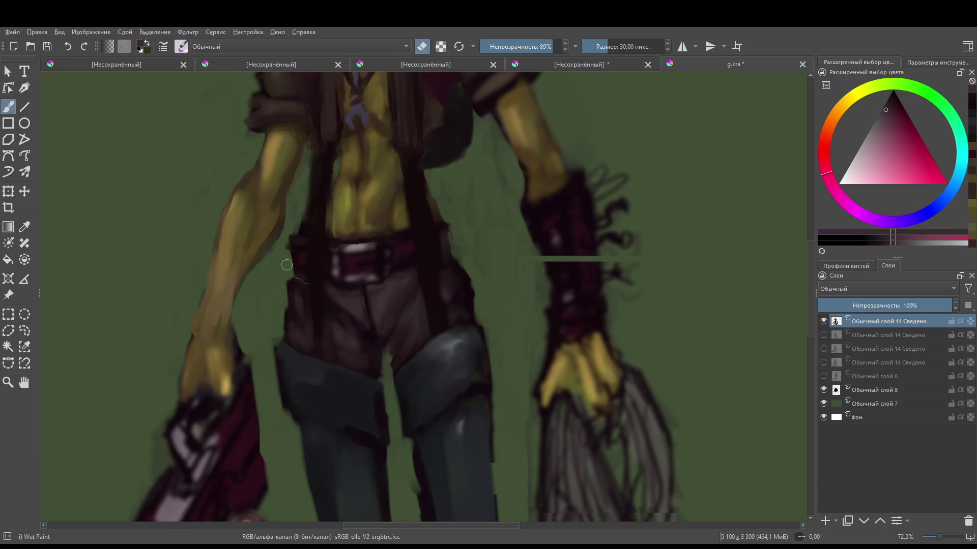
scroll(293, 284, "down", 5)
scroll(309, 288, "up", 4)
key("e")
left_click(305, 288, "ctrl")
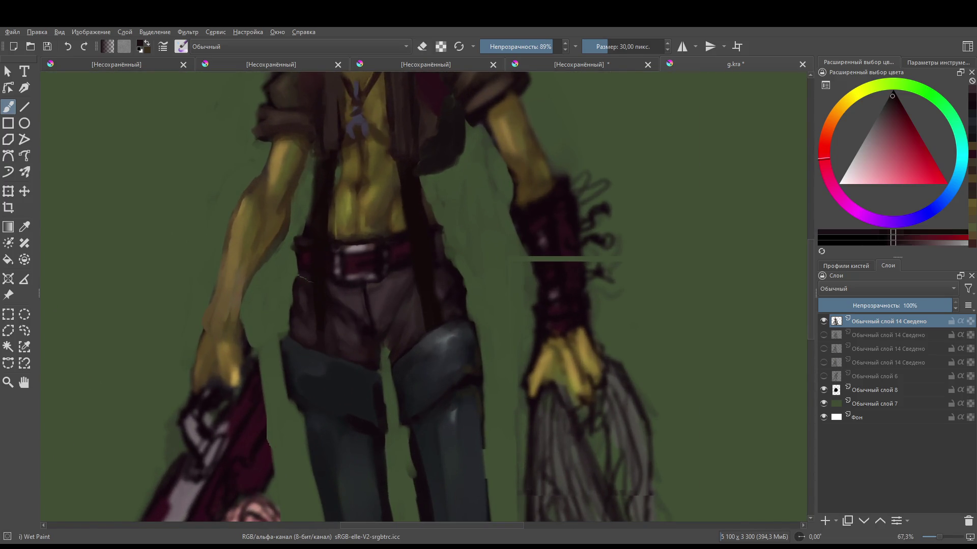
key("e")
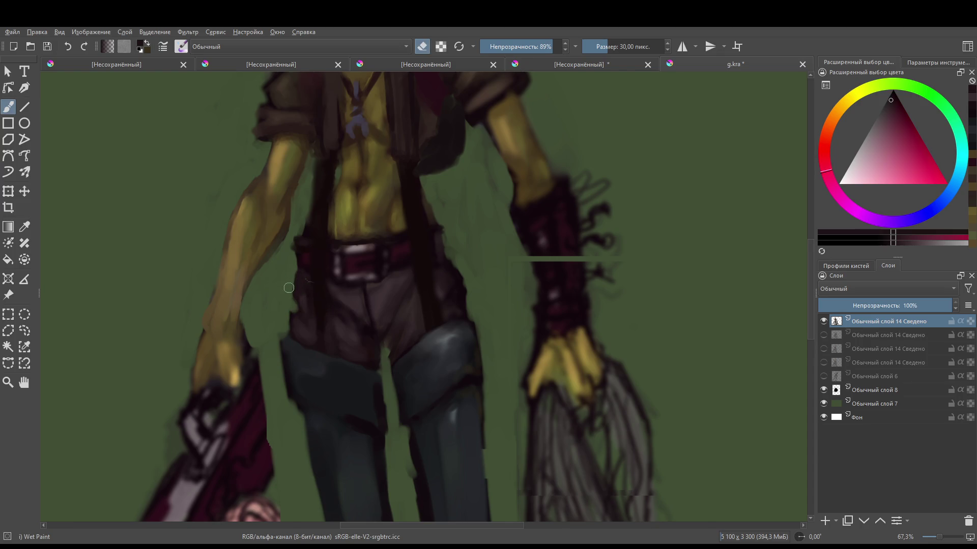
key("e")
key("e")
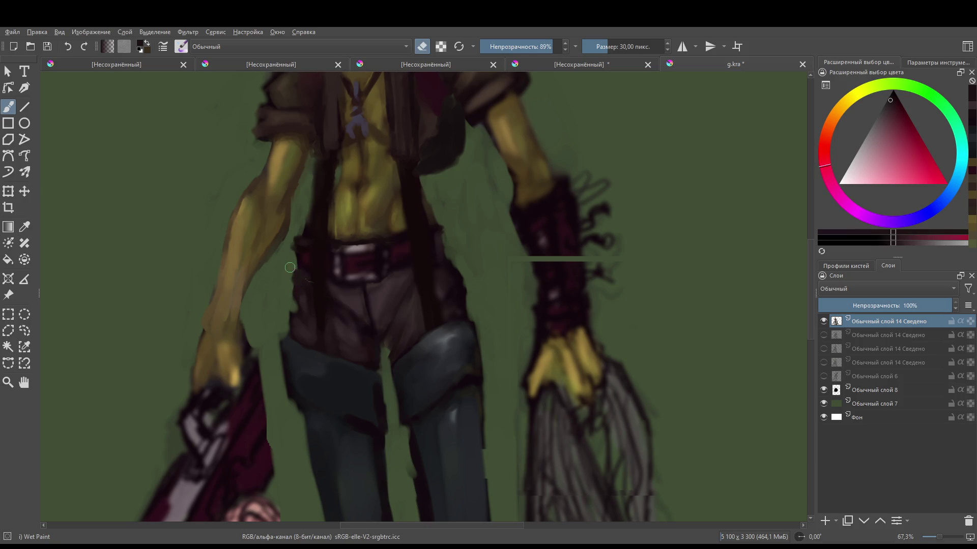
scroll(286, 297, "down", 5)
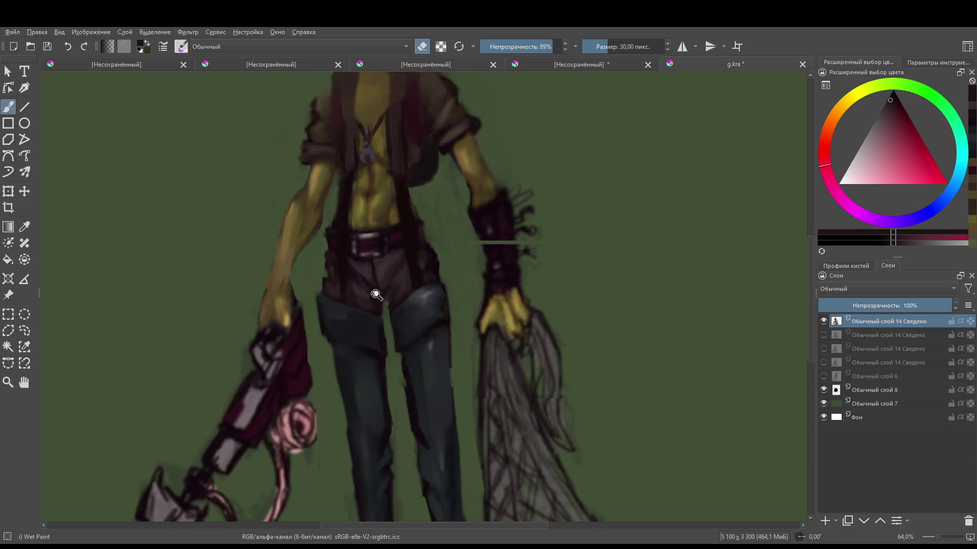
scroll(287, 297, "up", 4)
scroll(409, 362, "down", 5)
scroll(409, 362, "up", 3)
scroll(398, 153, "up", 4)
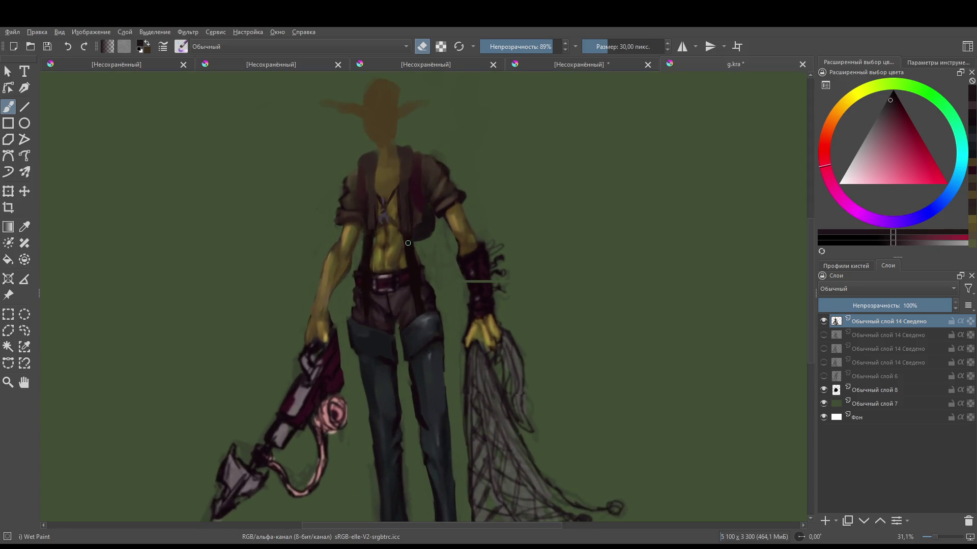
key("e")
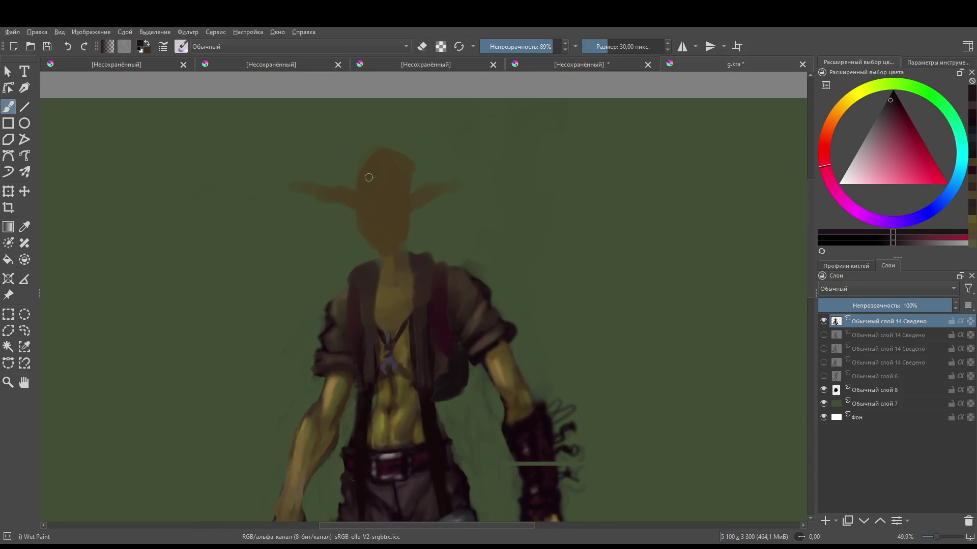
- Paint a dark stroke below the left ear and a lighter orange-brown stroke along the right jaw
left_click_drag(359, 253, 358, 223)
left_click(377, 195, "ctrl")
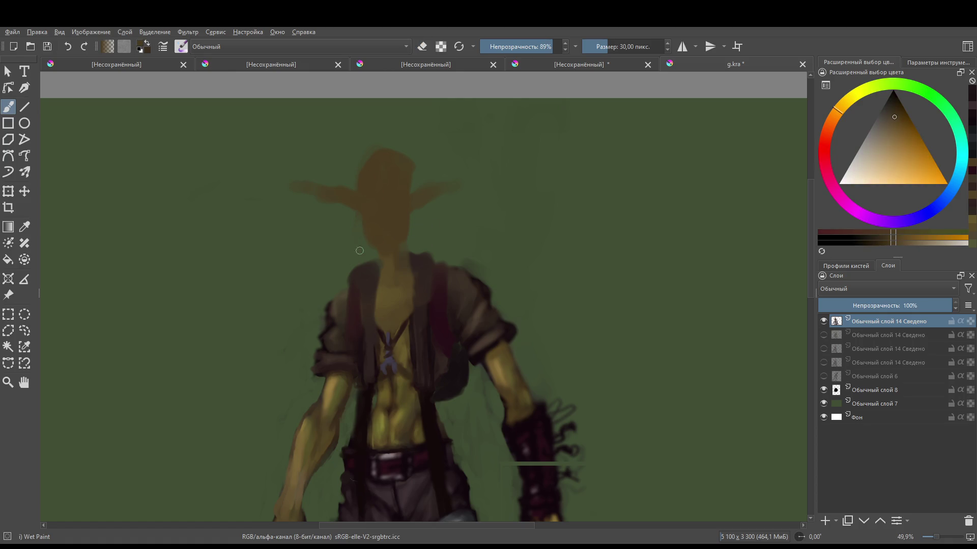
left_click(366, 229)
mouse_move(404, 195)
left_mouse_down()
mouse_move(216, 395)
mouse_move(429, 220)
mouse_move(428, 307)
mouse_move(407, 285)
mouse_move(384, 306)
mouse_move(398, 315)
left_mouse_up()
mouse_move(410, 279)
left_mouse_down()
mouse_move(370, 290)
mouse_move(368, 275)
mouse_move(365, 289)
mouse_move(359, 253)
mouse_move(412, 250)
mouse_move(356, 220)
mouse_move(370, 200)
mouse_move(373, 225)
mouse_move(368, 200)
mouse_move(414, 185)
mouse_move(376, 176)
mouse_move(360, 218)
mouse_move(404, 209)
mouse_move(392, 170)
mouse_move(425, 224)
left_mouse_up()
- Enlarge the brush to about 48 px and erase along the head's top and right edges
key("bracketright")
key("bracketright")
key("e")
mouse_move(436, 175)
left_mouse_down()
mouse_move(427, 135)
mouse_move(330, 166)
left_mouse_up()
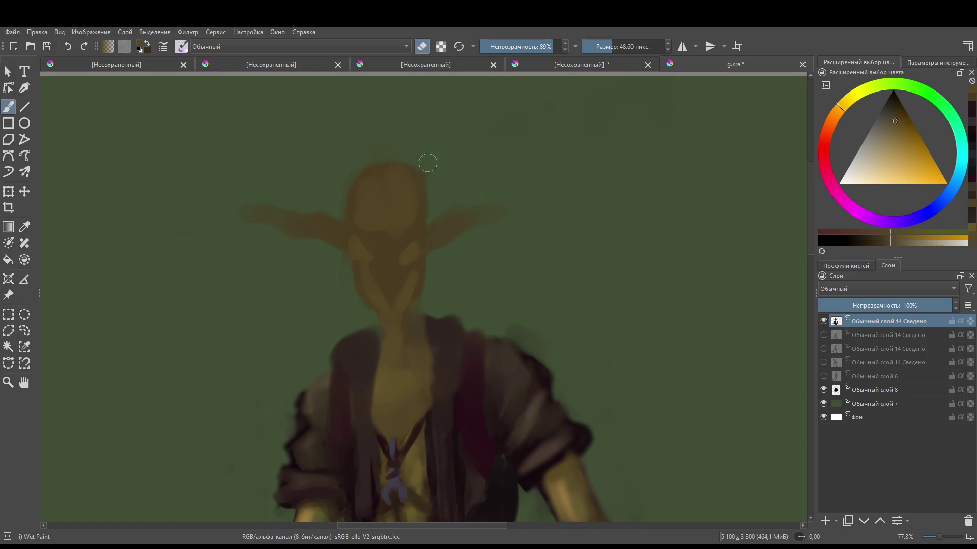
mouse_move(477, 153)
left_mouse_down()
mouse_move(473, 200)
mouse_move(468, 170)
left_mouse_up()
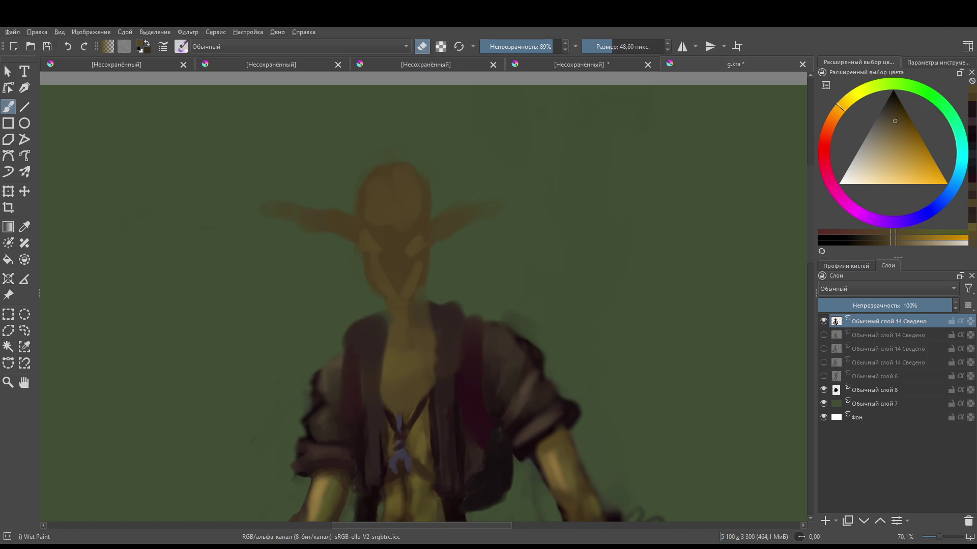
scroll(432, 254, "down", 4)
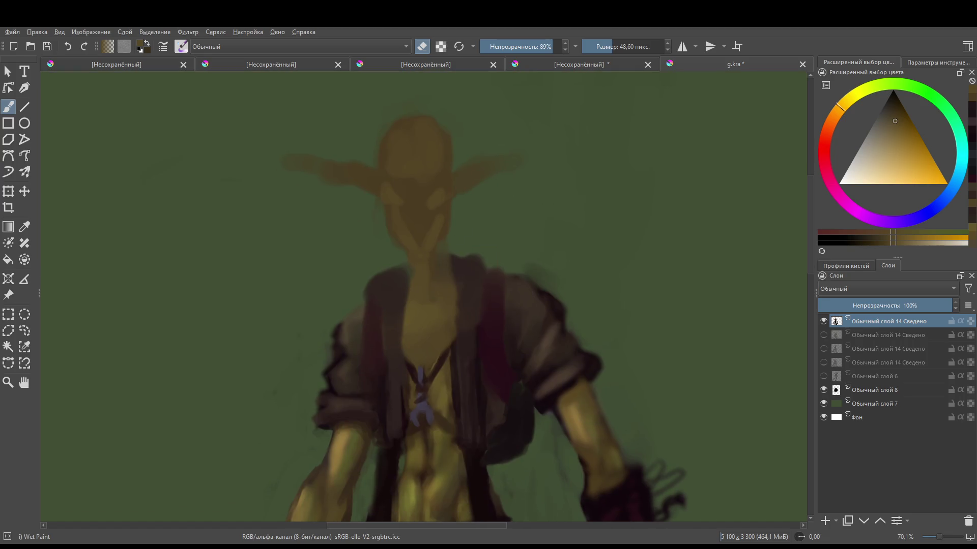
scroll(450, 333, "up", 4)
key("e")
left_click(422, 251, "ctrl")
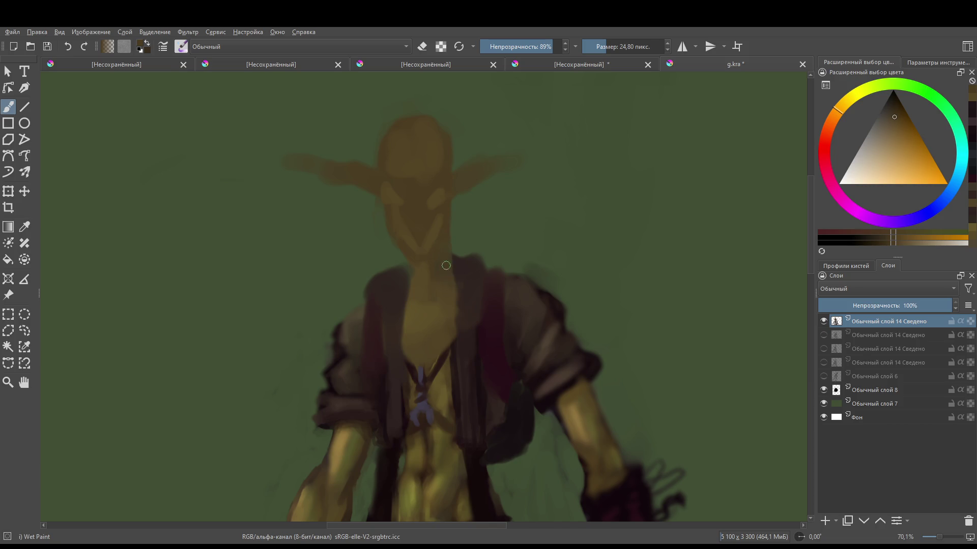
- Paint a trial stroke near the neck, then undo it
left_click_drag(458, 271, 485, 264)
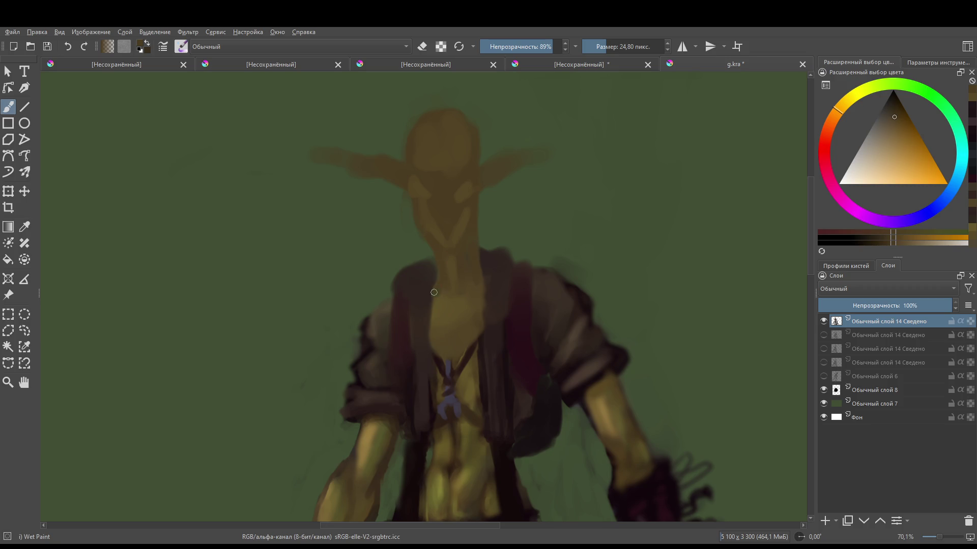
scroll(480, 281, "down", 4)
scroll(456, 288, "up", 2)
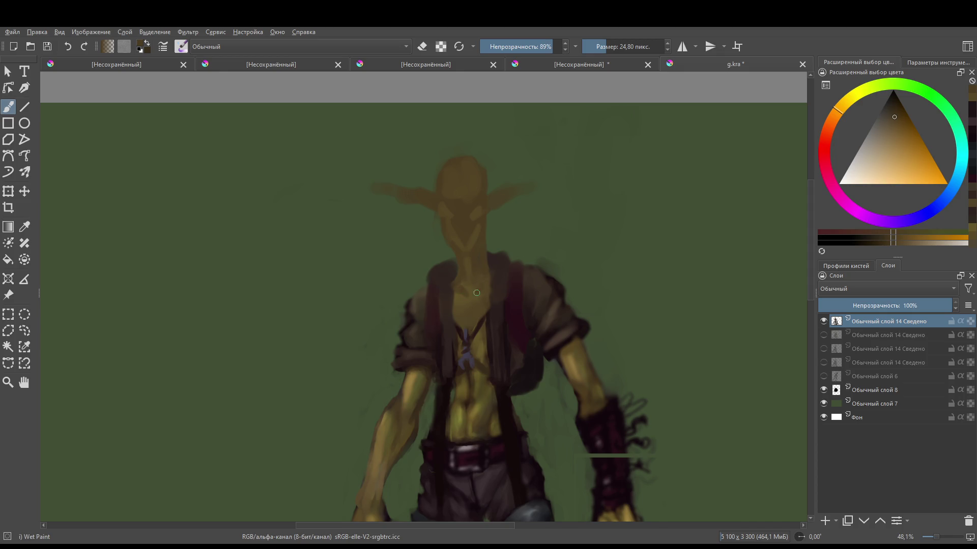
scroll(518, 264, "down", 3)
scroll(507, 262, "up", 6)
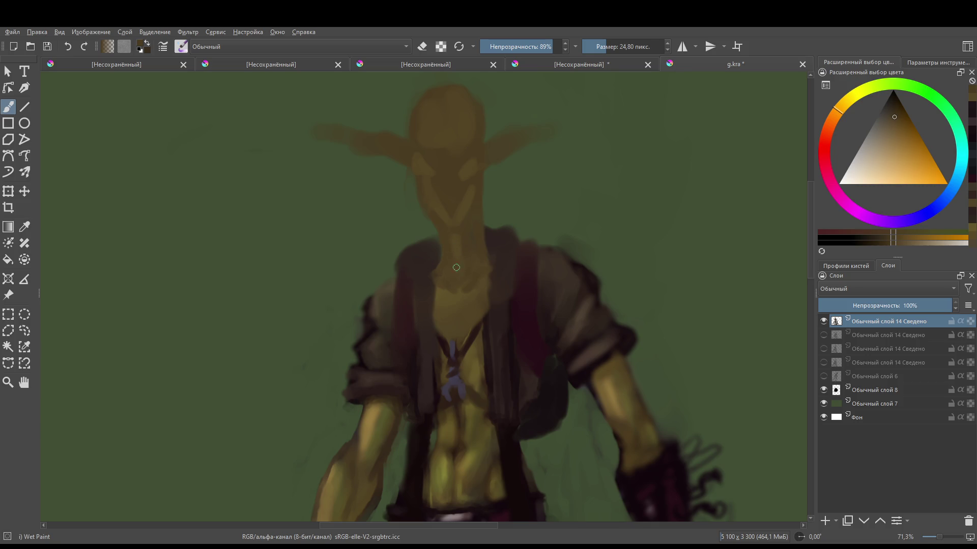
key("ctrl+z")
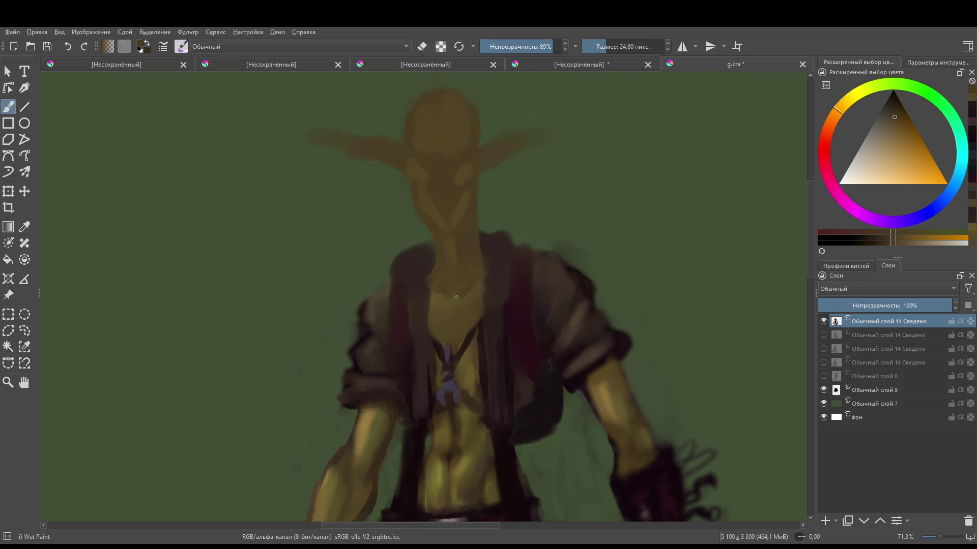
- Sample lighter and darker skin tones, shrink the brush to about 17 px, and reset colours
left_click(438, 290, "ctrl")
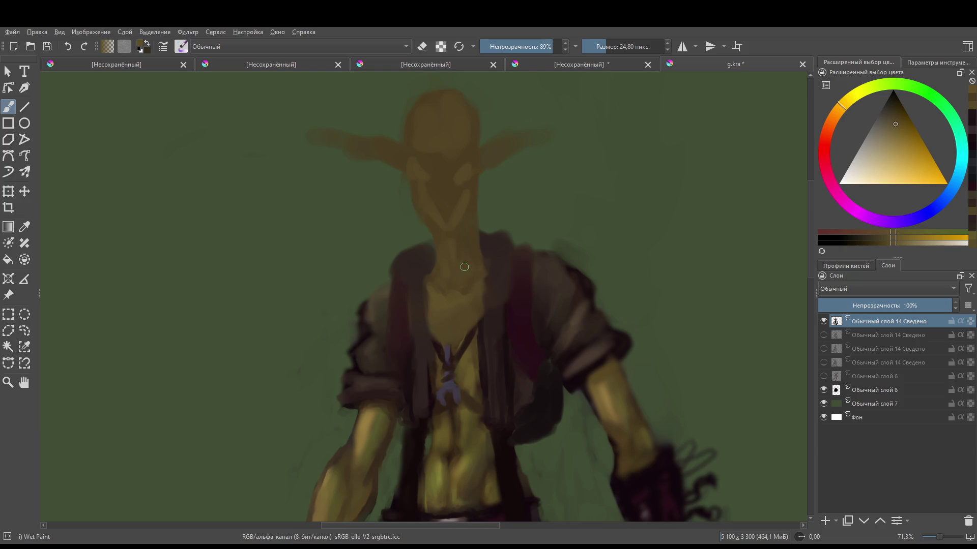
left_click(471, 224, "ctrl")
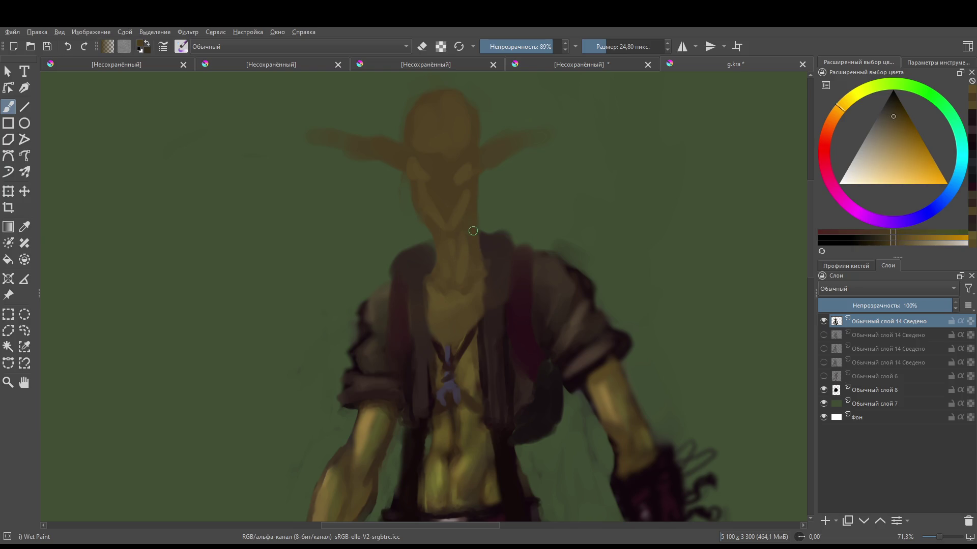
key("bracketleft")
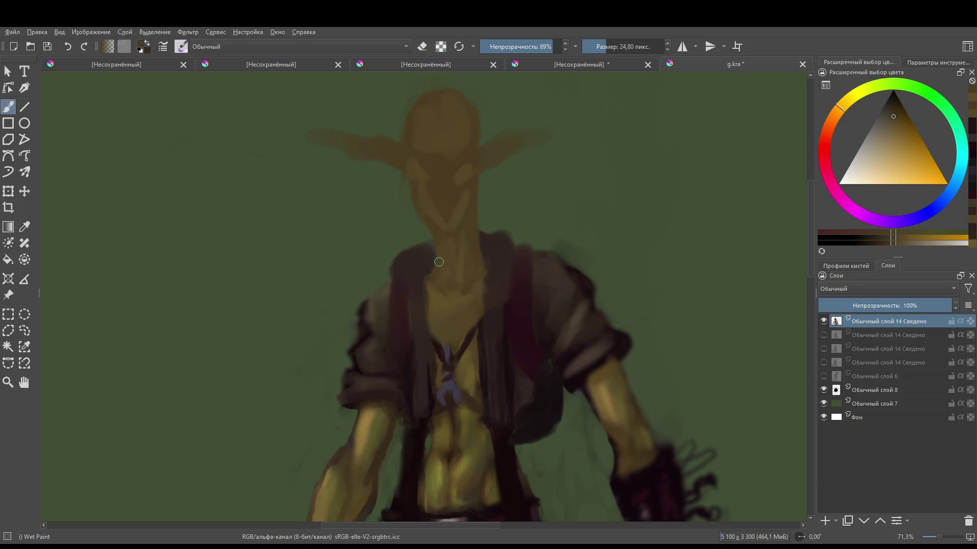
key("bracketleft")
left_click(432, 257, "ctrl")
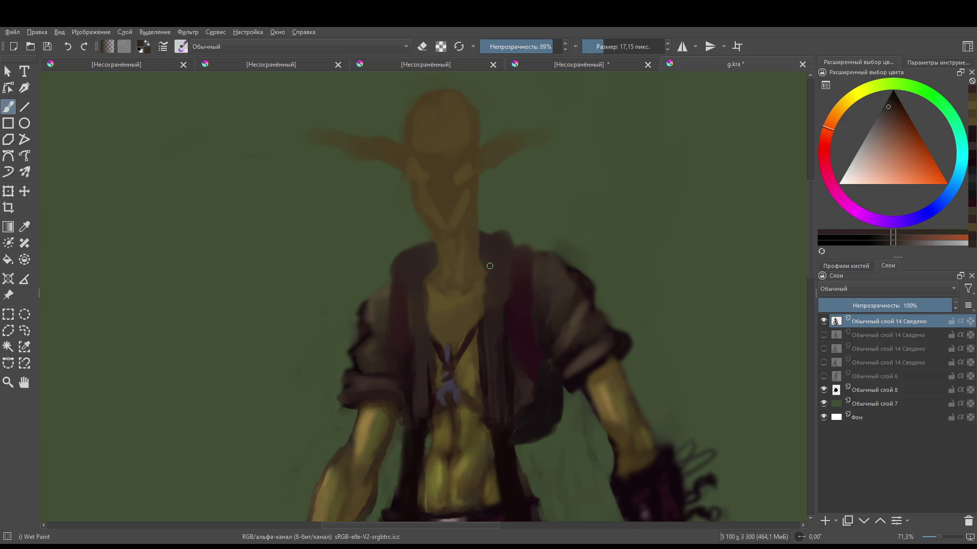
key("d")
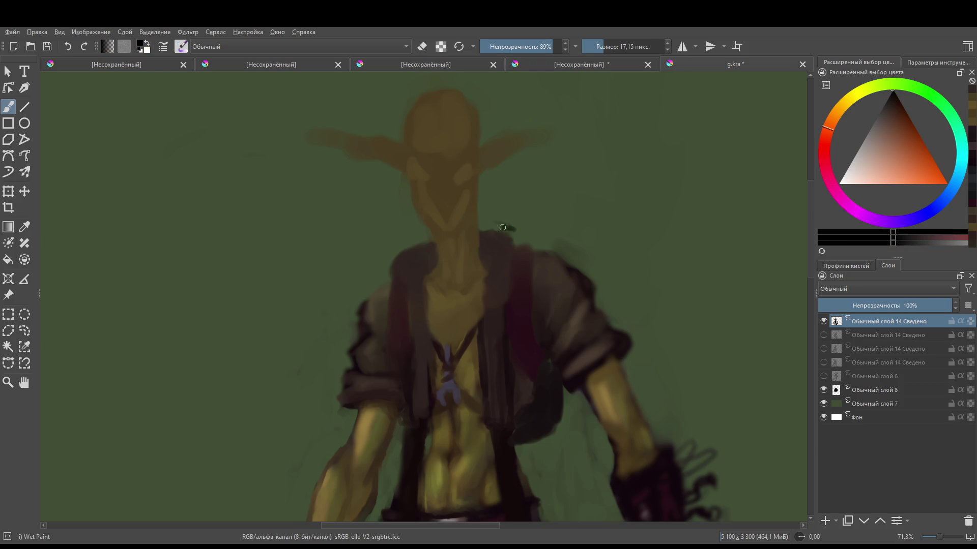
- Paint short dark orange-brown strokes along the jacket edge and sleeve
key("e")
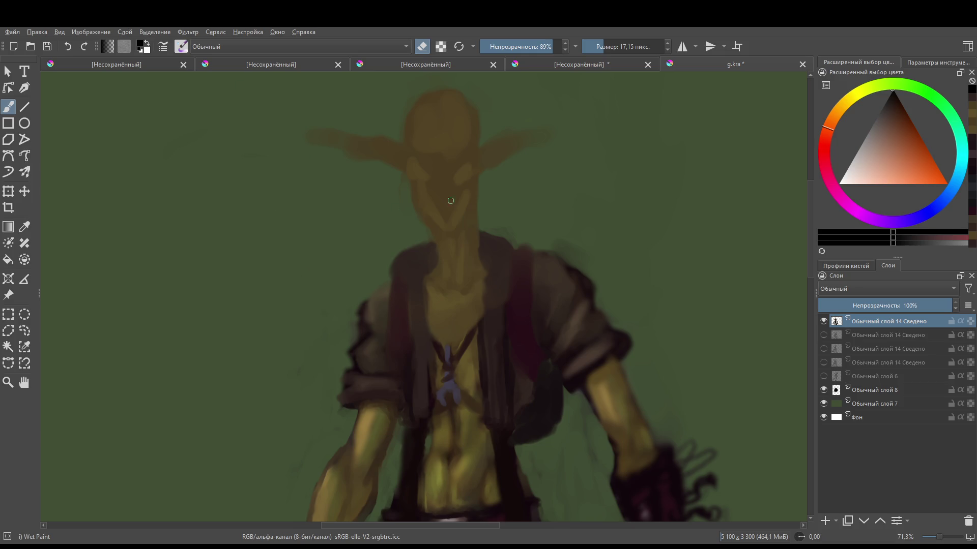
scroll(453, 238, "down", 5)
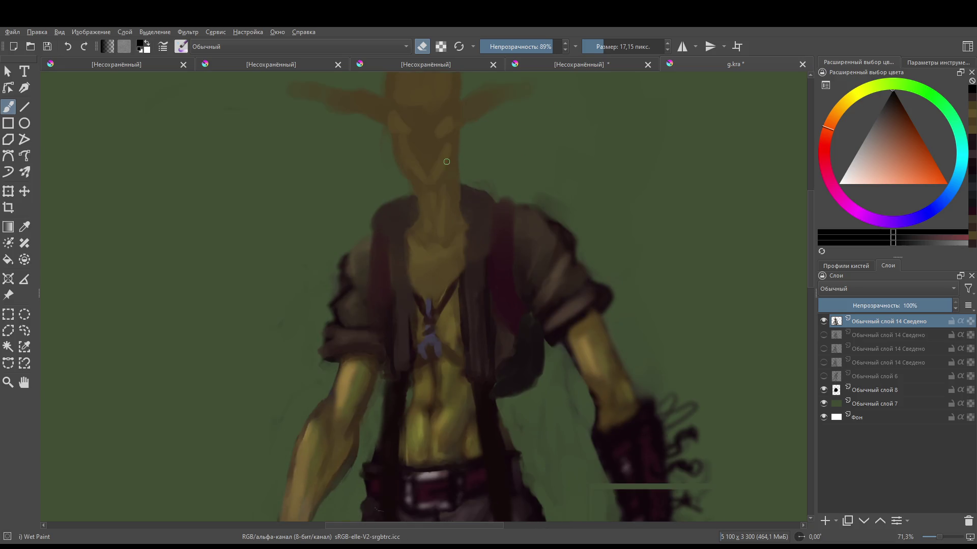
scroll(452, 239, "up", 4)
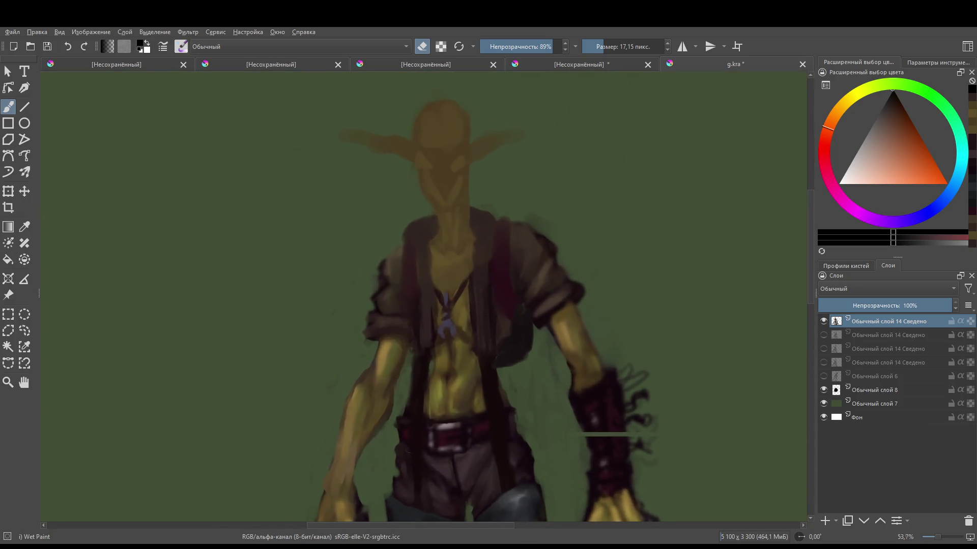
left_click(379, 259, "ctrl")
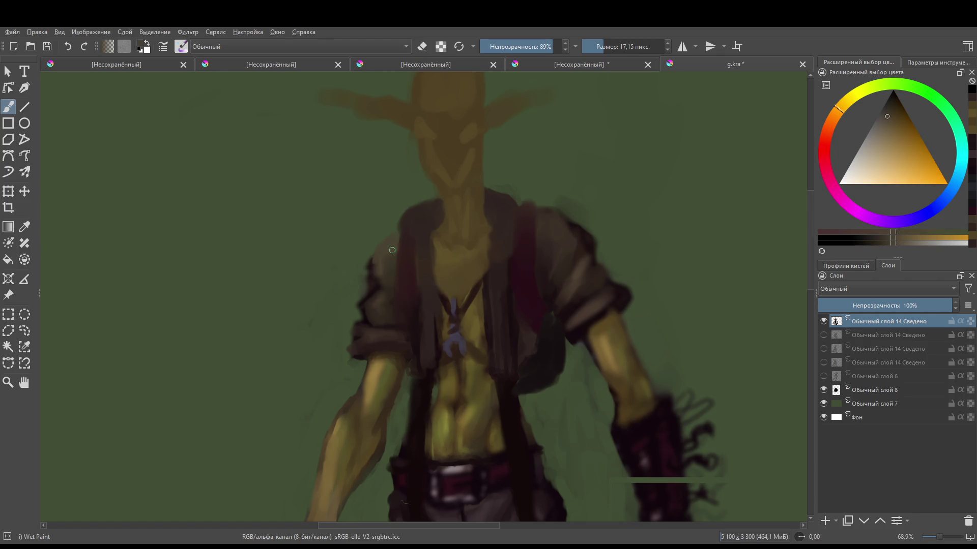
mouse_move(377, 278)
left_mouse_down()
mouse_move(385, 291)
mouse_move(365, 305)
mouse_move(374, 321)
left_mouse_up()
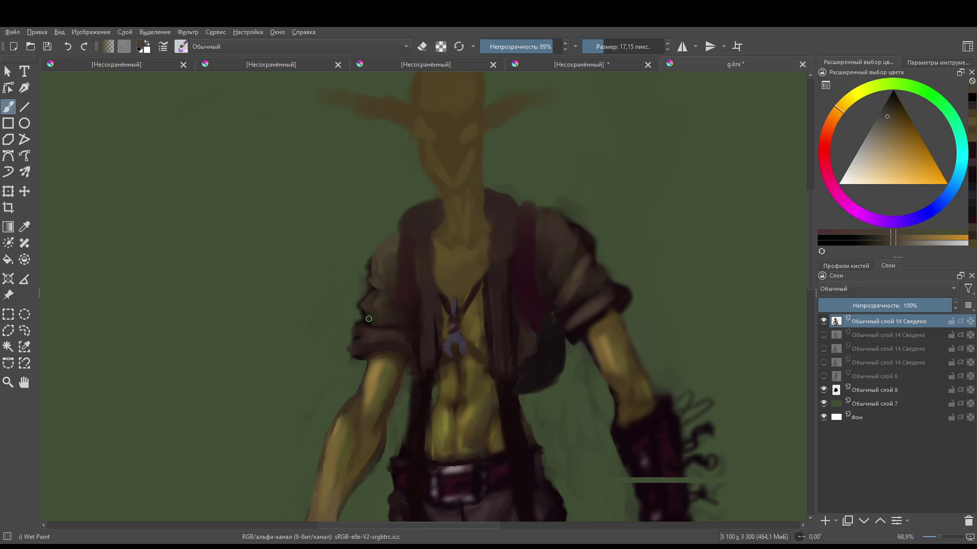
mouse_move(379, 287)
left_mouse_down()
mouse_move(371, 290)
mouse_move(379, 291)
left_mouse_up()
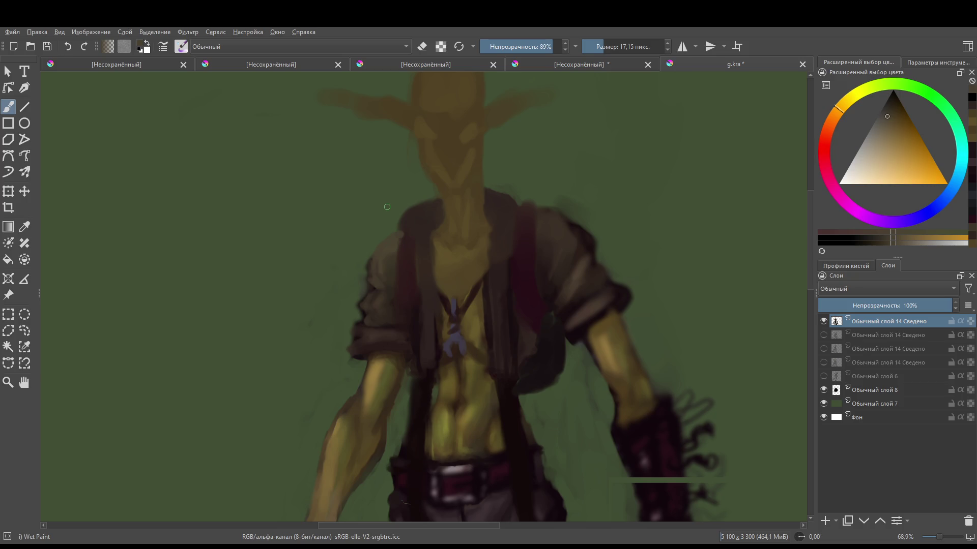
- Sample the jacket's dark red and darken the collar and both shoulder edges
left_click_drag(422, 297, 407, 318)
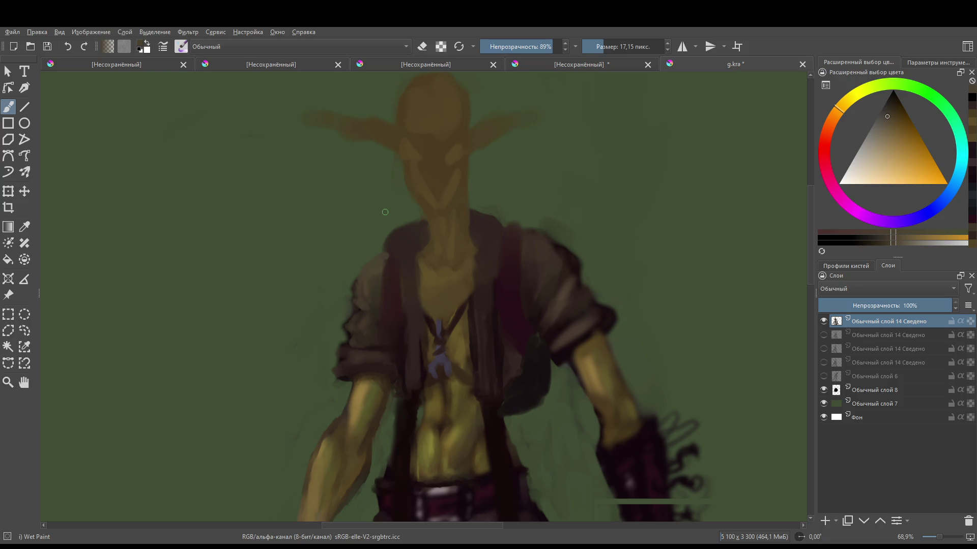
left_click_drag(414, 299, 392, 290)
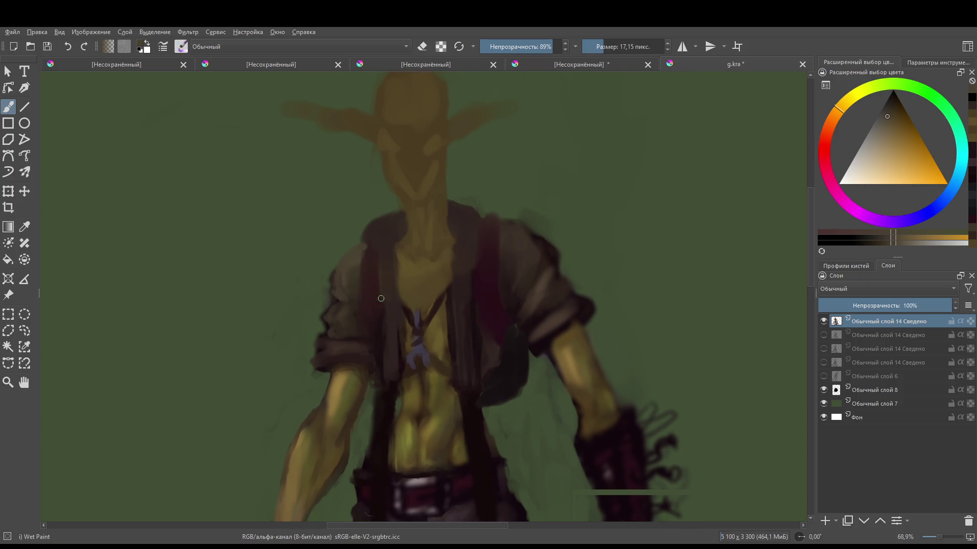
left_click(381, 337, "ctrl")
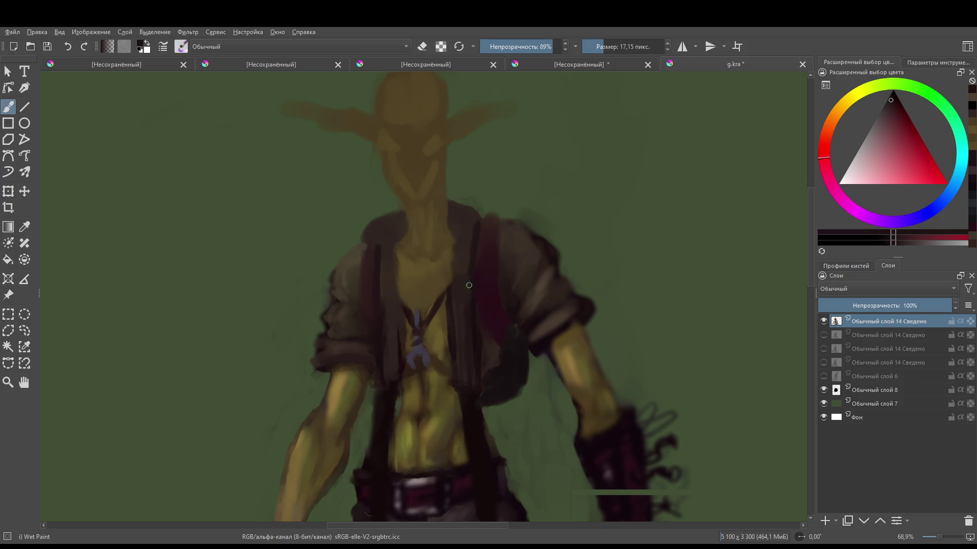
mouse_move(379, 226)
left_mouse_down()
mouse_move(402, 210)
mouse_move(390, 214)
left_mouse_up()
mouse_move(451, 201)
left_mouse_down()
mouse_move(478, 210)
mouse_move(477, 222)
mouse_move(470, 213)
left_mouse_up()
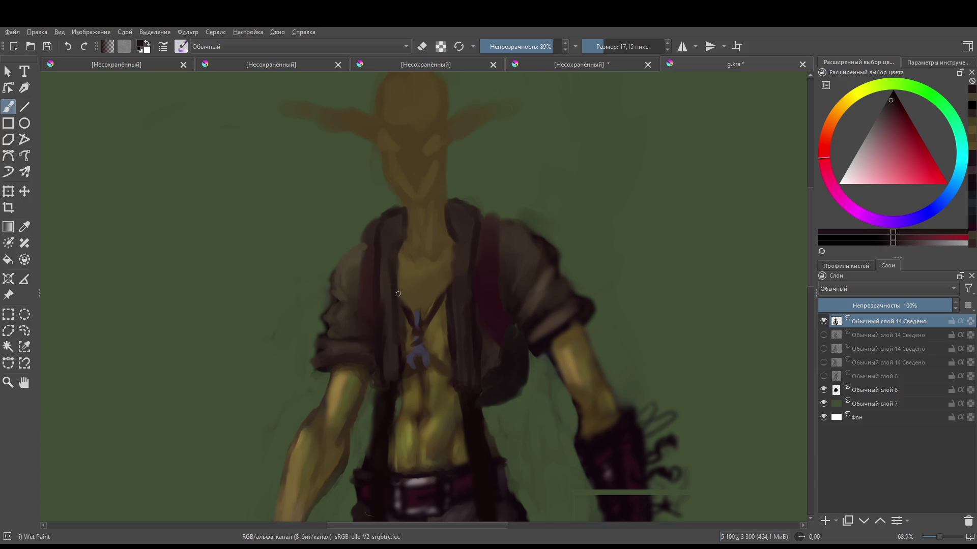
- Sample the brownish-orange skin tones from the neck
left_click(446, 248, "ctrl")
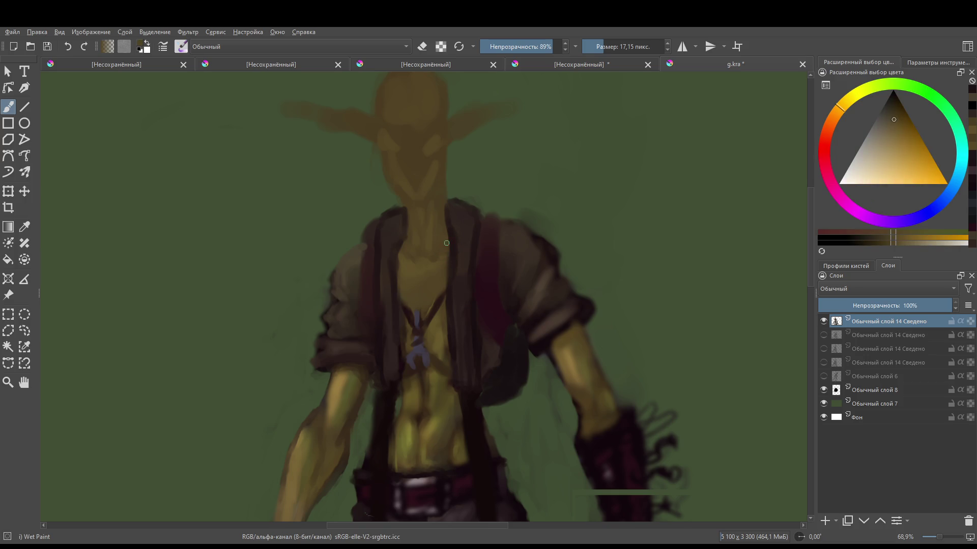
left_click(444, 276, "ctrl")
scroll(449, 290, "up", 2)
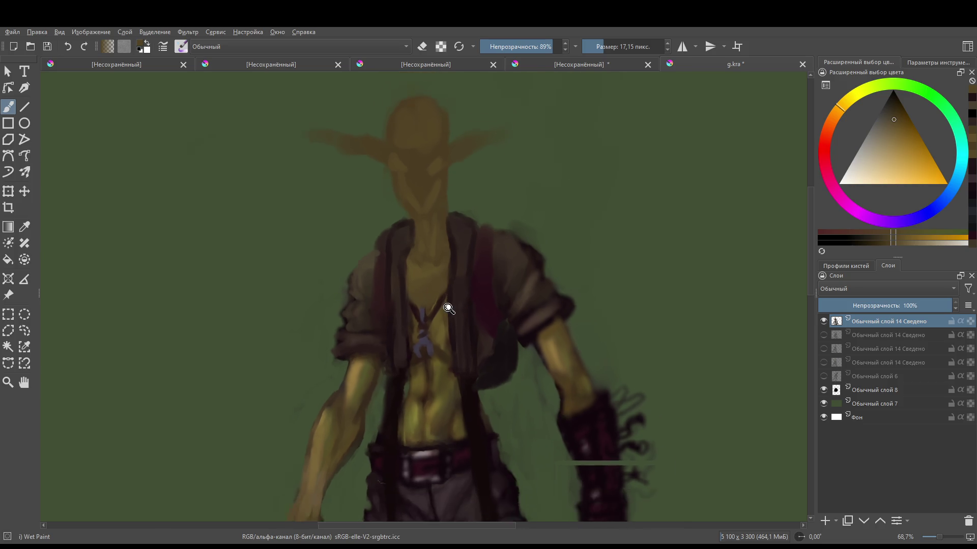
- Sample a new skin colour and paint light highlight strokes on the neck
left_click(399, 266, "ctrl")
mouse_move(399, 266)
left_mouse_down()
mouse_move(401, 257)
mouse_move(430, 257)
mouse_move(395, 254)
mouse_move(404, 261)
left_mouse_up()
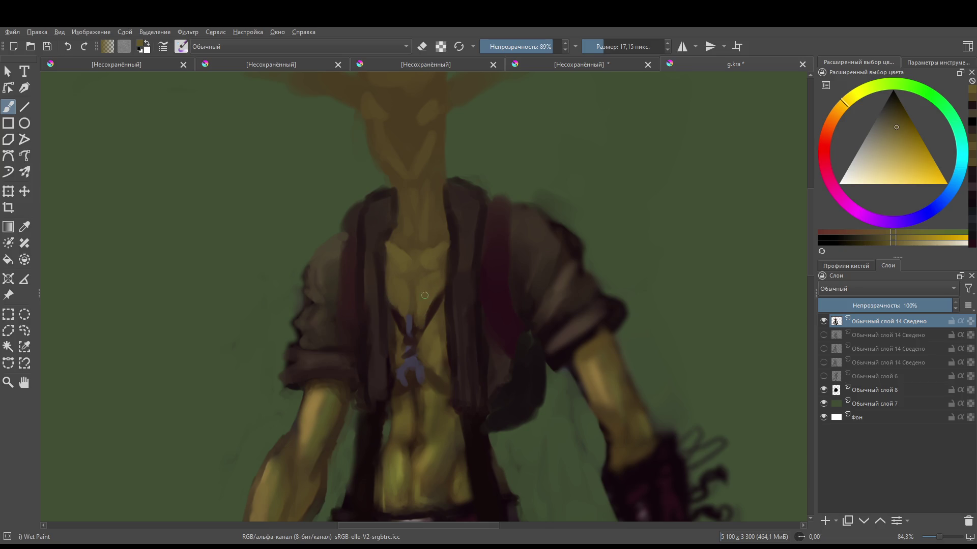
mouse_move(457, 250)
left_mouse_down()
mouse_move(453, 356)
mouse_move(445, 266)
mouse_move(448, 274)
left_mouse_up()
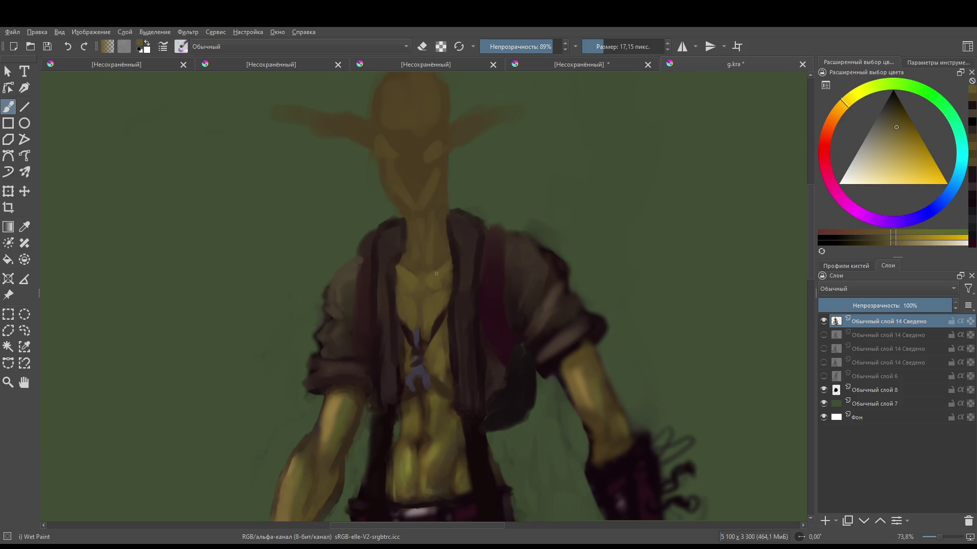
- Sample a lighter orange skin tone, adjust it, and paint warm strokes across the chest
left_click(405, 254, "ctrl")
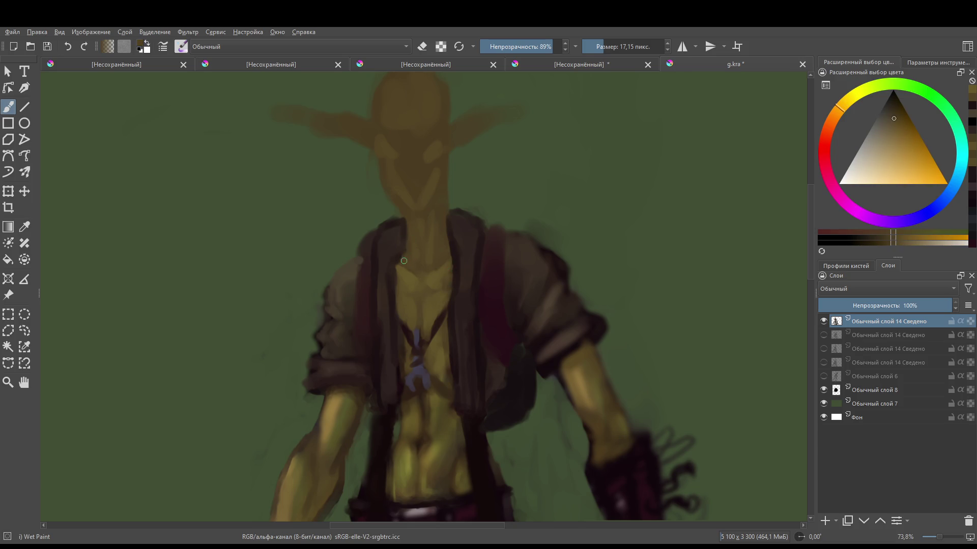
left_click(417, 244)
left_click(408, 204, "ctrl")
left_click(408, 216)
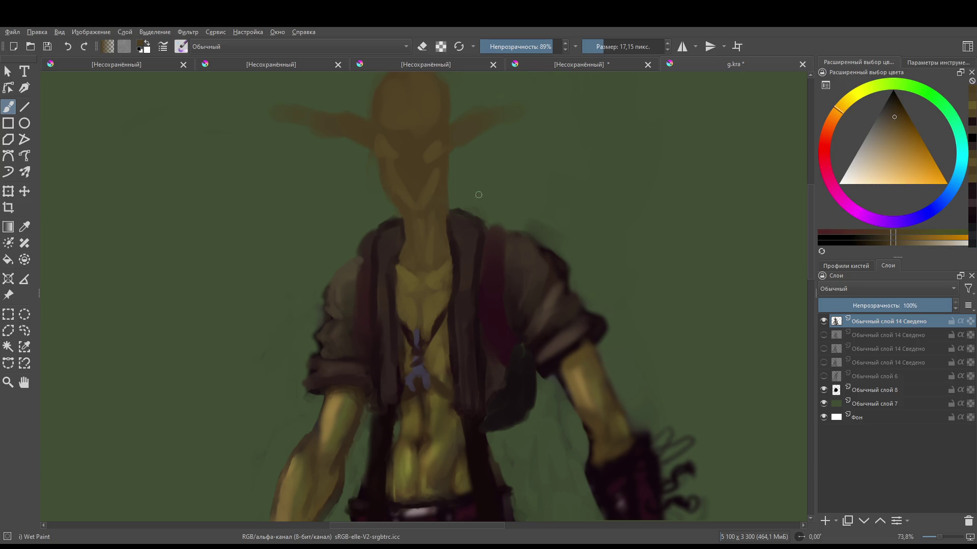
left_click(585, 379, "ctrl")
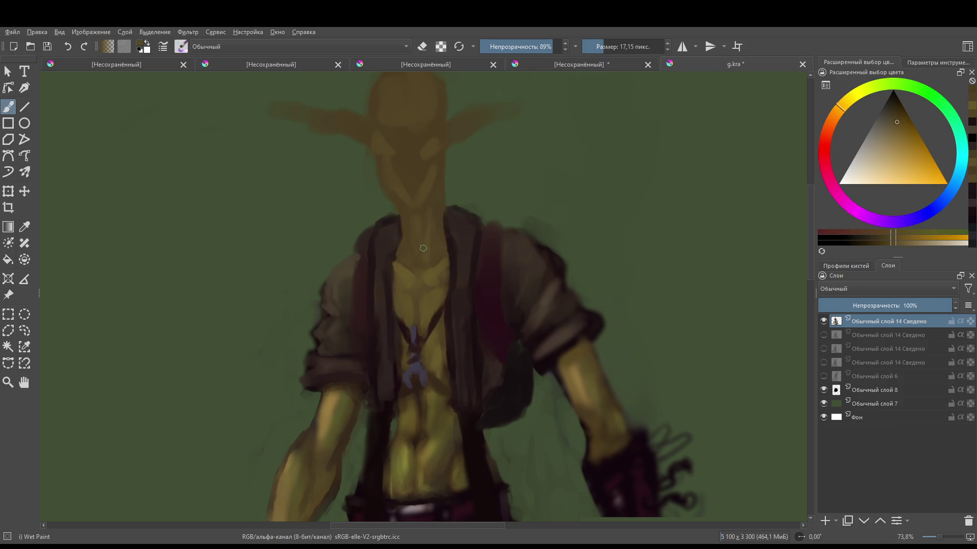
left_click_drag(405, 208, 434, 214)
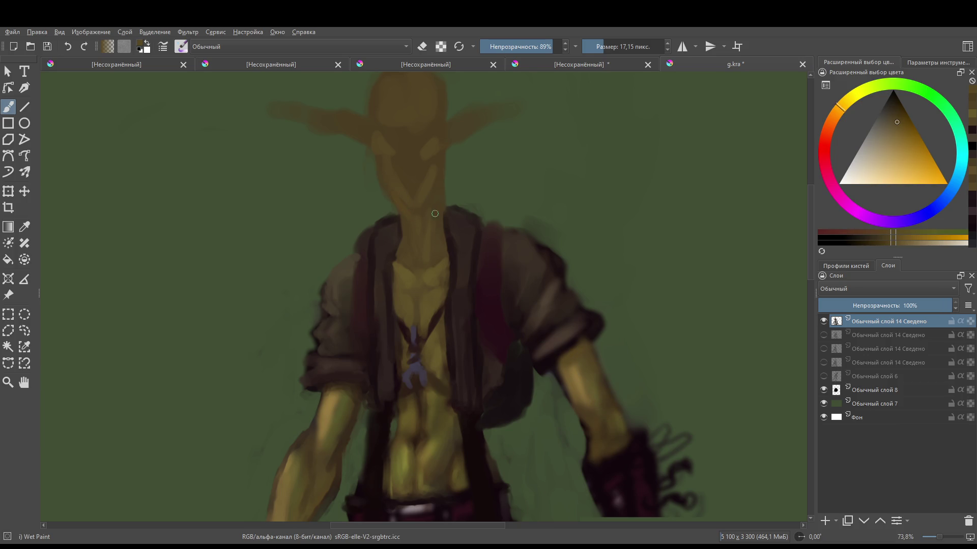
- Choose a darker skin shade and shift its hue slightly toward orange-red
left_click(893, 117)
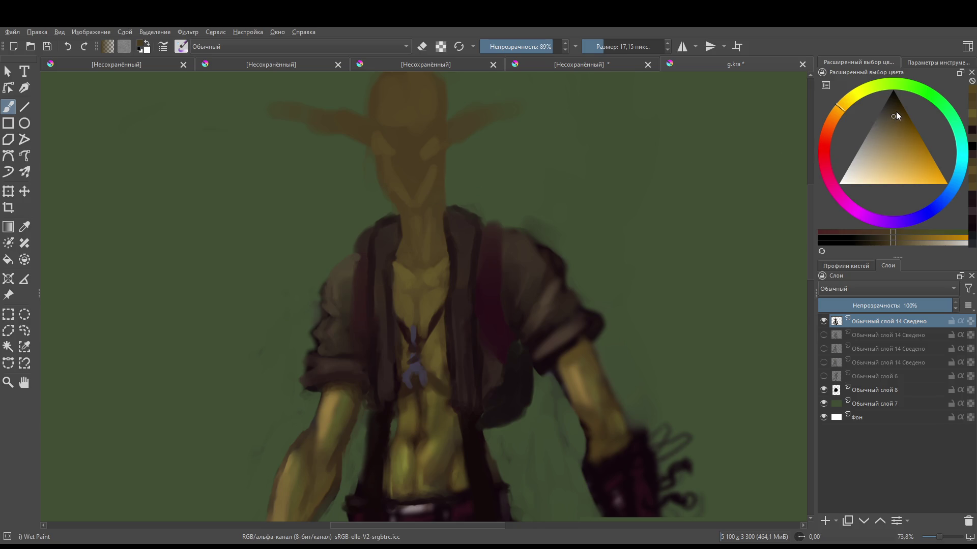
left_click(895, 113)
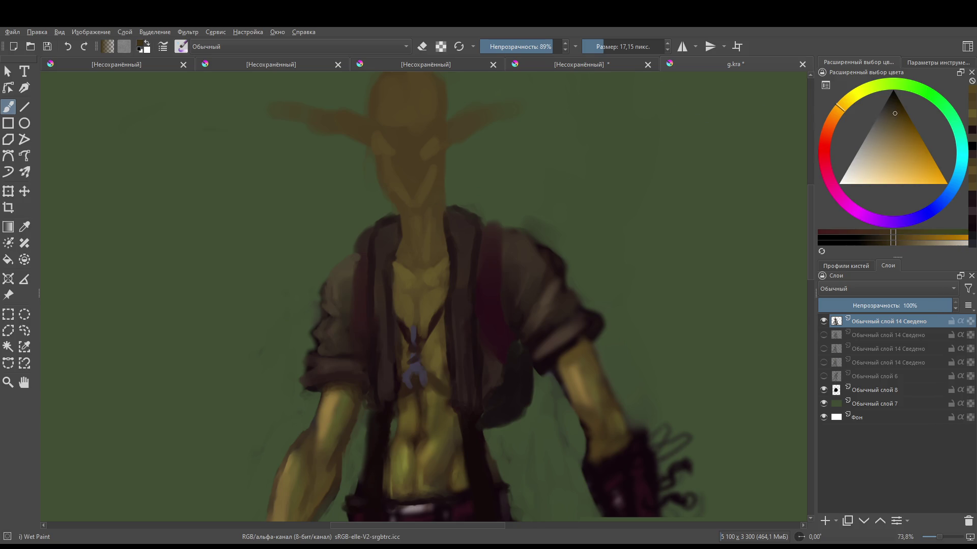
left_click(837, 110)
scroll(403, 230, "up", 1)
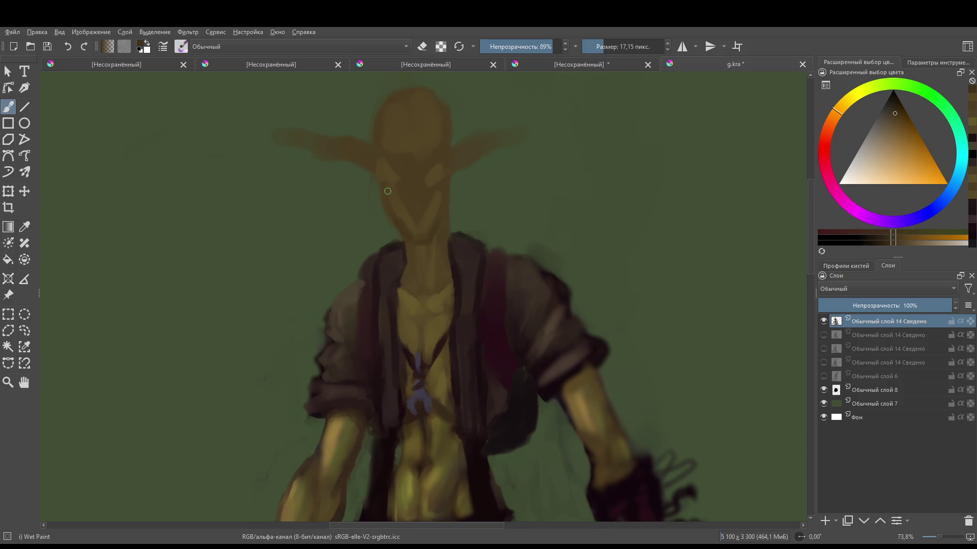
- Shrink the brush and extend the goblin's mouth into a grinning smile curve
scroll(402, 230, "up", 1)
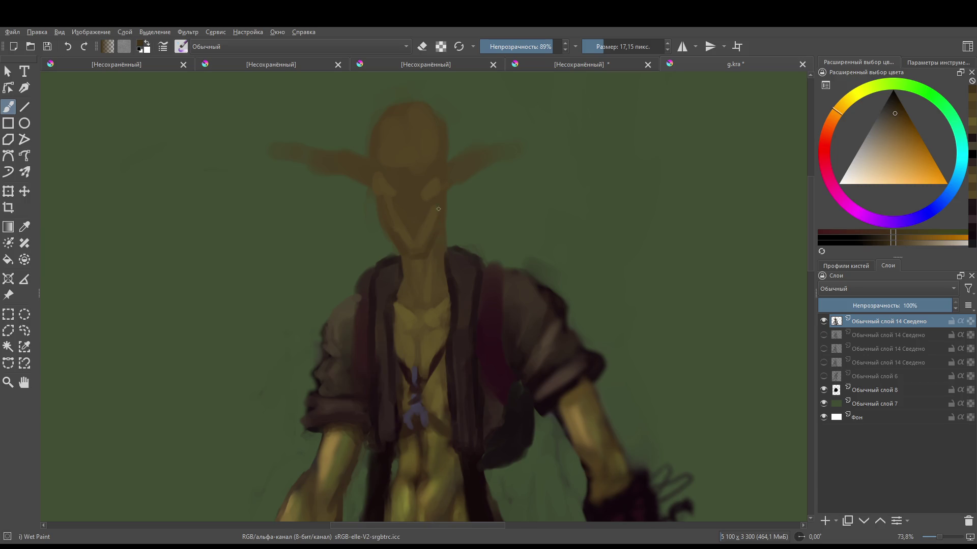
key("bracketleft")
left_click_drag(408, 217, 425, 209)
left_click_drag(422, 205, 416, 226)
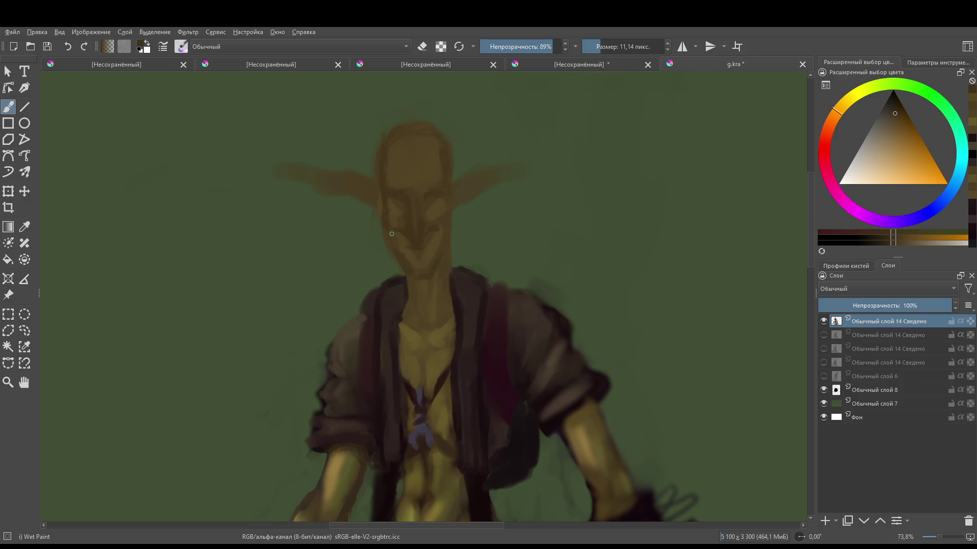
- Toggle eraser mode and sample face colours to refine the cheek and brow shading
key("e")
key("e")
left_click(411, 241, "ctrl")
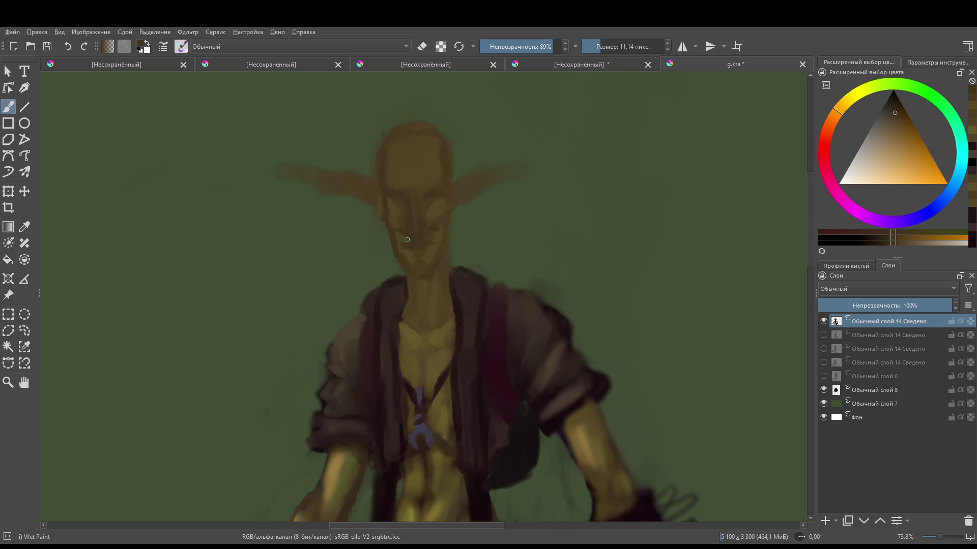
left_click(401, 236, "ctrl")
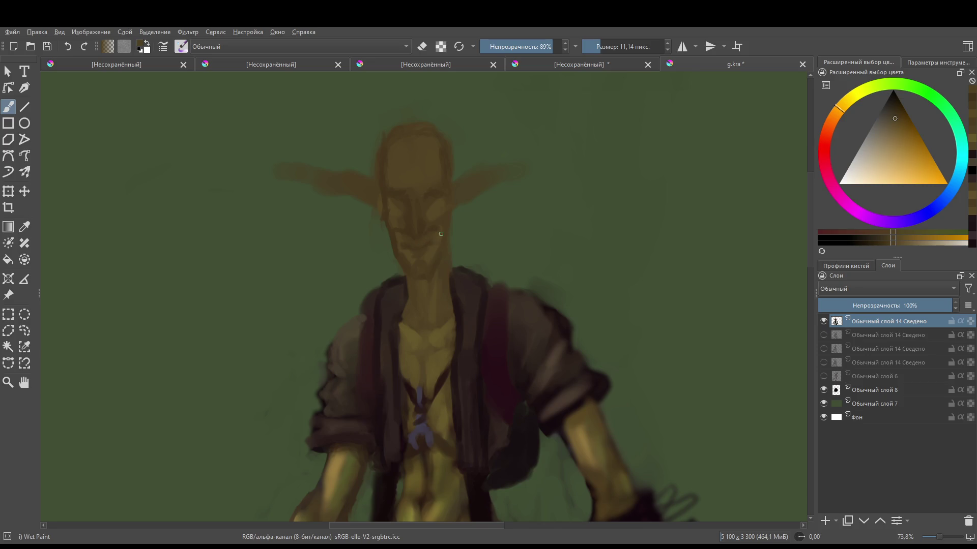
left_click(407, 234, "ctrl")
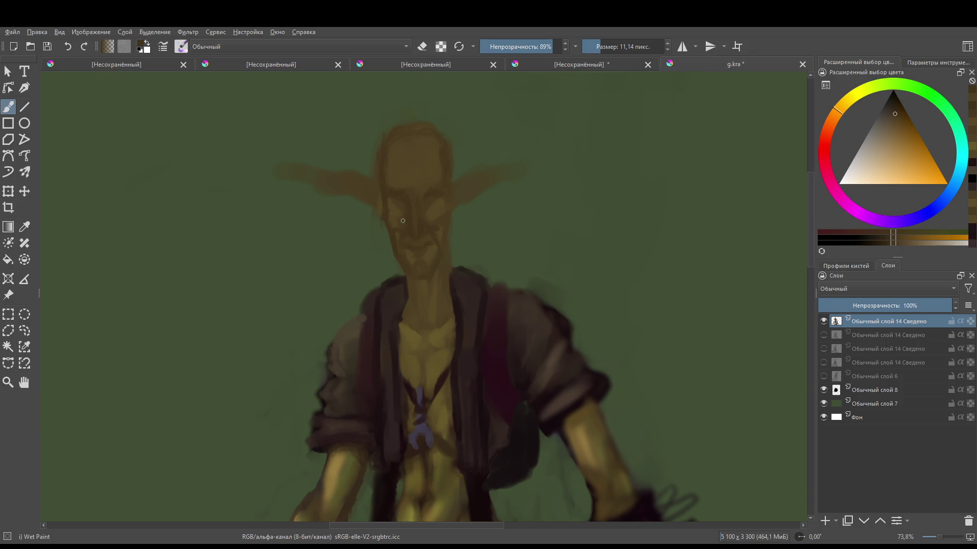
scroll(396, 229, "right", 1)
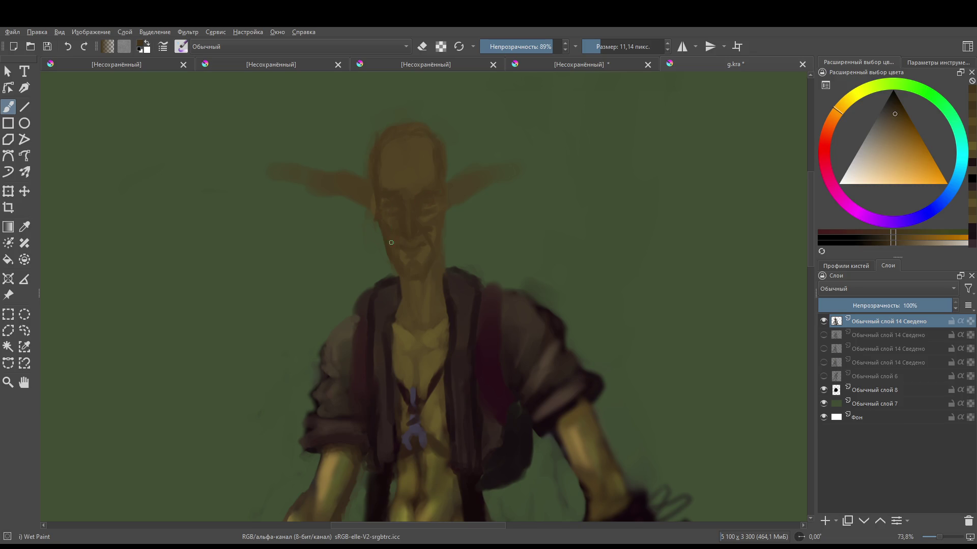
key("e")
key("e")
key("e")
key("e")
scroll(436, 279, "down", 5)
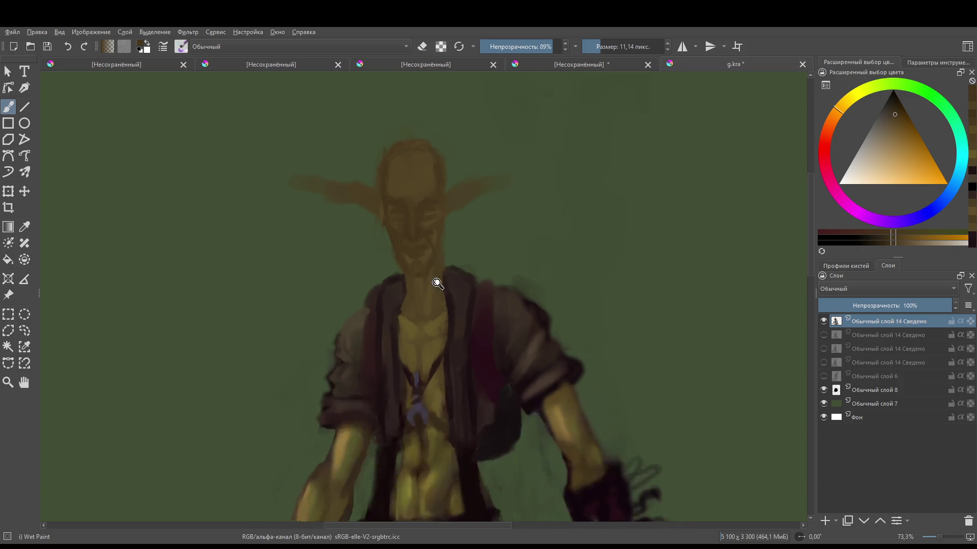
- Sample the yellow skin tone from the chest and size the brush down with [ and ]
scroll(447, 266, "up", 5)
left_click(416, 357, "ctrl")
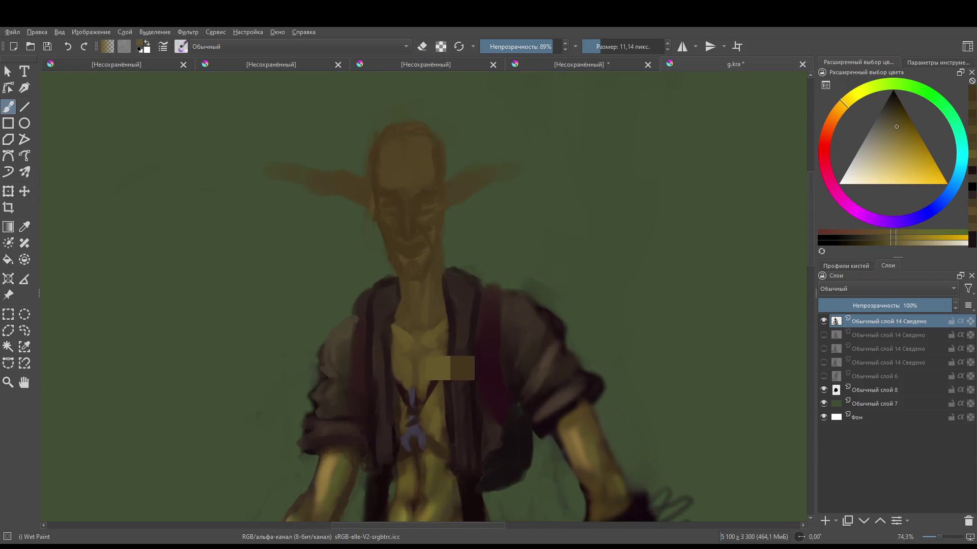
mouse_move(397, 163)
left_mouse_down()
mouse_move(412, 148)
mouse_move(395, 175)
mouse_move(409, 167)
mouse_move(418, 179)
mouse_move(410, 159)
mouse_move(393, 172)
mouse_move(394, 164)
mouse_move(426, 178)
mouse_move(408, 201)
mouse_move(413, 223)
mouse_move(418, 198)
mouse_move(408, 230)
mouse_move(405, 198)
left_mouse_up()
key("bracketleft")
key("bracketleft")
key("bracketright")
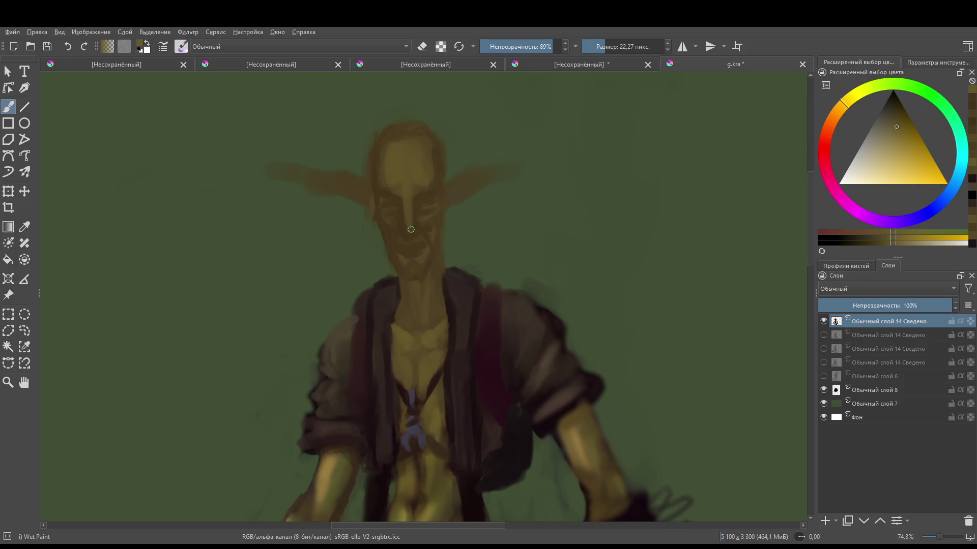
key("bracketleft")
scroll(410, 243, "down", 5)
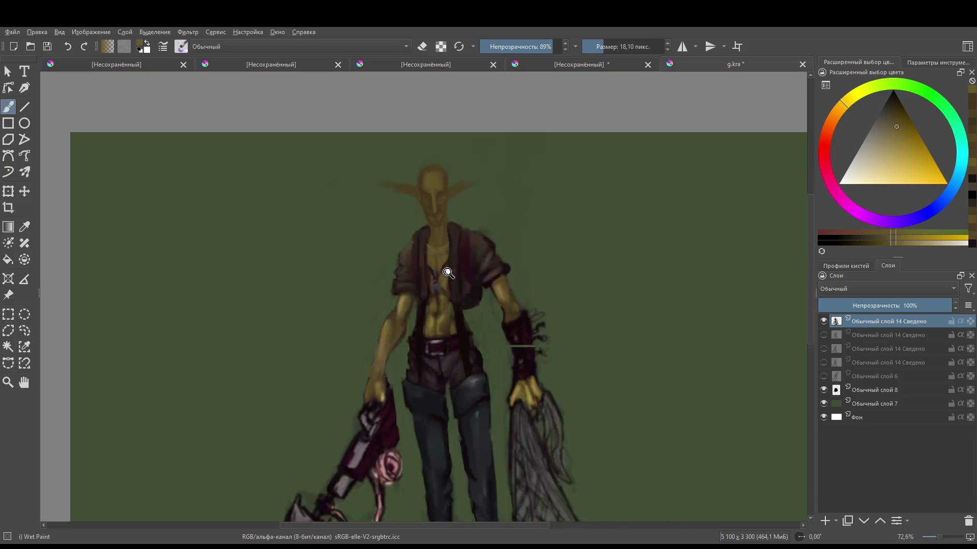
scroll(451, 304, "up", 6)
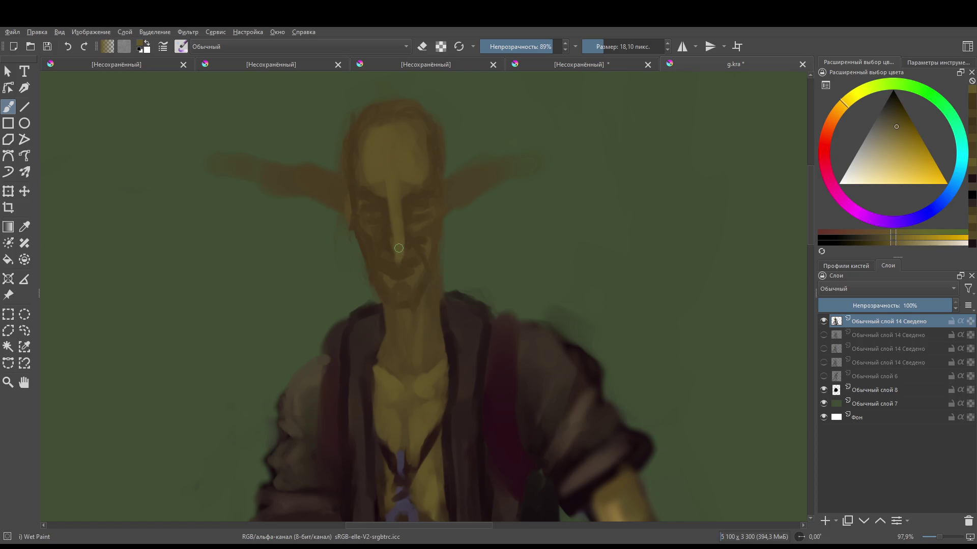
scroll(395, 232, "up", 2)
- Lighten the left edge of the nose and sample nearby orange skin tones with a finer brush
left_click_drag(395, 234, 394, 253)
left_click(390, 203, "ctrl")
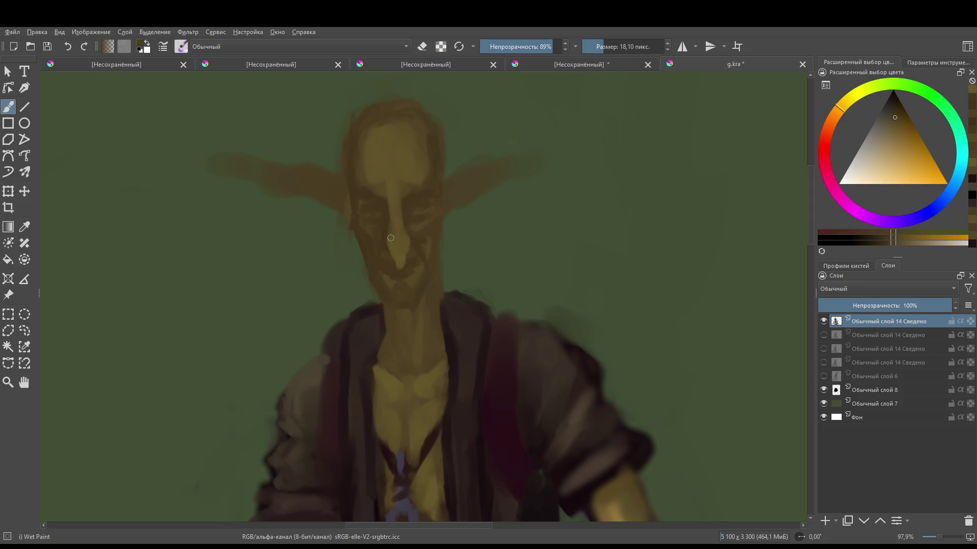
key("bracketleft")
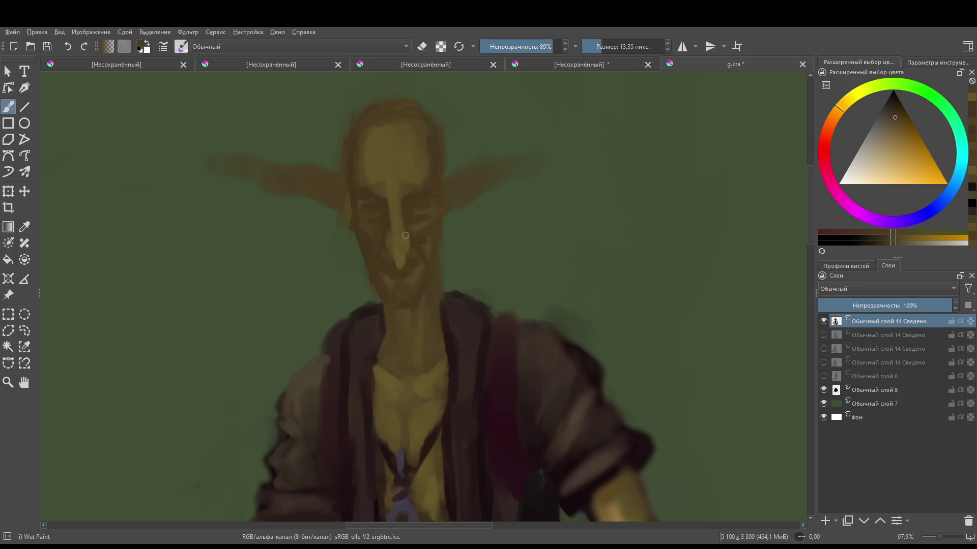
left_click(406, 232, "ctrl")
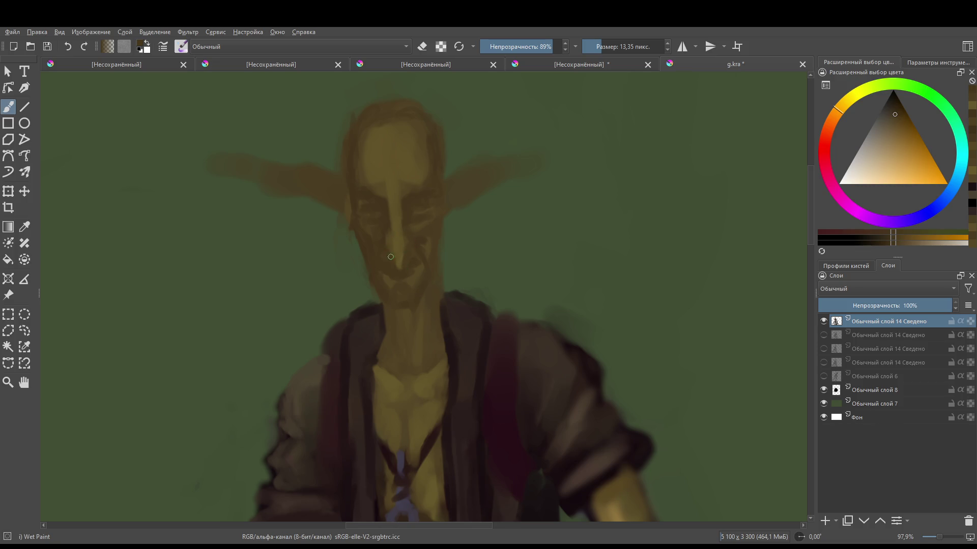
scroll(399, 266, "down", 5)
scroll(434, 284, "up", 4)
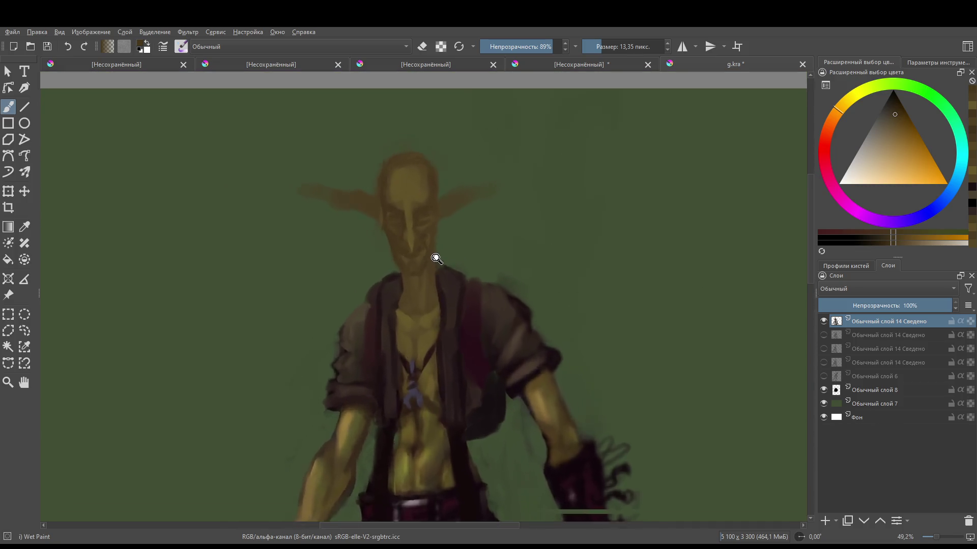
- Pick a brighter yellow-ochre and paint light highlights under the goblin's left eye
left_click(404, 197, "ctrl")
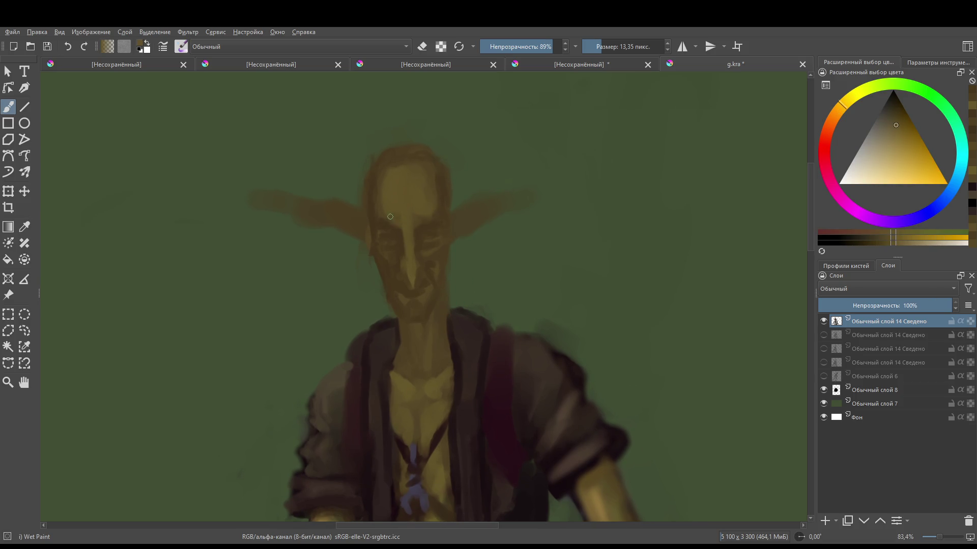
left_click(390, 214)
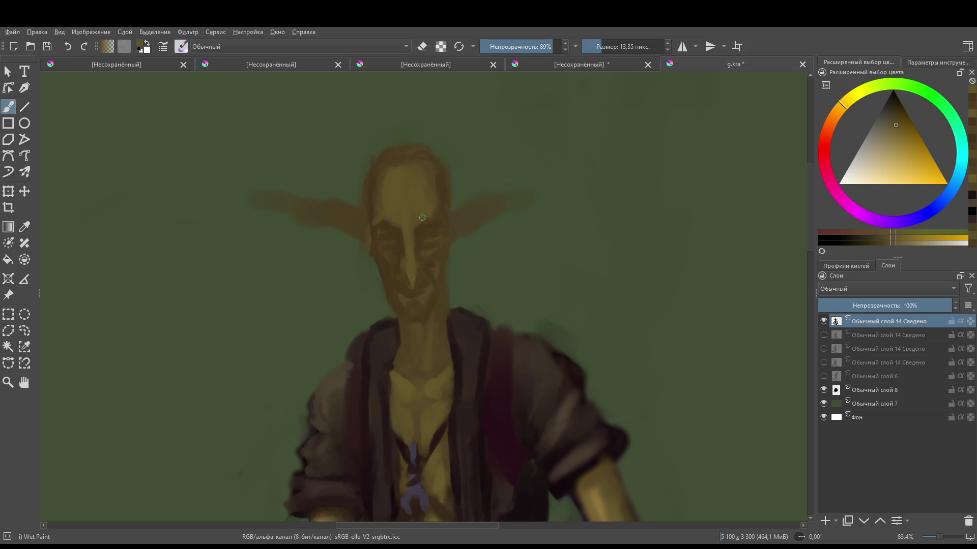
left_click_drag(383, 251, 400, 253)
scroll(442, 234, "down", 6)
scroll(452, 195, "up", 4)
scroll(453, 216, "up", 2)
- Recentre the view on the goblin and sample the orange skin colour of the ear
left_click_drag(470, 206, 443, 214)
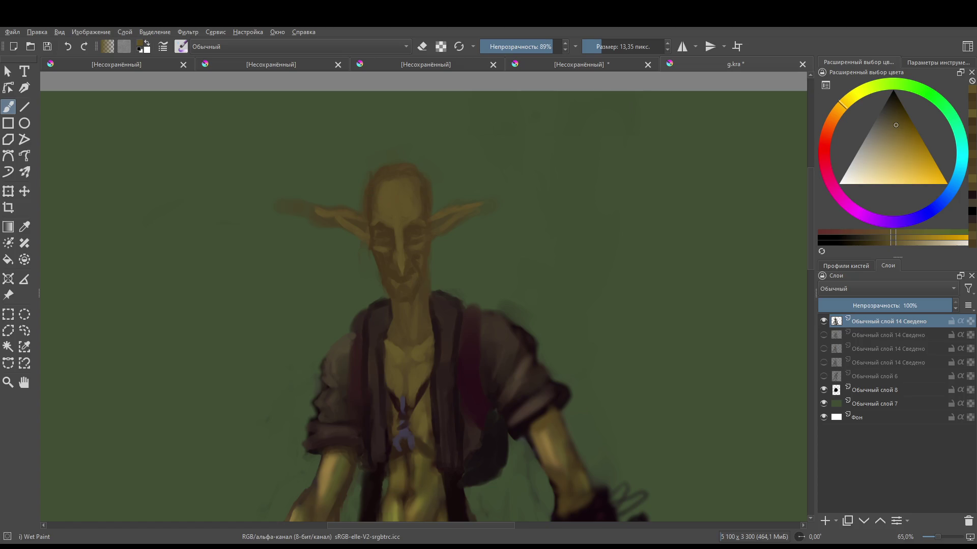
left_click(366, 222, "ctrl")
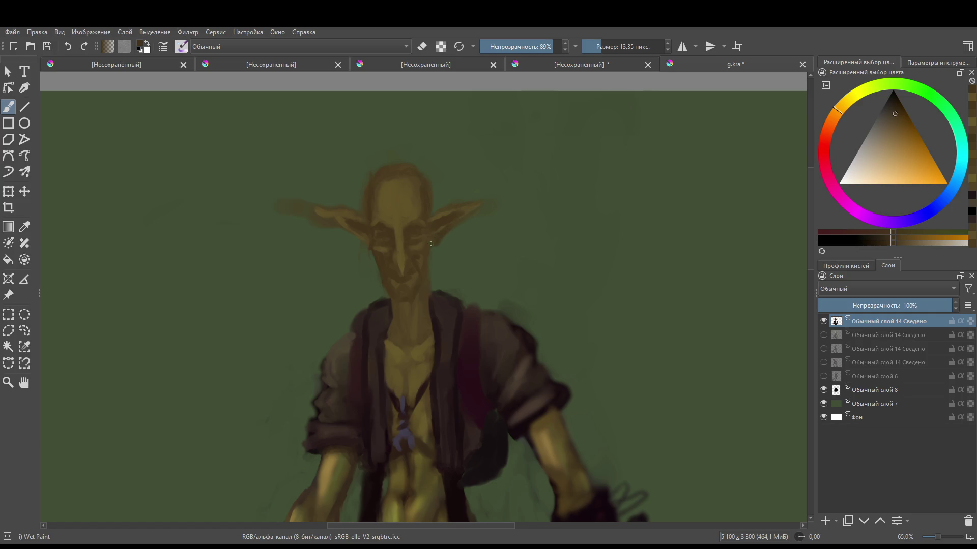
scroll(444, 215, "down", 5)
scroll(447, 202, "up", 6)
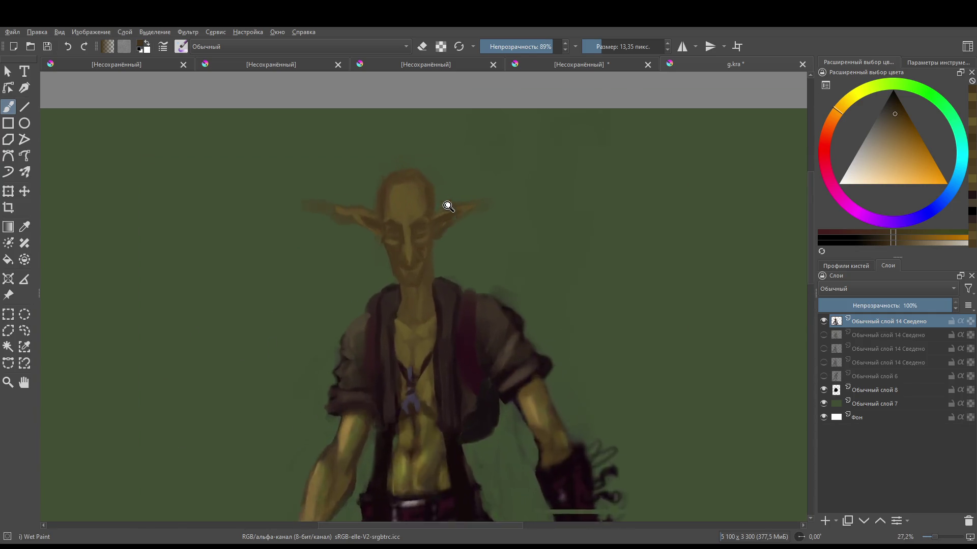
- Zoom out to the whole figure and sample the arm's skin colour, leaving eraser mode
left_click(434, 300, "ctrl")
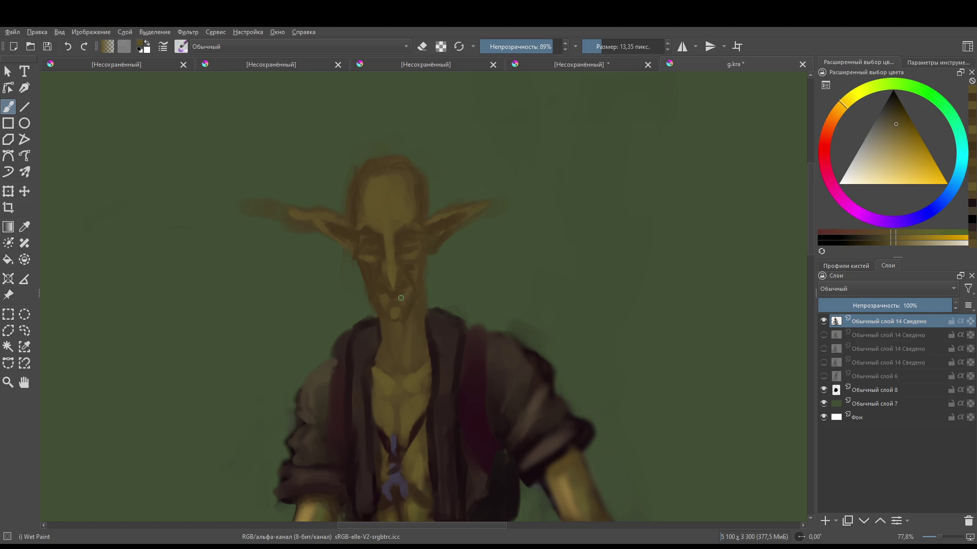
scroll(412, 299, "down", 9)
scroll(388, 251, "up", 7)
key("e")
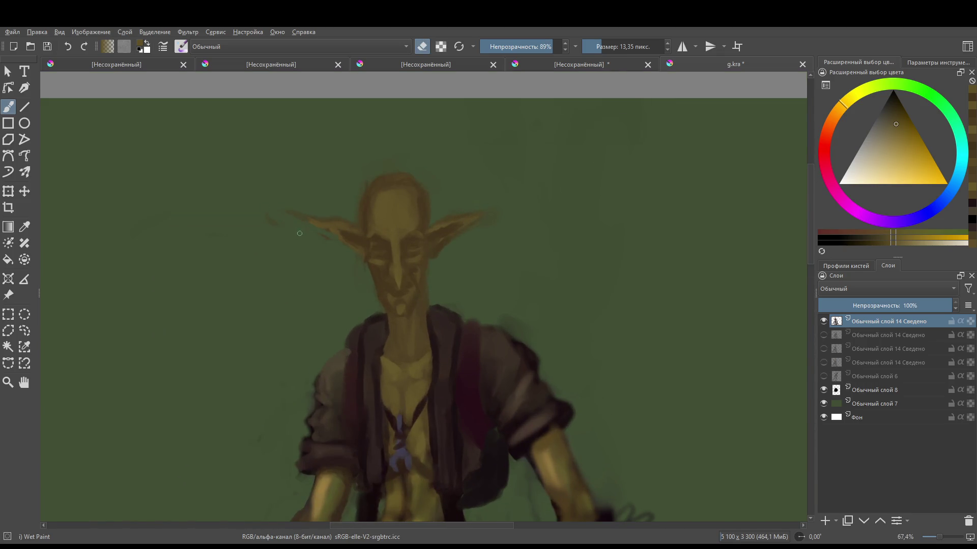
mouse_move(436, 290)
left_mouse_down()
mouse_move(434, 388)
mouse_move(473, 261)
mouse_move(443, 194)
mouse_move(445, 212)
mouse_move(438, 201)
left_mouse_up()
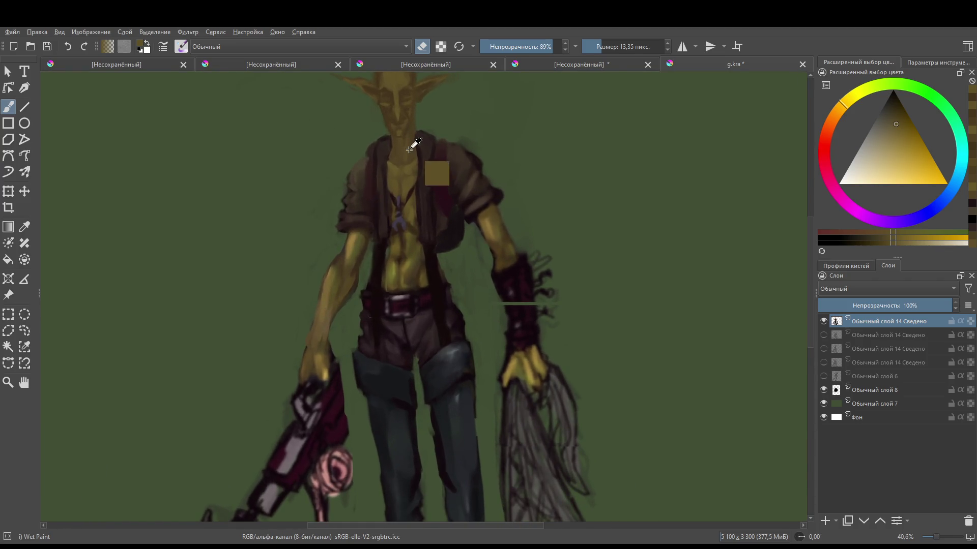
left_click_drag(406, 146, 387, 122)
left_click(340, 269, "ctrl")
key("e")
- Zoom back on the head and paint a light stroke down the nose bridge
mouse_move(406, 164)
left_mouse_down()
mouse_move(406, 310)
mouse_move(394, 241)
left_mouse_up()
left_click(394, 241, "ctrl")
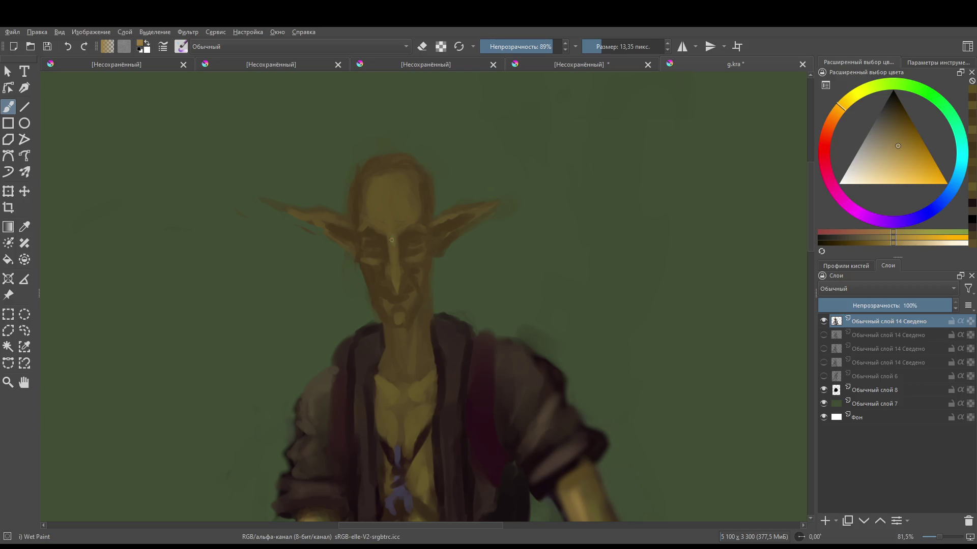
left_click(393, 239)
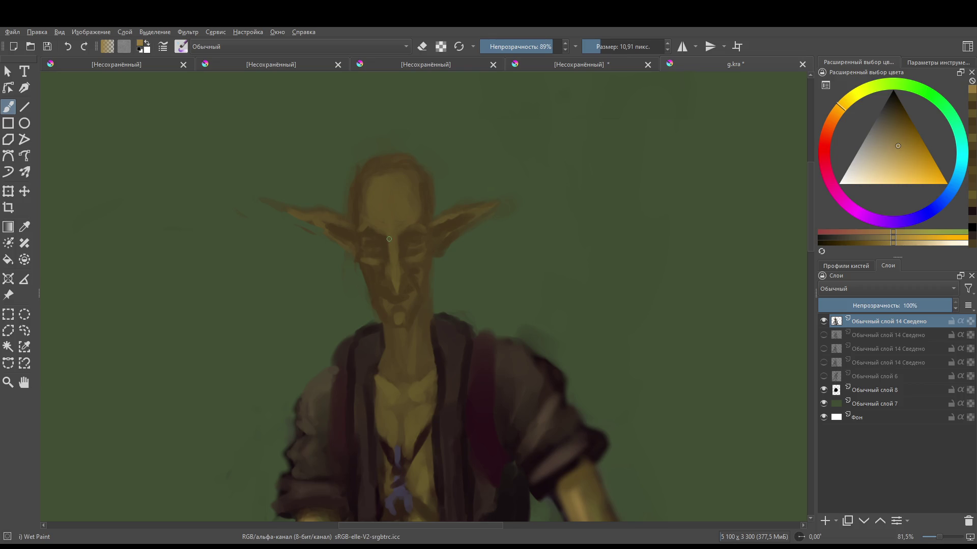
mouse_move(393, 255)
left_mouse_down()
mouse_move(392, 277)
mouse_move(402, 253)
left_mouse_up()
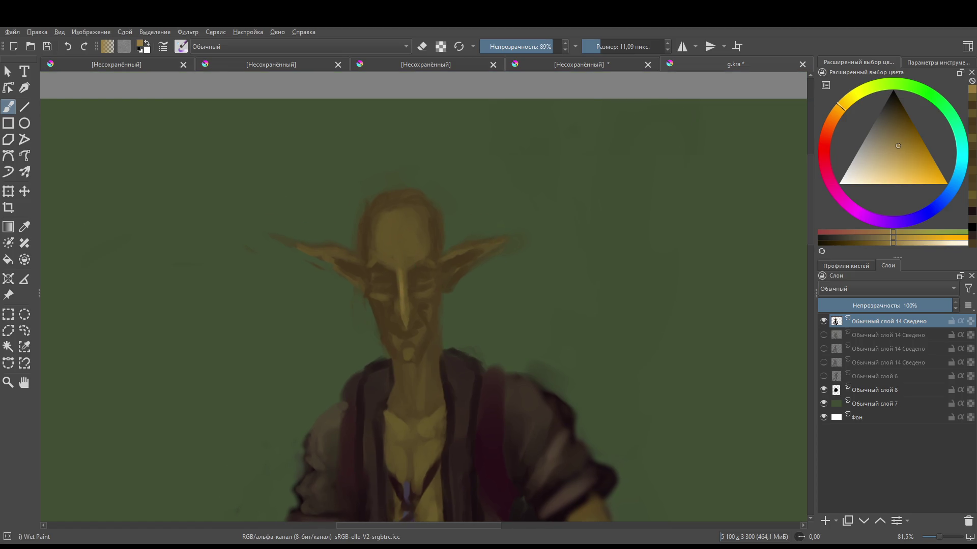
- Shrink the brush, undo the eyebrow stroke, and paint a highlight under the left eye
left_click_drag(381, 278, 381, 277)
key("ctrl+z")
left_click_drag(386, 279, 377, 282)
- Add a dark brown stroke above the left eye, then a lighter brown-grey highlight over it
left_click(378, 279, "ctrl")
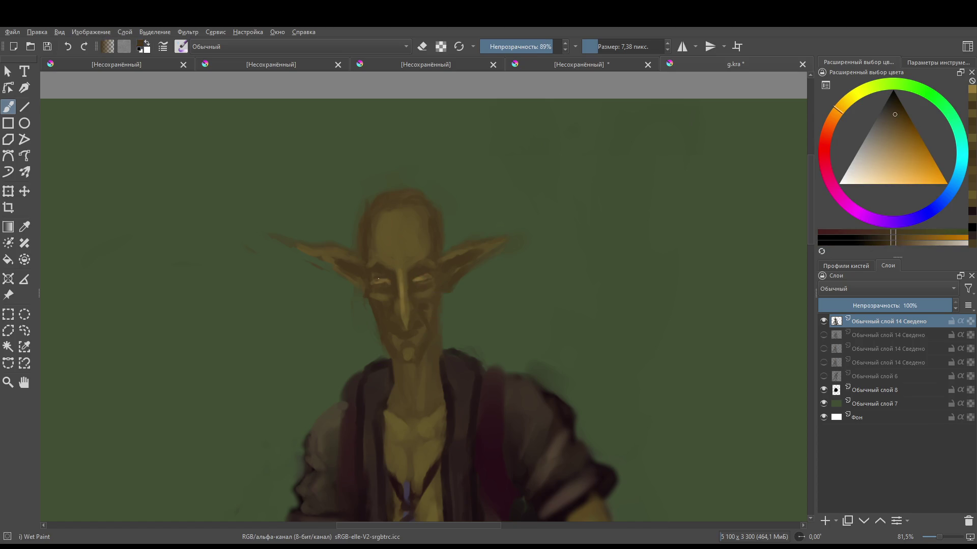
left_click_drag(380, 277, 392, 283)
left_click(873, 145)
left_click_drag(389, 281, 386, 282)
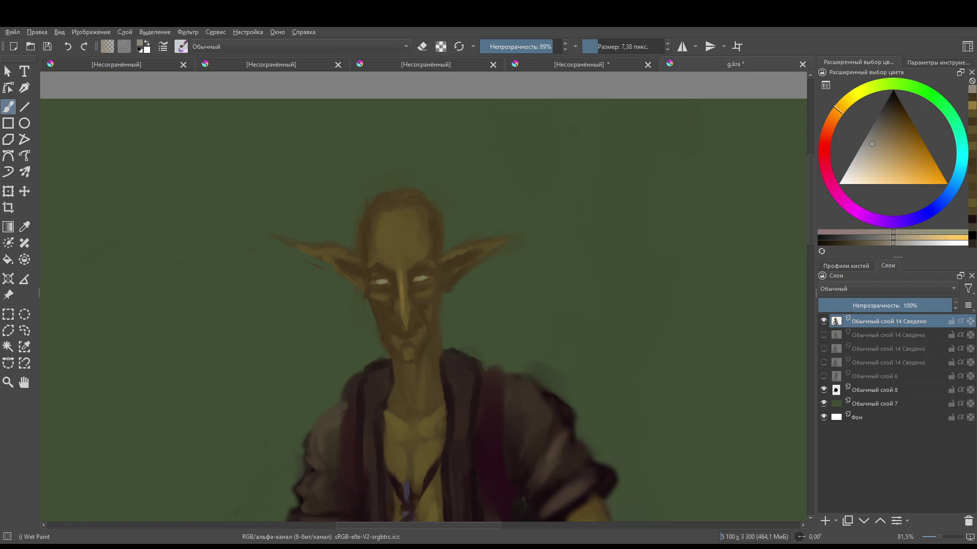
left_click(828, 134)
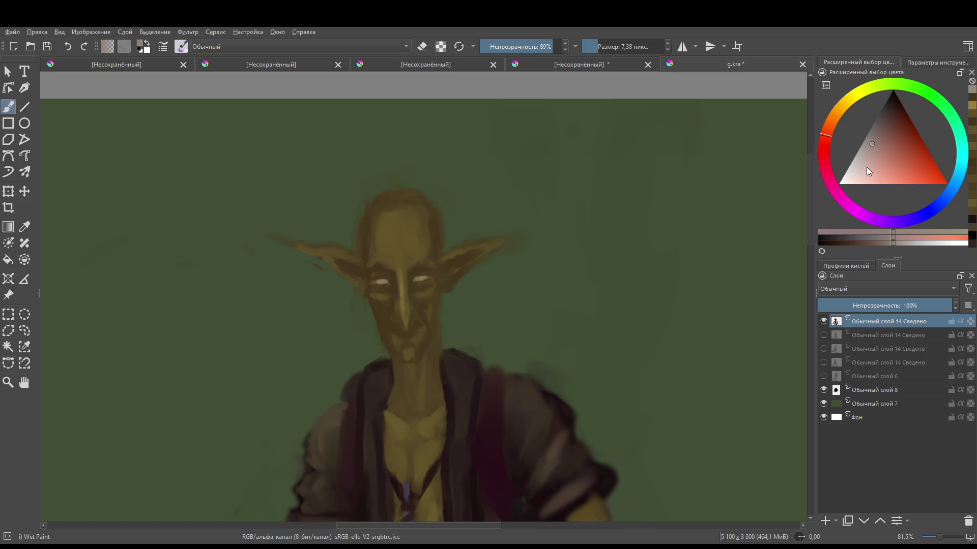
- Paint both eyes in saturated pinkish-to-strong red from the colour wheel
left_click(866, 167)
left_click(859, 162)
left_click(888, 167)
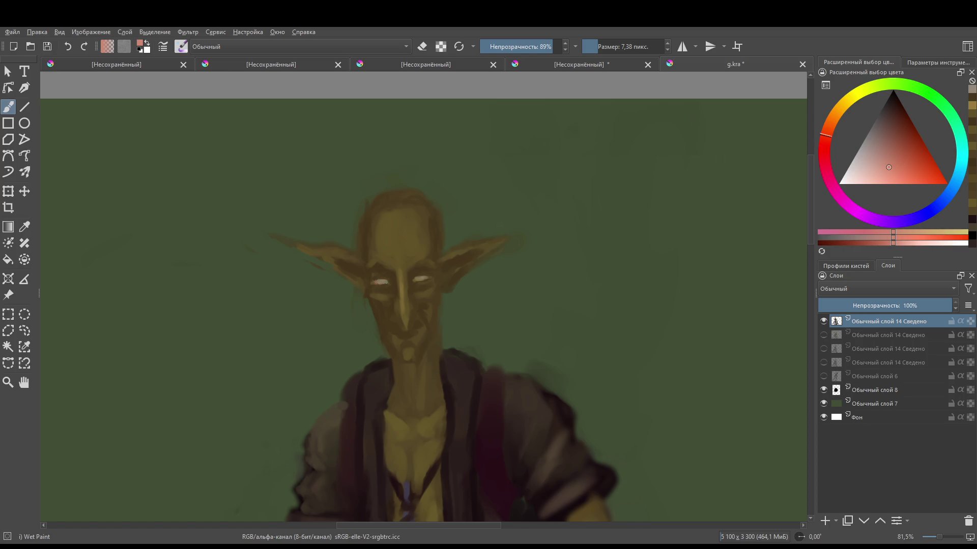
left_click(428, 281)
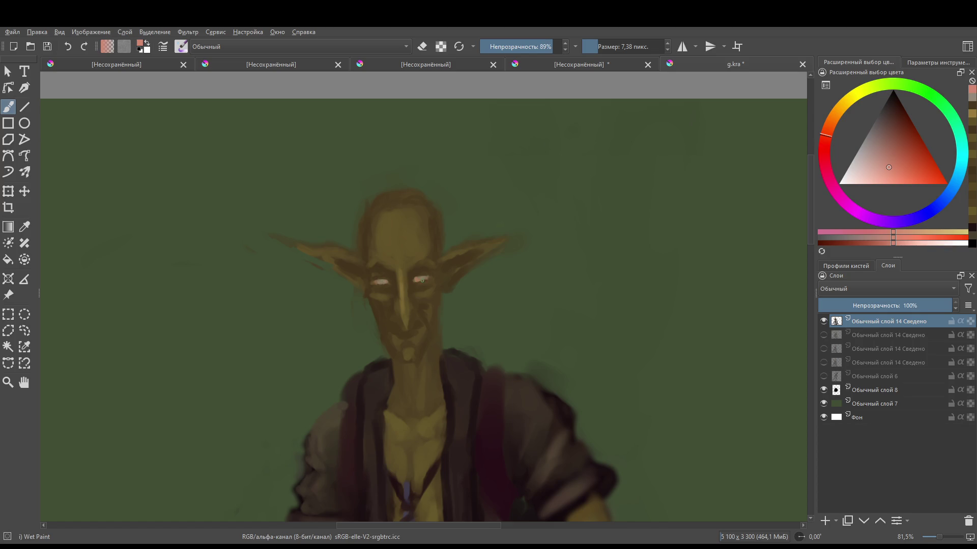
left_click(886, 126)
left_click(825, 156)
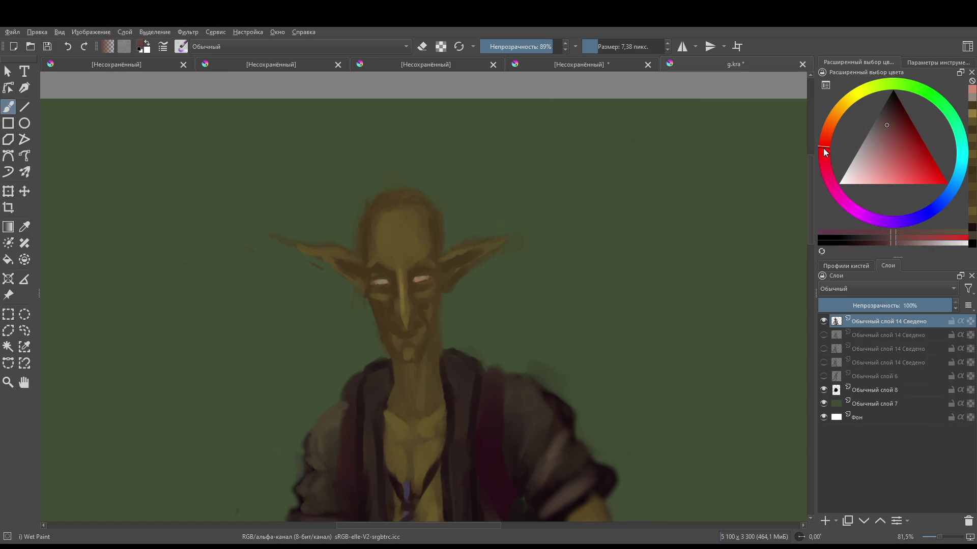
left_click(906, 135)
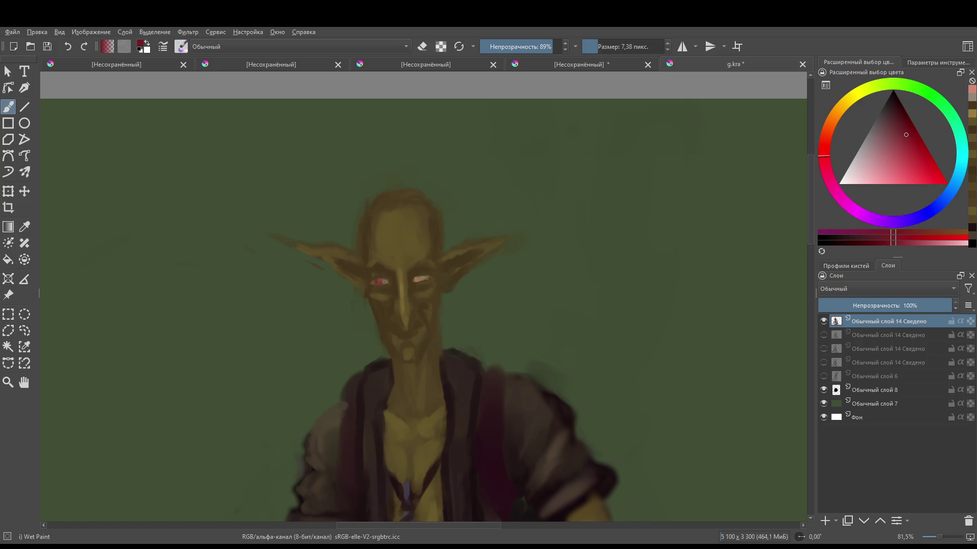
left_click_drag(385, 281, 417, 278)
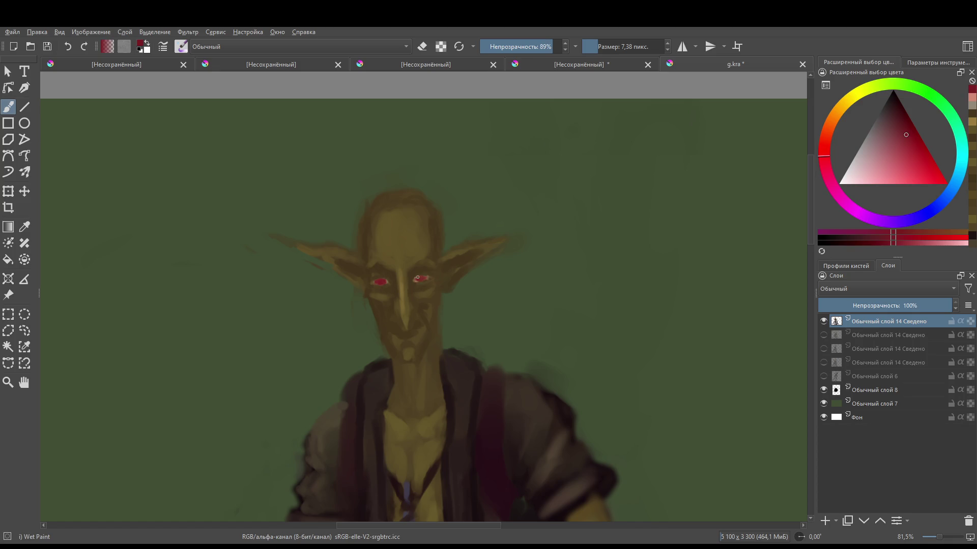
- Sample the face's orange-brown, darken it with K, and paint a dark eyelid over the left eye
left_click(427, 312, "ctrl")
key("k")
key("k")
key("k")
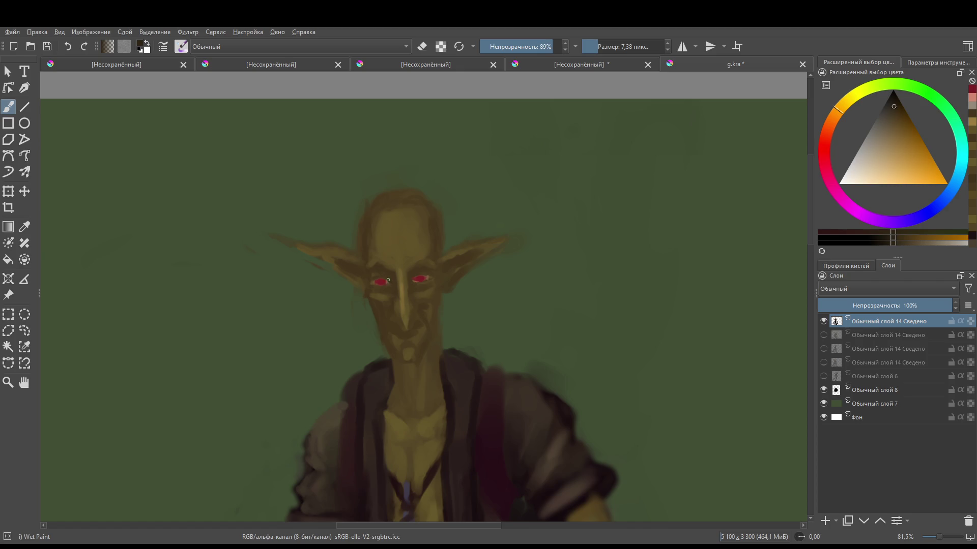
mouse_move(381, 279)
left_mouse_down()
mouse_move(368, 282)
mouse_move(416, 278)
left_mouse_up()
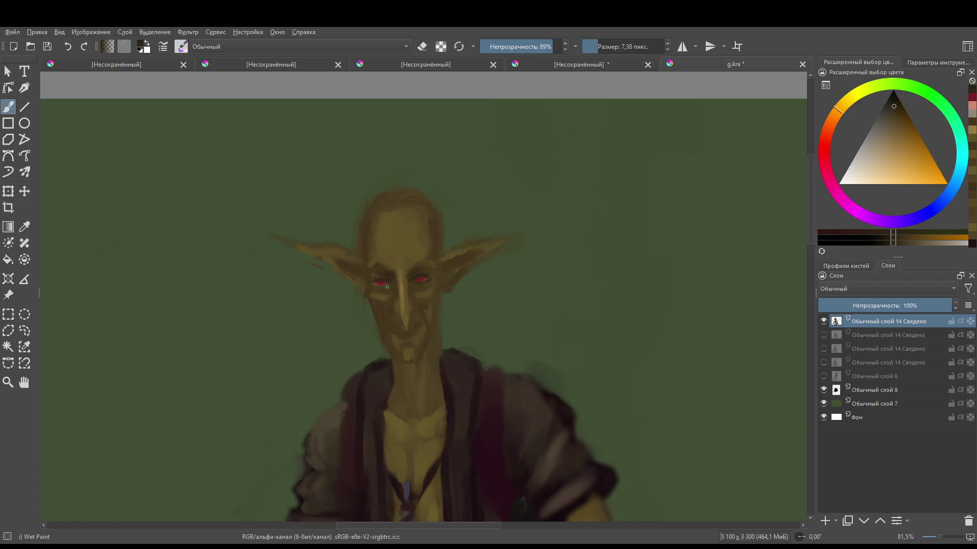
- Brighten the left eye's red and outline the underside of the chin in dark
left_click_drag(378, 280, 383, 280)
left_click_drag(401, 362, 417, 362)
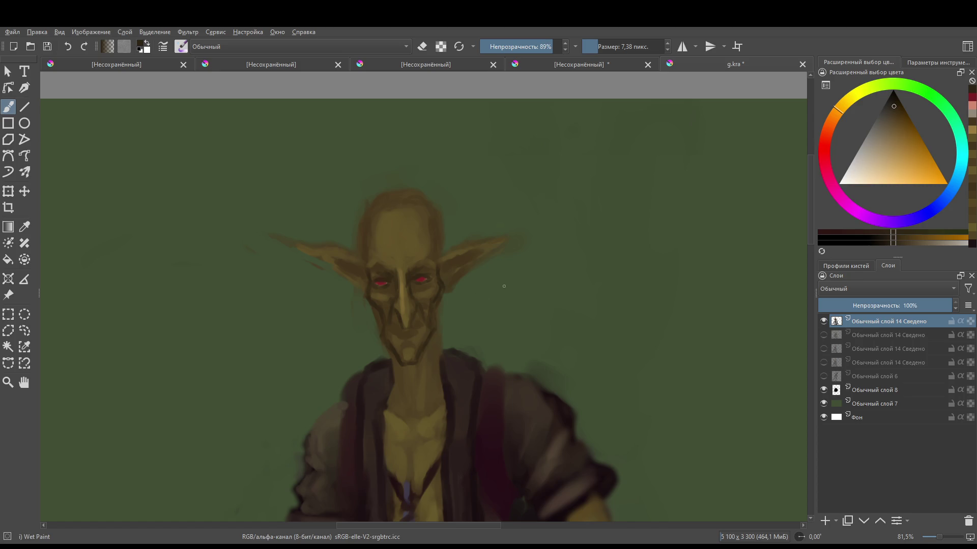
left_click_drag(504, 286, 512, 265)
- Zoom in and switch to eraser mode with a fine 2.85 px brush
scroll(424, 283, "up", 3)
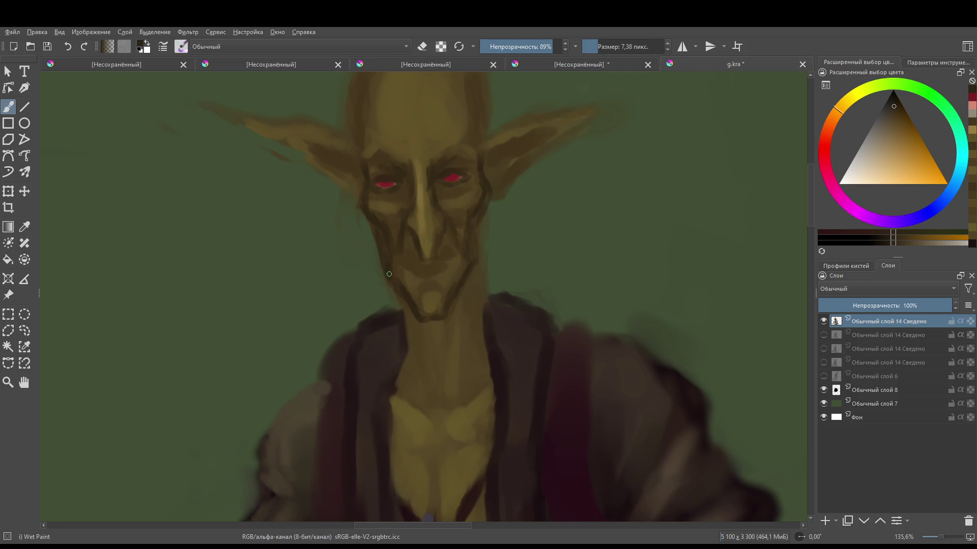
key("e")
key("e")
key("bracketleft")
key("bracketleft")
key("bracketleft")
scroll(456, 259, "down", 5)
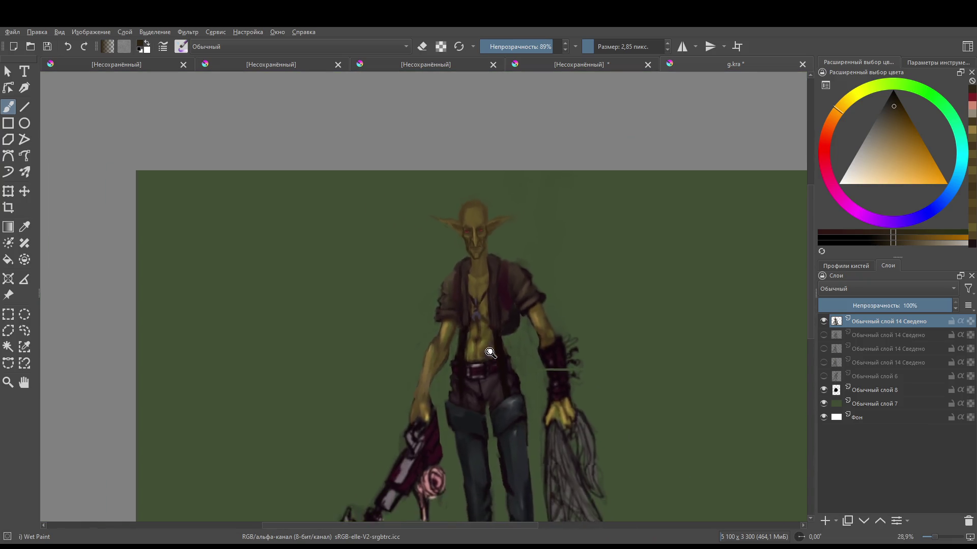
scroll(463, 189, "up", 6)
scroll(460, 219, "down", 2)
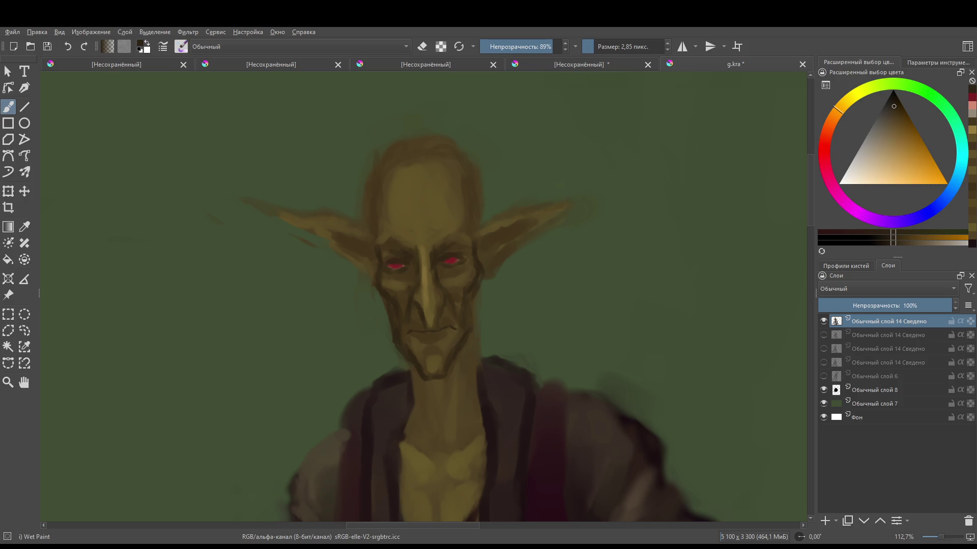
key("1")
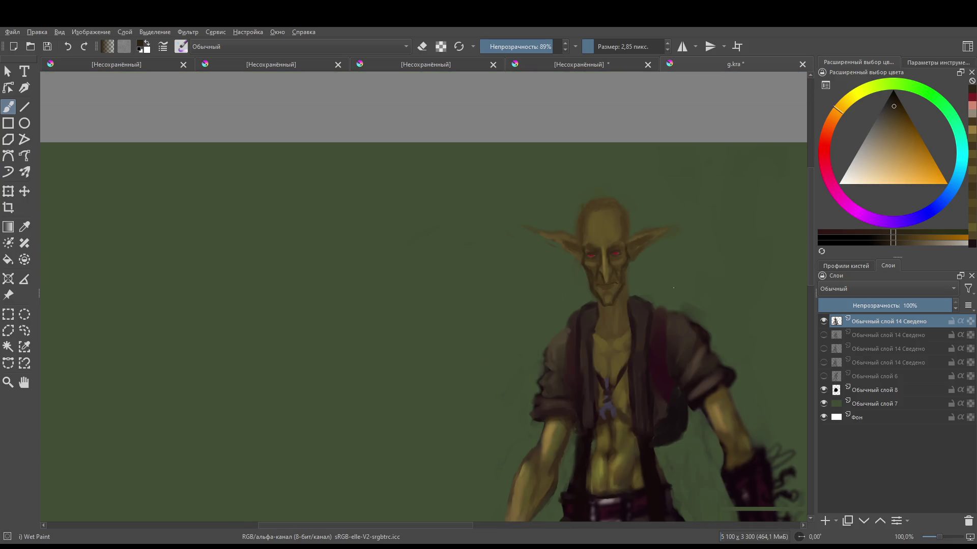
key("minus")
key("plus")
key("plus")
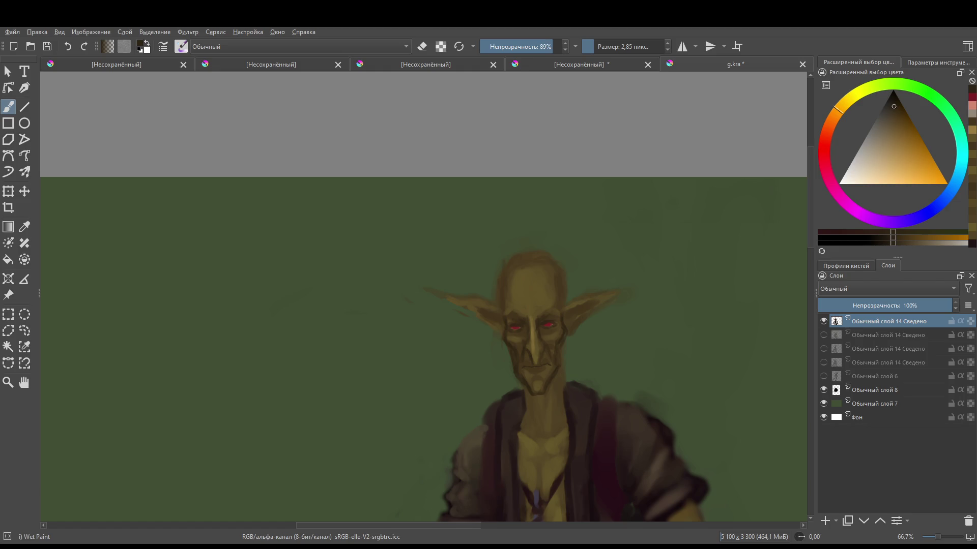
mouse_move(529, 509)
left_mouse_down()
mouse_move(420, 422)
mouse_move(413, 371)
mouse_move(385, 414)
left_mouse_up()
left_click(385, 415, "ctrl")
mouse_move(389, 121)
left_mouse_down()
mouse_move(389, 167)
mouse_move(372, 145)
mouse_move(382, 166)
left_mouse_up()
key("ctrl+z")
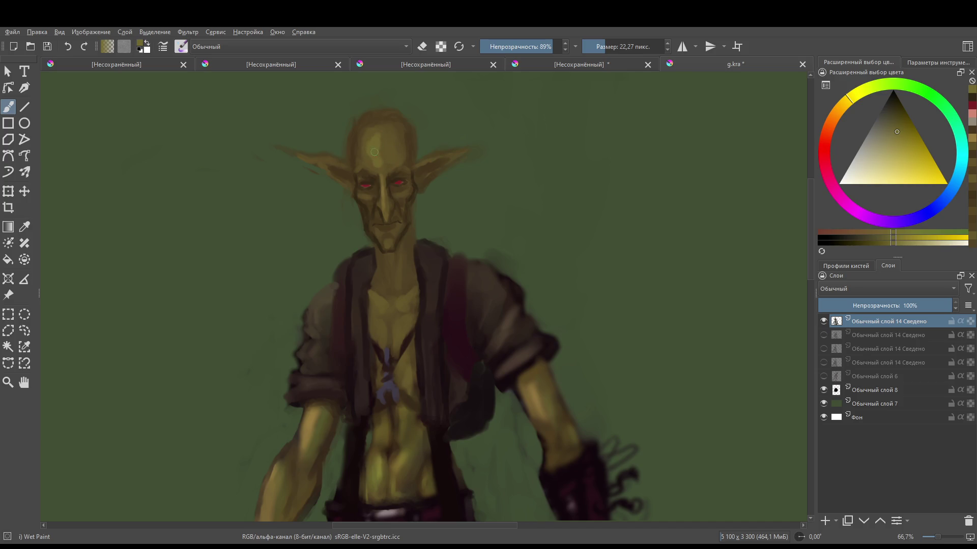
- Make the brush a bit smaller and paint a light yellow stroke under the eye
scroll(430, 255, "down", 1)
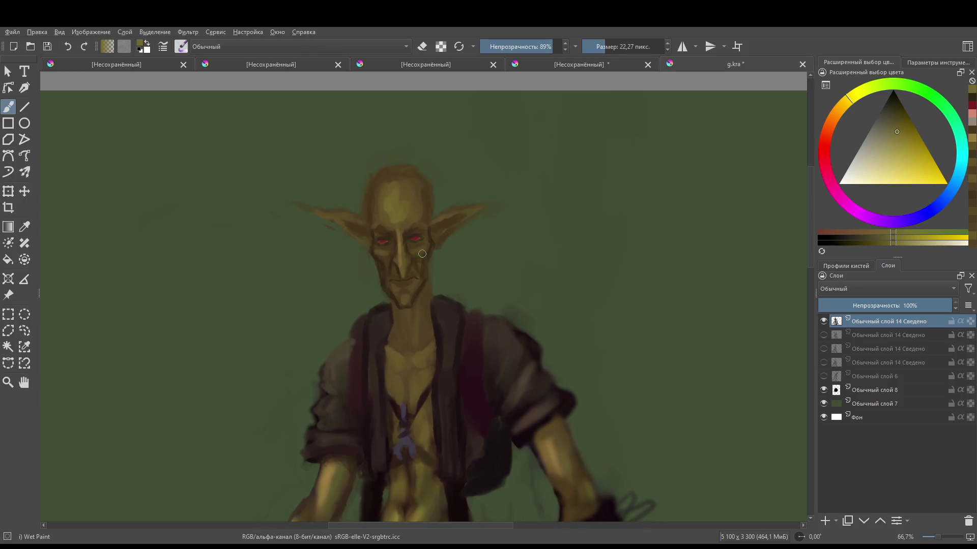
scroll(410, 212, "up", 4)
mouse_move(422, 204)
left_mouse_down()
mouse_move(433, 201)
mouse_move(422, 207)
left_mouse_up()
mouse_move(319, 213)
left_mouse_down()
mouse_move(333, 214)
mouse_move(312, 210)
left_mouse_up()
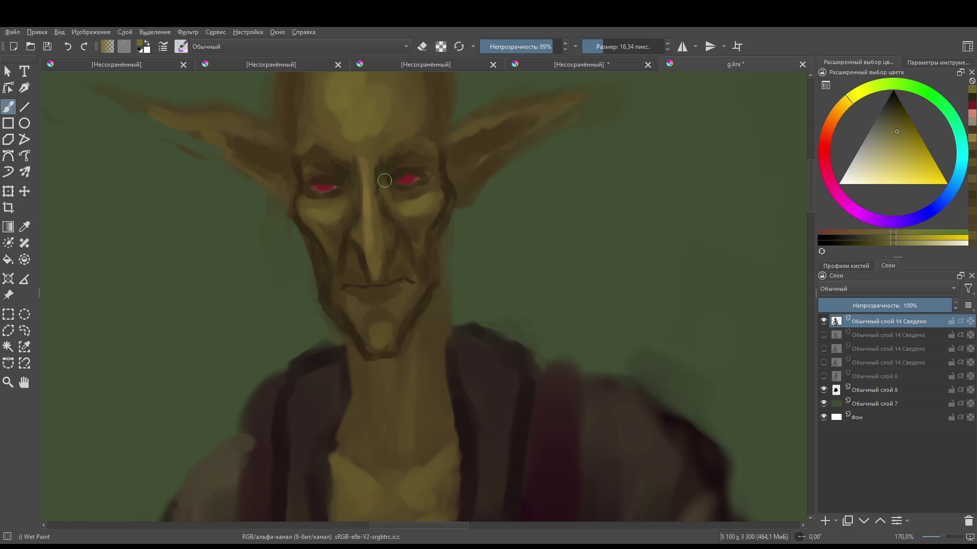
- Sample a lighter olive-brown from the face and paint fine light marks along the brow
left_click(392, 158, "ctrl")
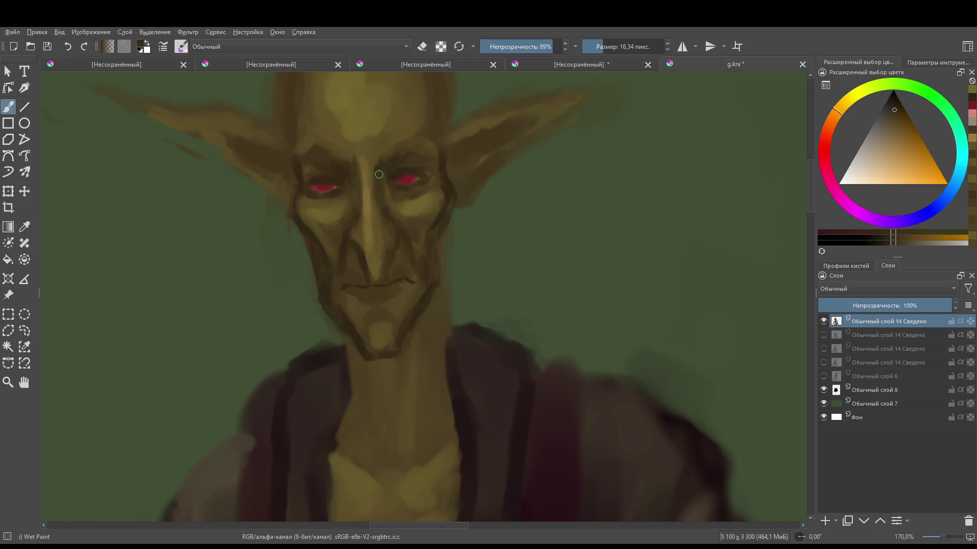
left_click(380, 178)
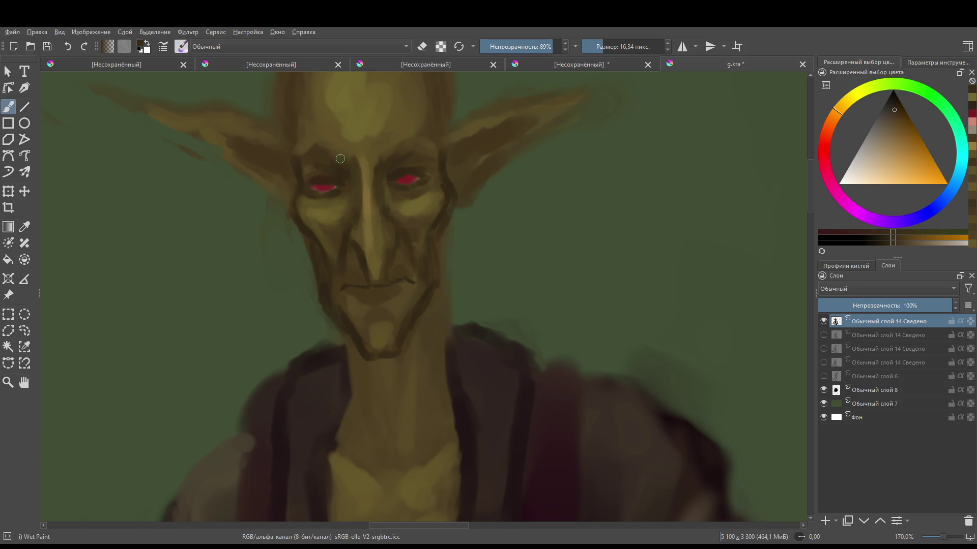
left_click(374, 171, "ctrl")
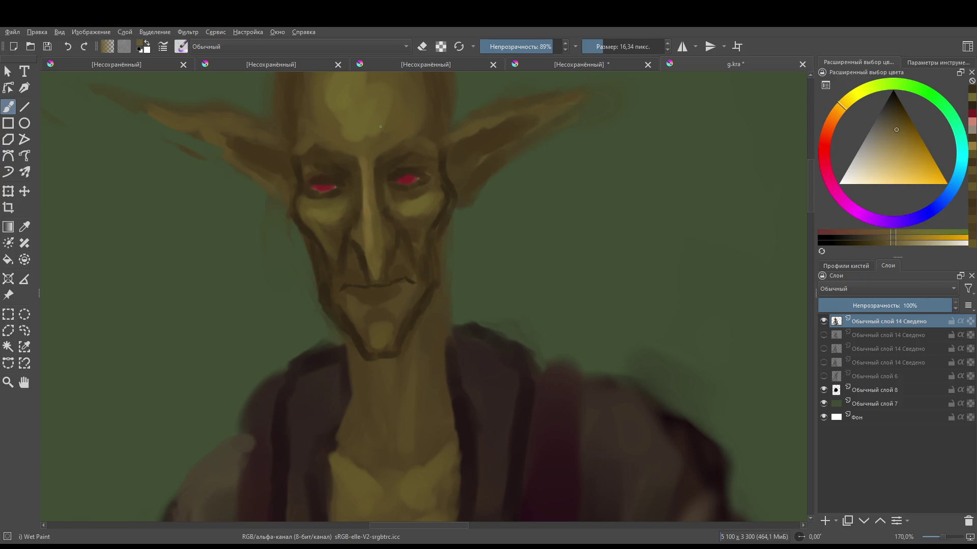
scroll(398, 303, "down", 5)
scroll(389, 218, "up", 5)
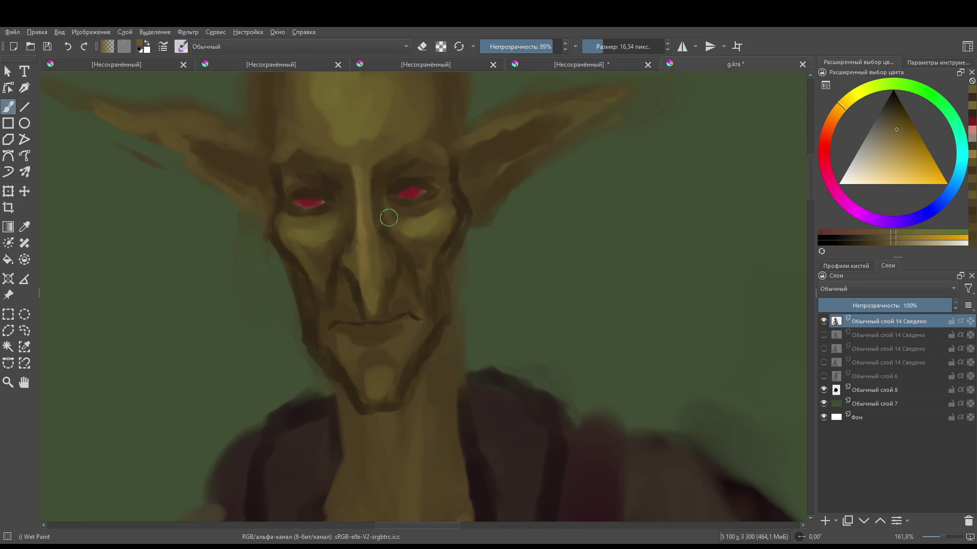
scroll(394, 231, "up", 2)
key("bracketleft")
key("bracketleft")
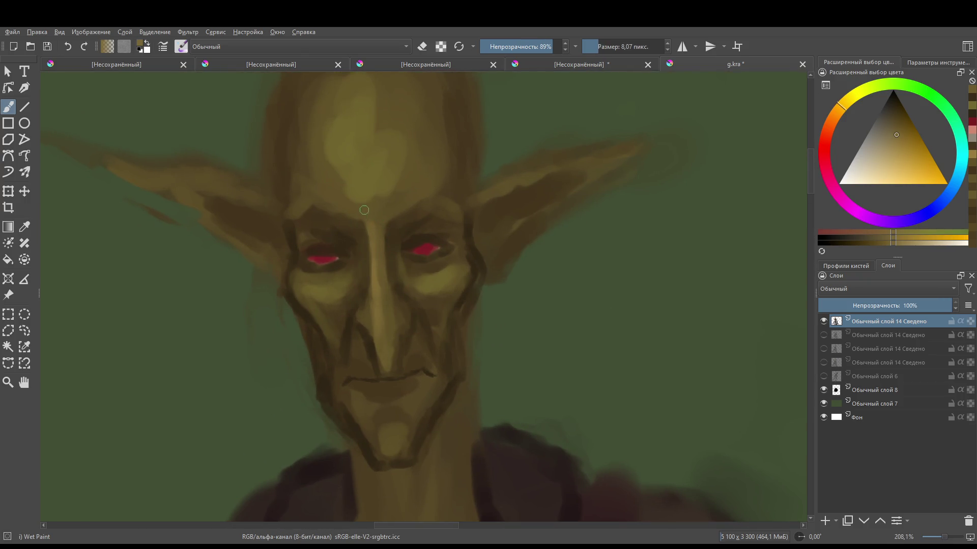
left_click_drag(367, 226, 338, 205)
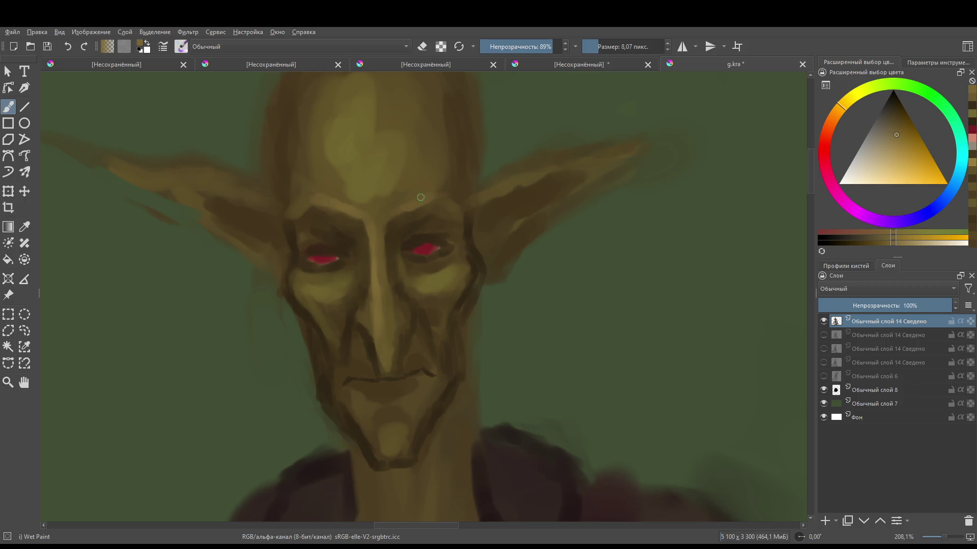
- Enlarge the brush and blend the forehead highlights into a smooth light band
left_click_drag(435, 192, 425, 236)
left_click(384, 279, "ctrl")
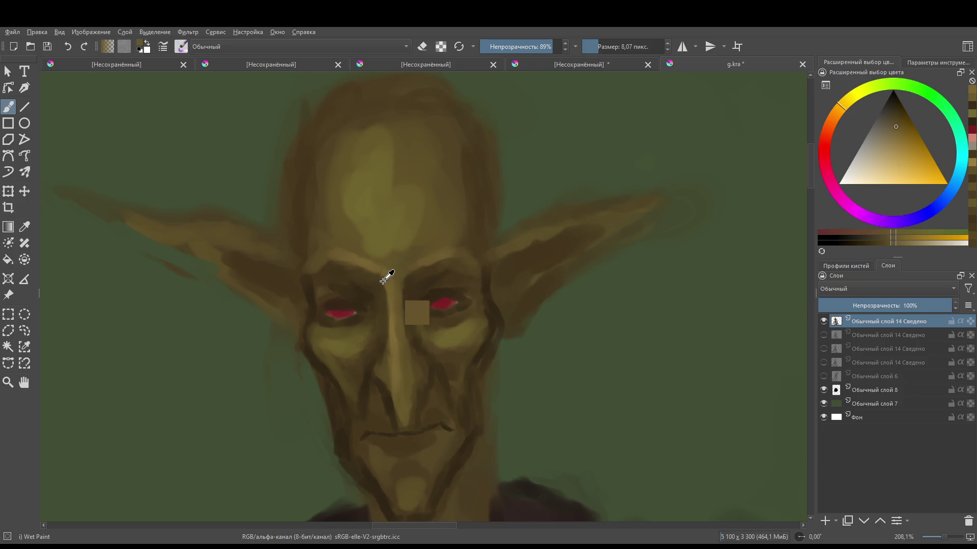
left_click_drag(388, 163, 422, 163)
mouse_move(363, 216)
left_mouse_down()
mouse_move(366, 159)
mouse_move(404, 185)
mouse_move(410, 224)
mouse_move(391, 241)
left_mouse_up()
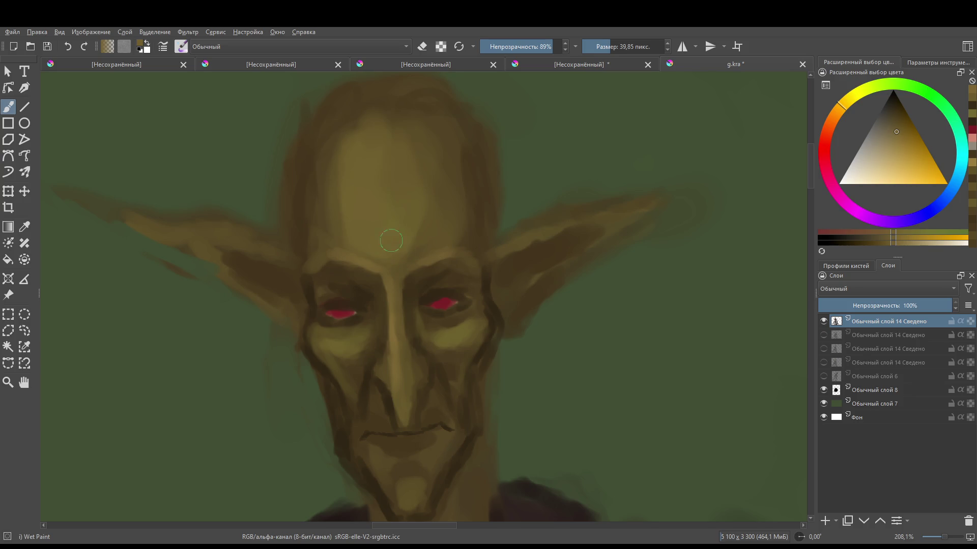
scroll(391, 240, "down", 3)
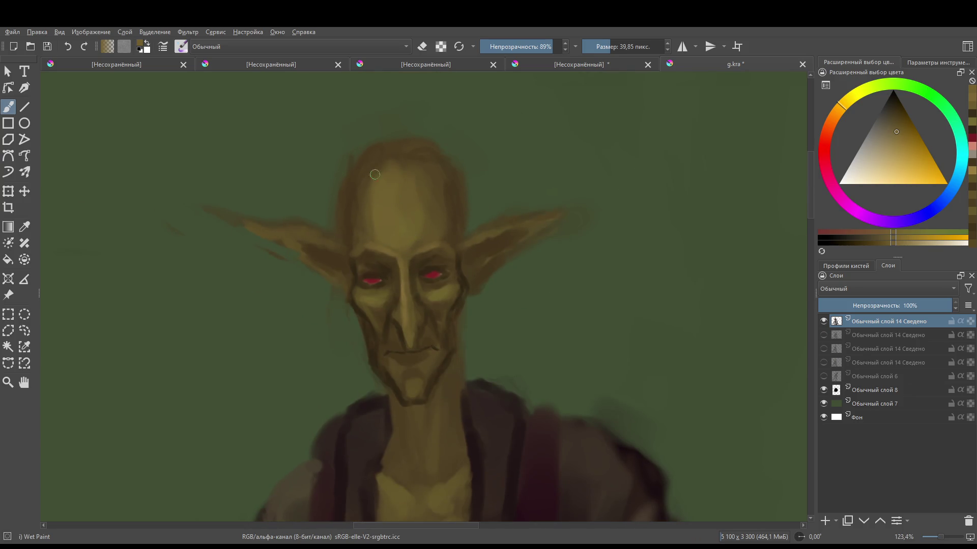
- Erase the fuzzy strokes above the goblin's head for a clean bald outline
key("e")
mouse_move(330, 171)
left_mouse_down()
mouse_move(349, 120)
mouse_move(426, 122)
mouse_move(469, 201)
mouse_move(458, 148)
mouse_move(420, 134)
mouse_move(375, 188)
mouse_move(372, 244)
mouse_move(377, 122)
mouse_move(388, 189)
left_mouse_up()
key("bracketleft")
key("bracketleft")
key("bracketleft")
key("e")
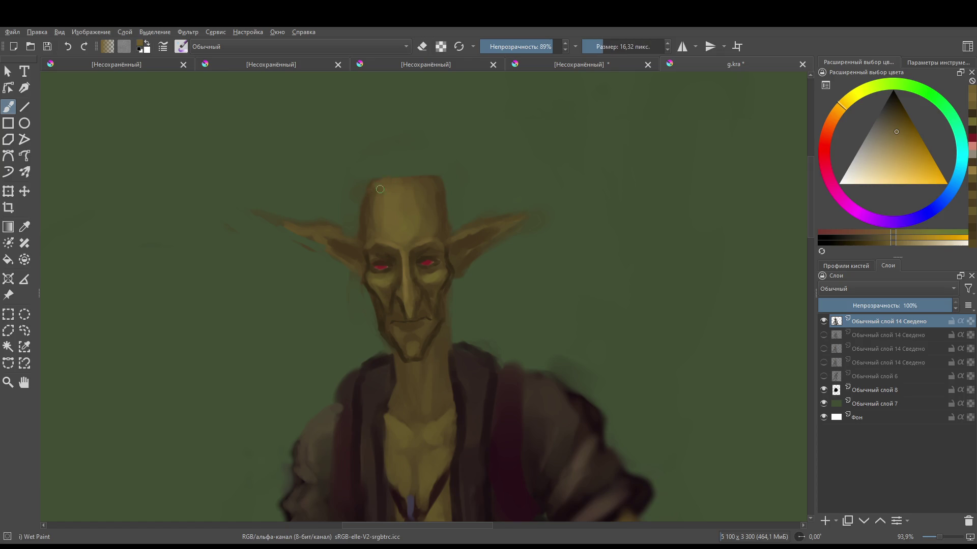
- Sample a yellower olive from the head and size the brush down
left_click(375, 190, "ctrl")
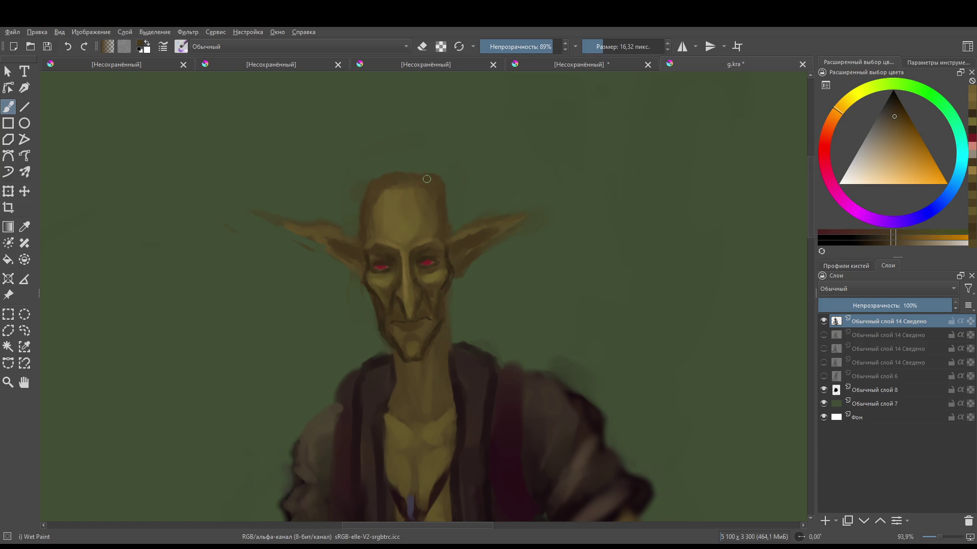
key("e")
key("e")
left_click(371, 179, "ctrl")
left_click_drag(383, 201, 407, 201, "shift")
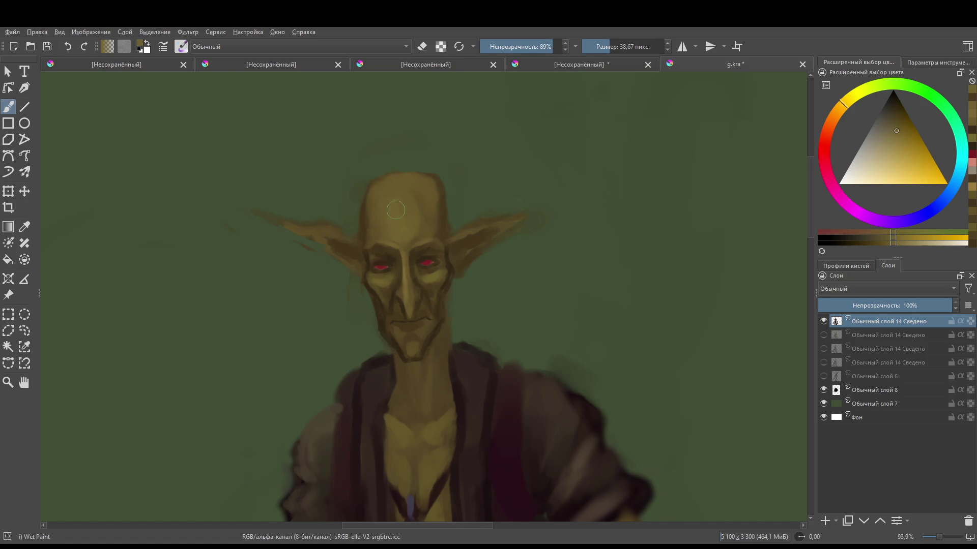
scroll(377, 229, "down", 2)
scroll(377, 230, "up", 2)
key("bracketleft")
key("bracketleft")
key("bracketleft")
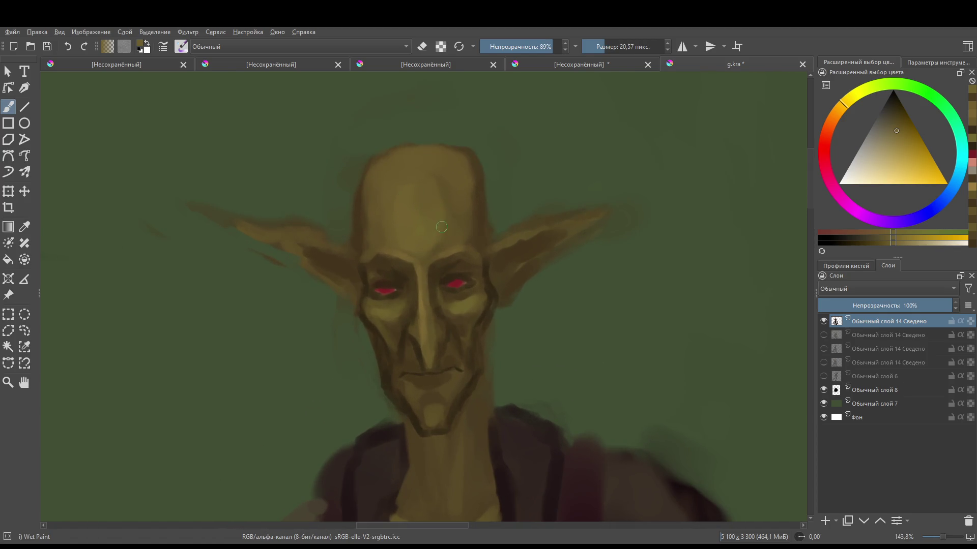
scroll(390, 220, "up", 1)
key("bracketleft")
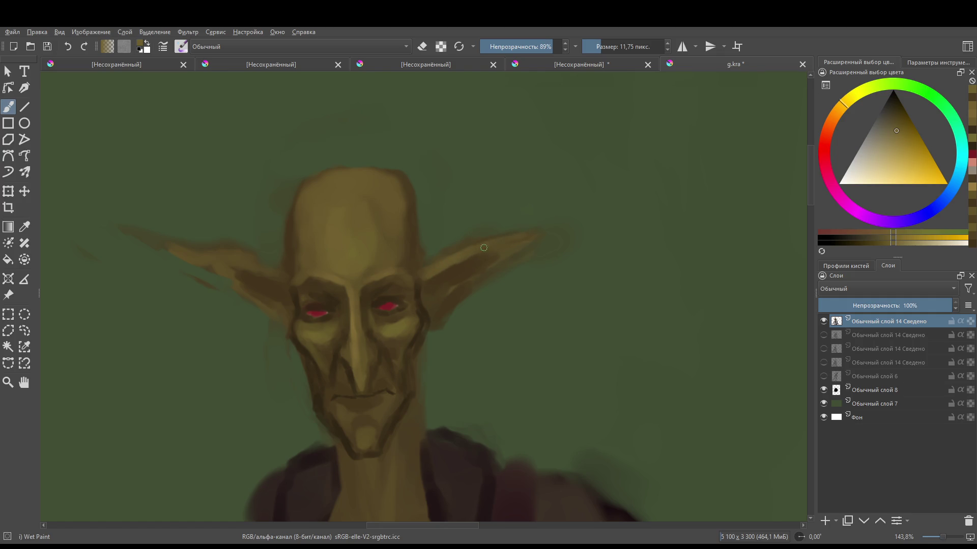
- Paint a lighter olive edge along the upper ear
mouse_move(541, 224)
left_mouse_down()
mouse_move(429, 325)
mouse_move(435, 313)
left_mouse_up()
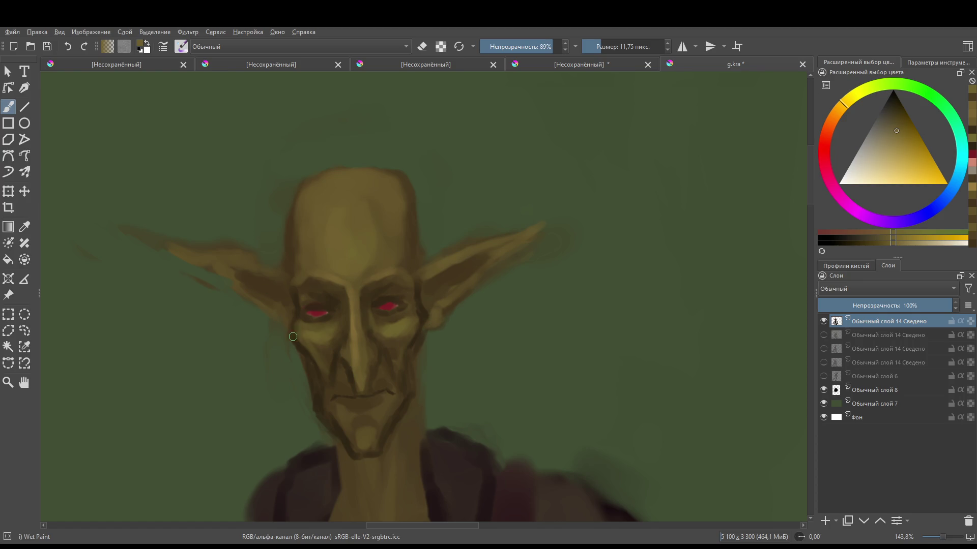
key("e")
scroll(384, 339, "down", 5)
scroll(402, 326, "up", 2)
key("e")
key("e")
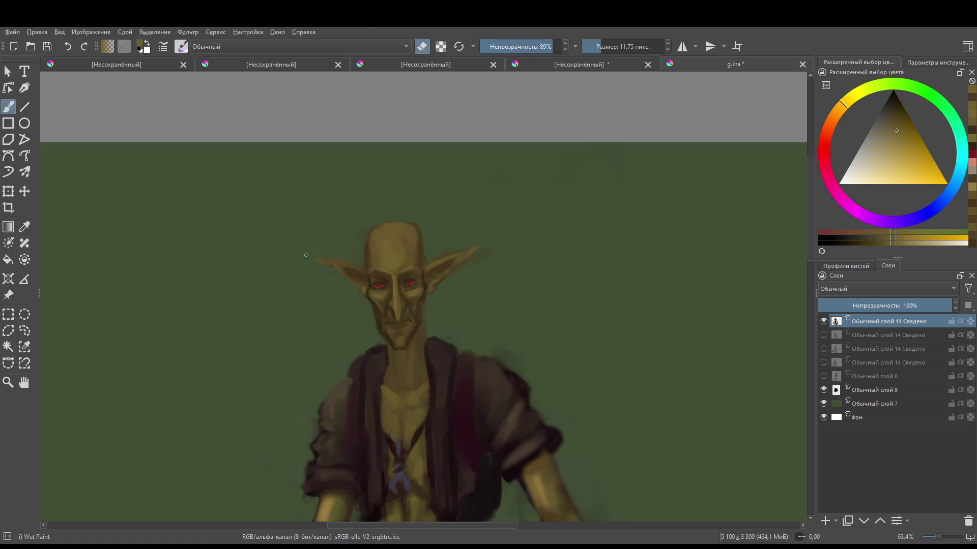
- Paint light highlights on the forehead with a large brush
scroll(348, 266, "down", 5)
scroll(253, 365, "up", 5)
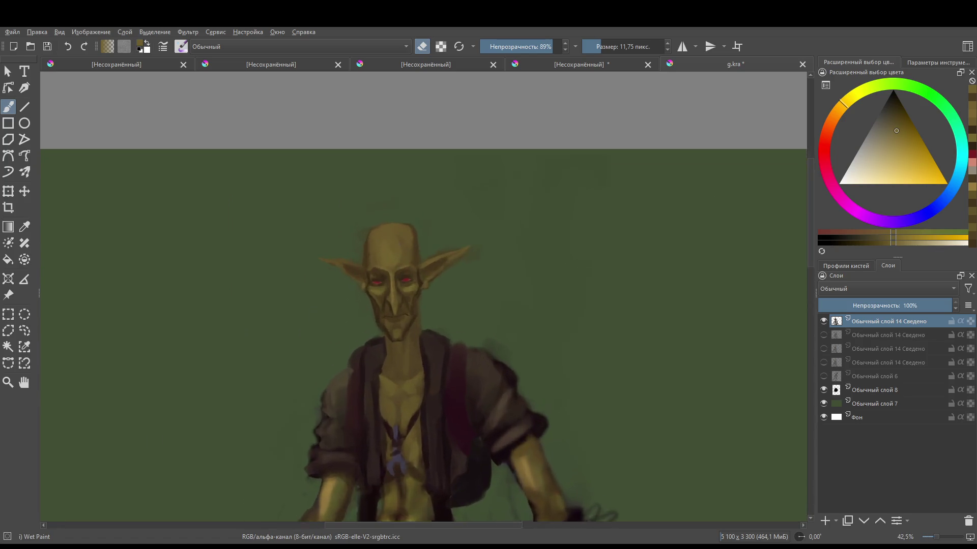
key("e")
scroll(364, 273, "up", 3)
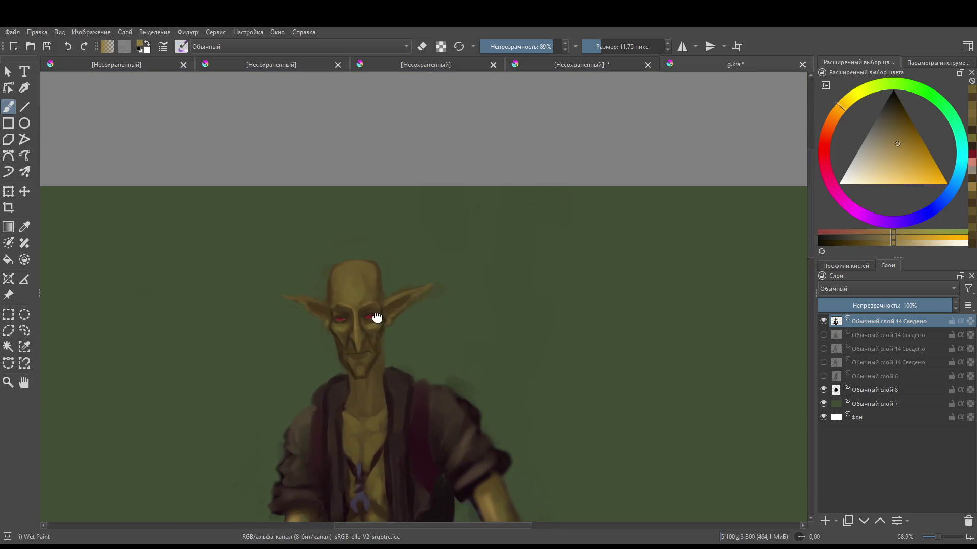
mouse_move(364, 272)
left_mouse_down()
mouse_move(329, 223)
mouse_move(319, 232)
mouse_move(332, 263)
left_mouse_up()
mouse_move(332, 228)
left_mouse_down()
mouse_move(356, 218)
mouse_move(344, 255)
left_mouse_up()
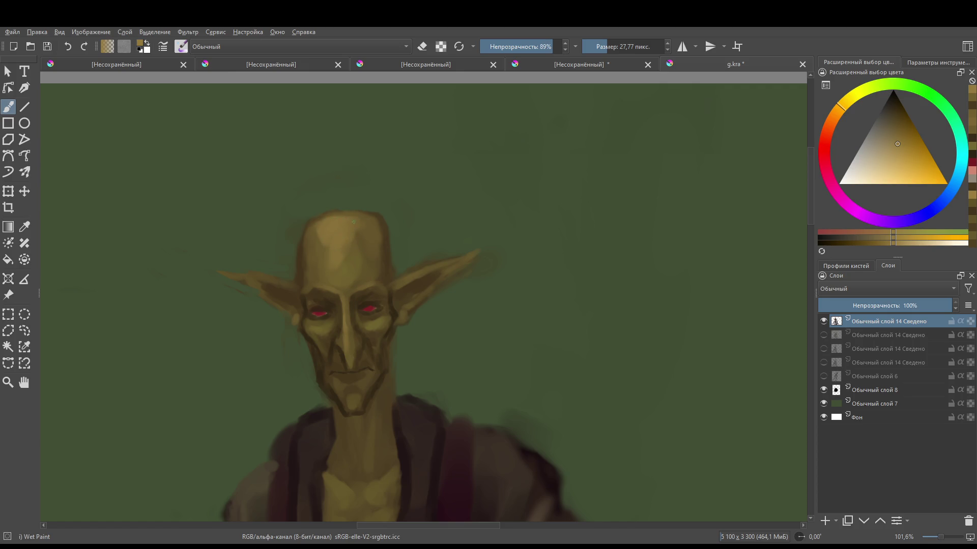
key("bracketright")
key("bracketright")
key("bracketright")
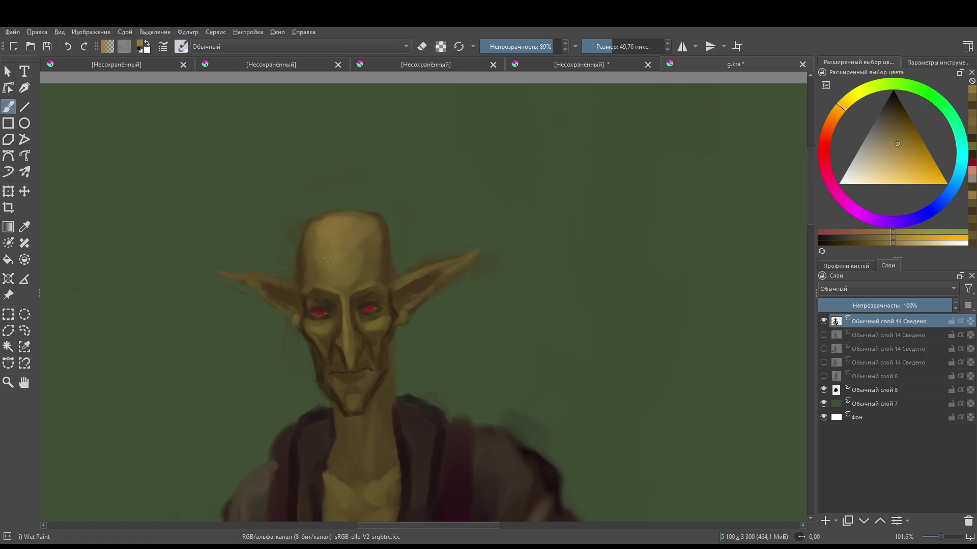
- Stroke light along the jawline and add a chin highlight
mouse_move(381, 290)
left_mouse_down()
mouse_move(373, 444)
mouse_move(383, 290)
left_mouse_up()
key("bracketleft")
key("bracketleft")
key("bracketleft")
key("bracketleft")
key("bracketleft")
key("bracketleft")
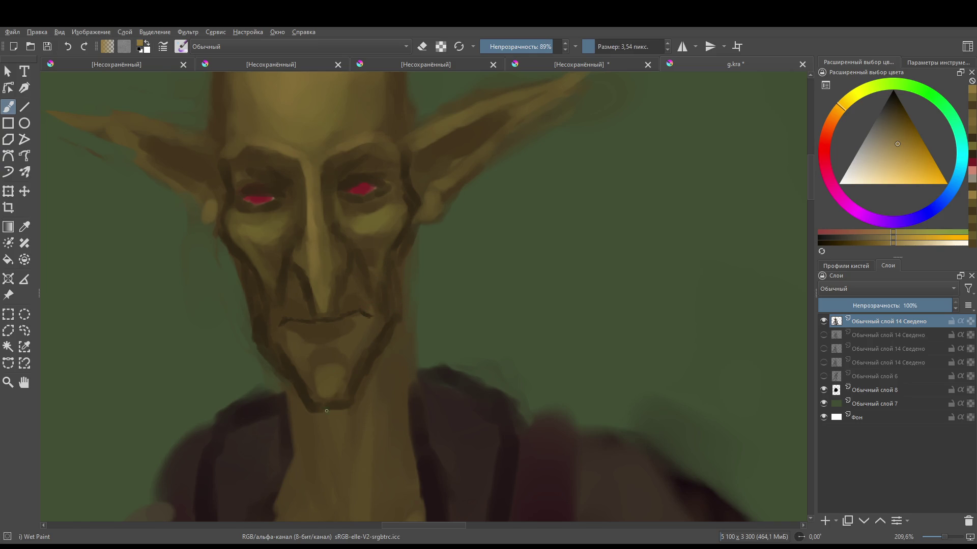
left_click_drag(365, 376, 394, 323)
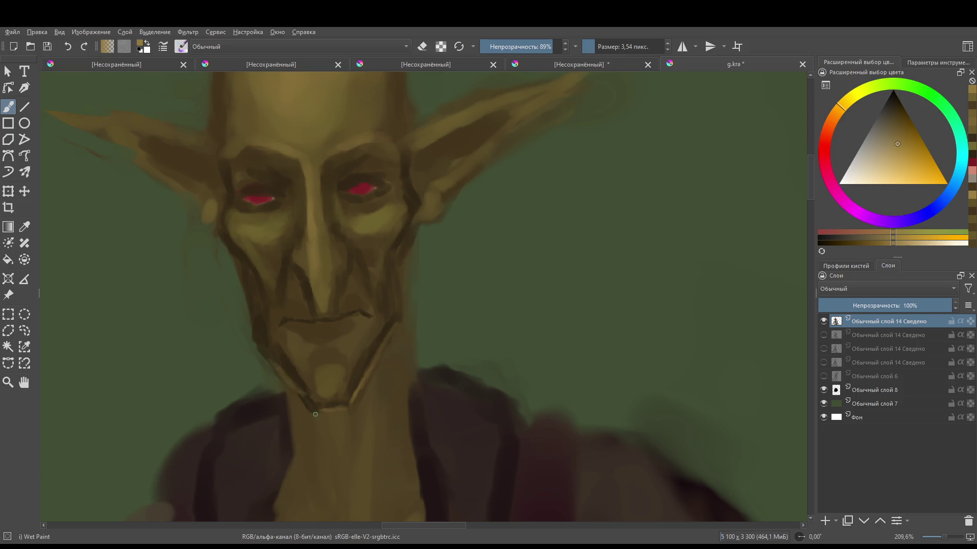
mouse_move(309, 405)
left_mouse_down()
mouse_move(346, 408)
mouse_move(335, 351)
left_mouse_up()
key("bracketright")
key("bracketright")
key("bracketright")
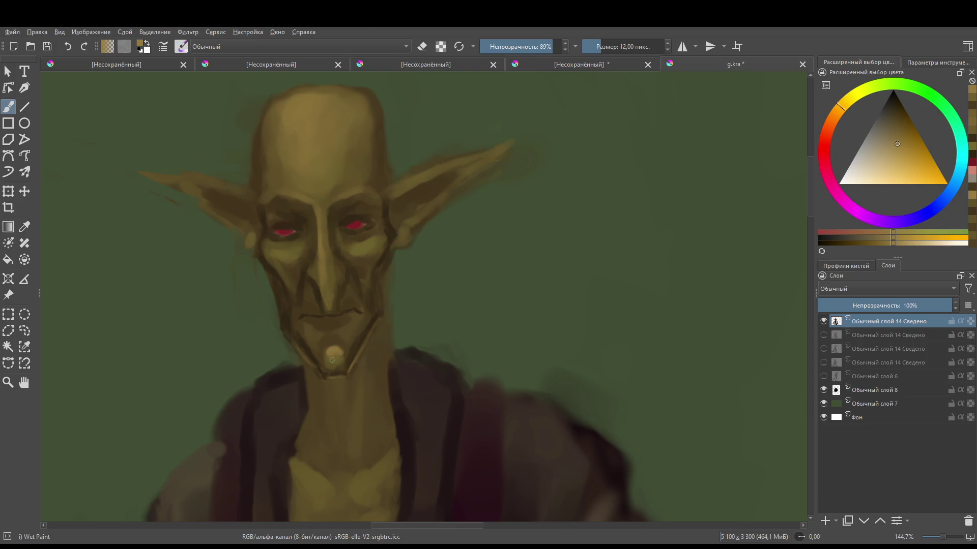
left_click_drag(328, 344, 313, 334)
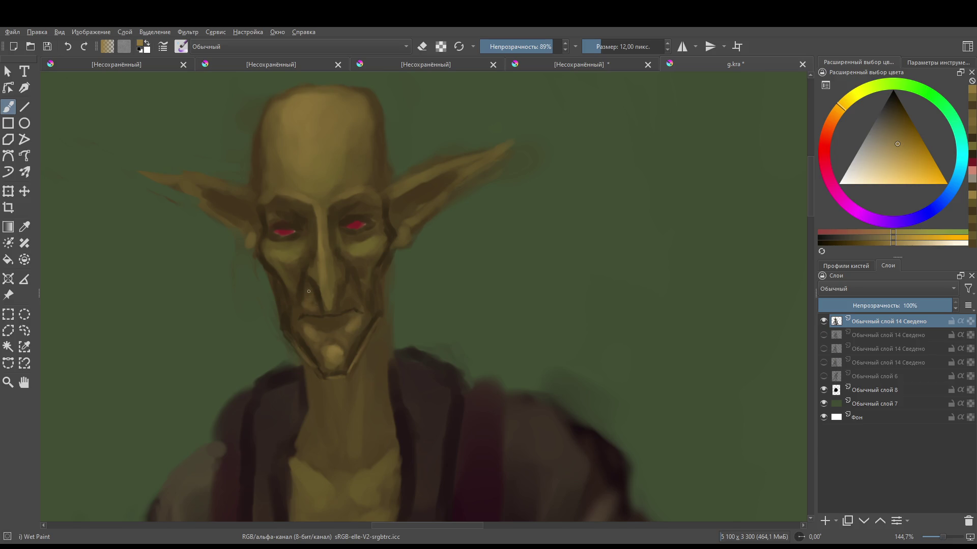
- Shrink the brush and sample a dark brown from near the mouth
left_click_drag(318, 314, 308, 314)
left_click(325, 312, "ctrl")
scroll(339, 312, "up", 1)
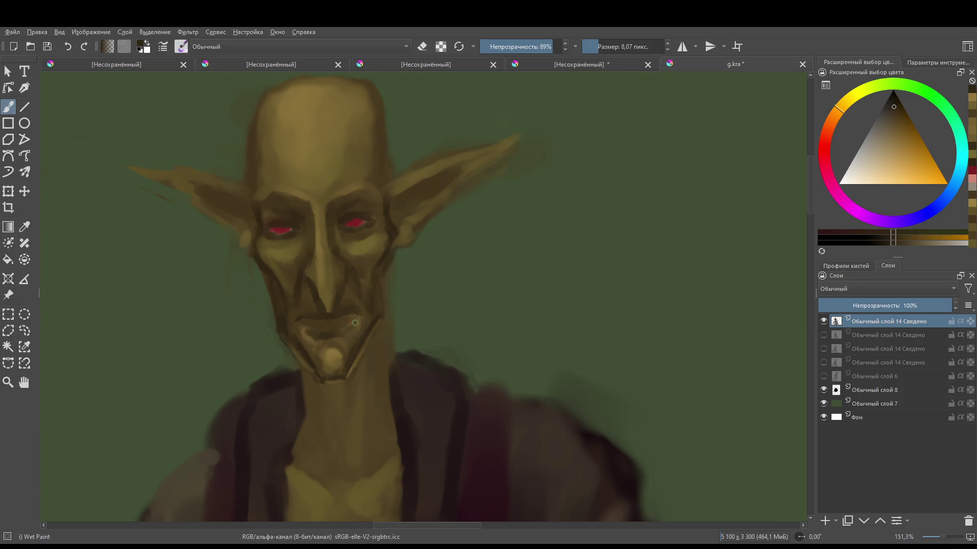
scroll(355, 326, "down", 5)
scroll(382, 296, "up", 2)
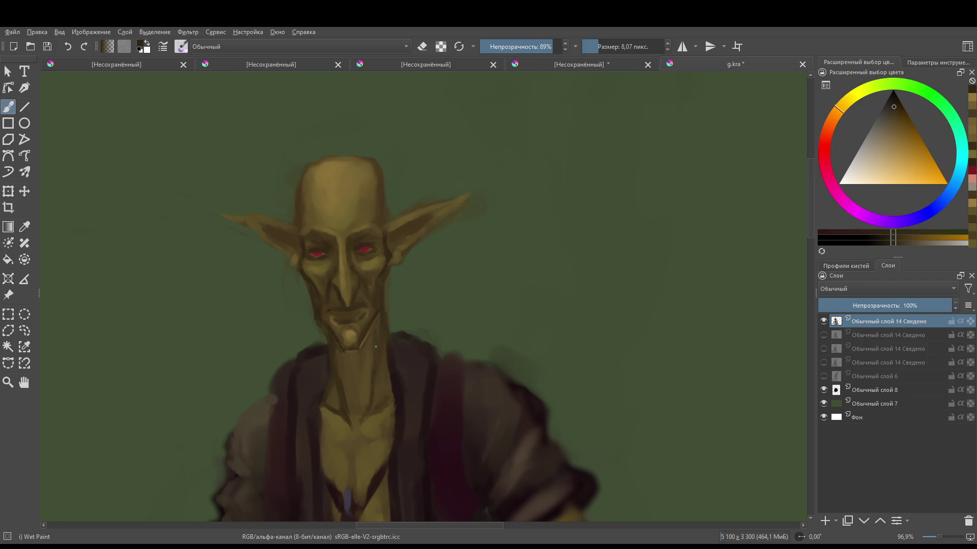
- Sample the chin skin tone and paint light strokes down the neck and a dab on the chest
scroll(408, 257, "down", 5)
scroll(389, 436, "up", 4)
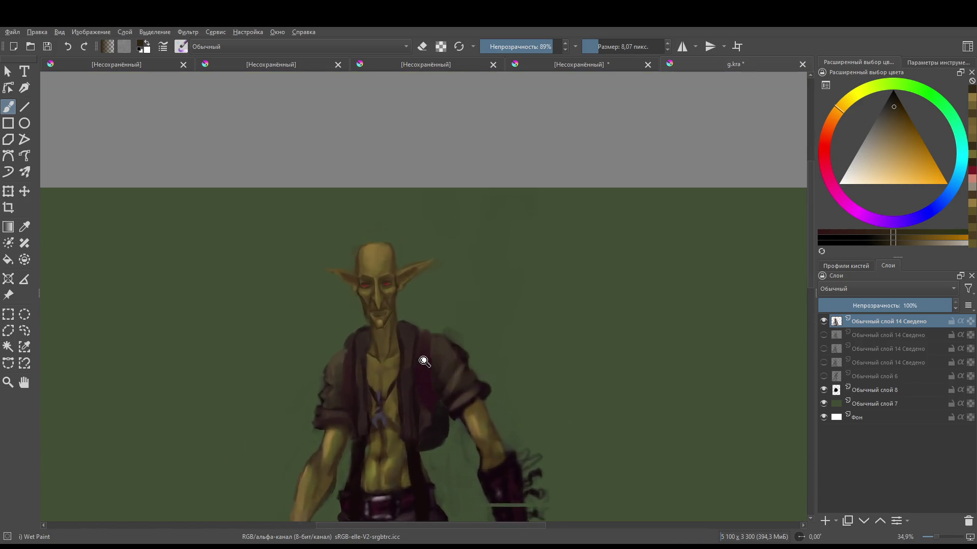
scroll(336, 366, "up", 3)
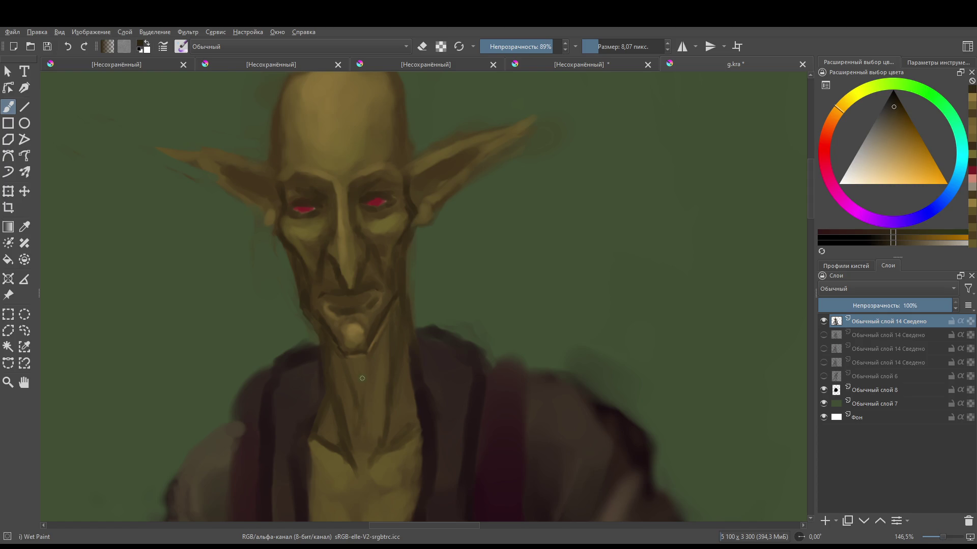
scroll(361, 379, "down", 3)
left_click(366, 358, "ctrl")
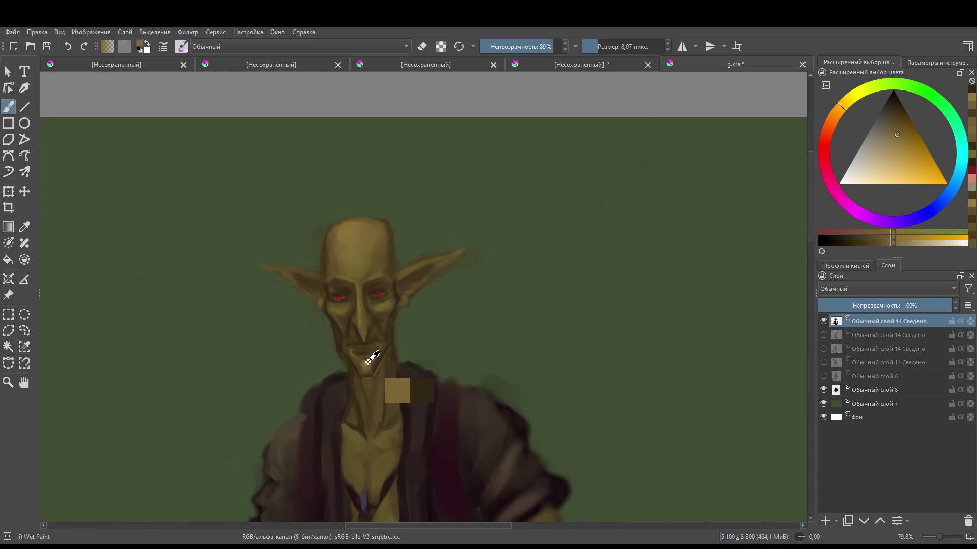
scroll(368, 362, "down", 2)
scroll(377, 397, "up", 4)
key("bracketright")
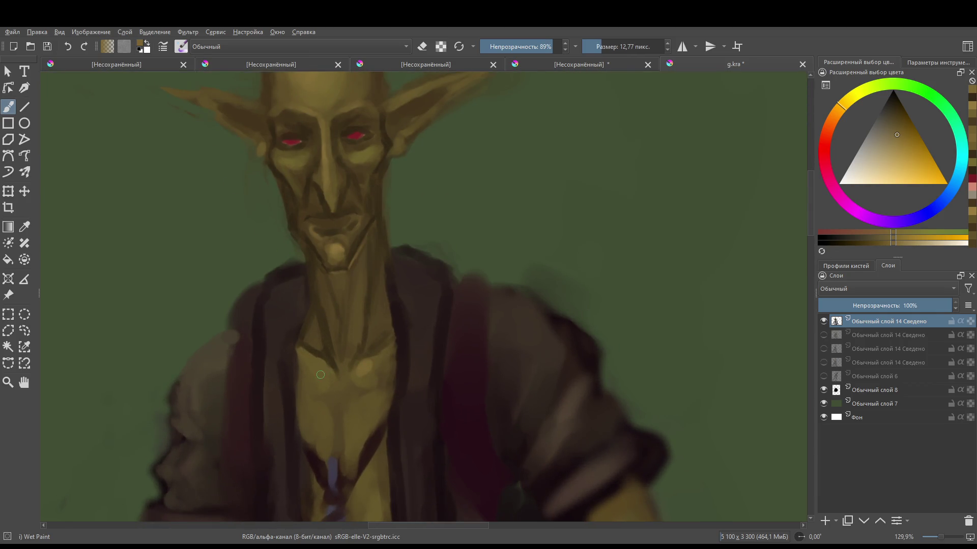
key("bracketleft")
key("bracketright")
left_click_drag(352, 310, 351, 356)
mouse_move(360, 304)
left_mouse_down()
mouse_move(374, 341)
mouse_move(375, 302)
left_mouse_up()
left_click_drag(347, 336, 340, 371)
left_click_drag(330, 409, 334, 456)
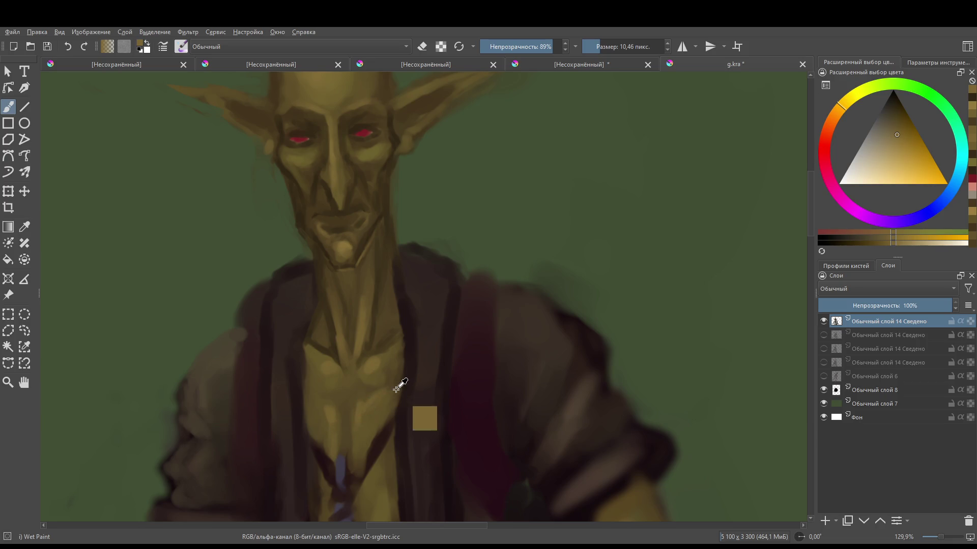
- Pick a darker tone from the painting, then a new paint colour
scroll(421, 410, "down", 3)
scroll(354, 271, "down", 2)
scroll(353, 272, "up", 4)
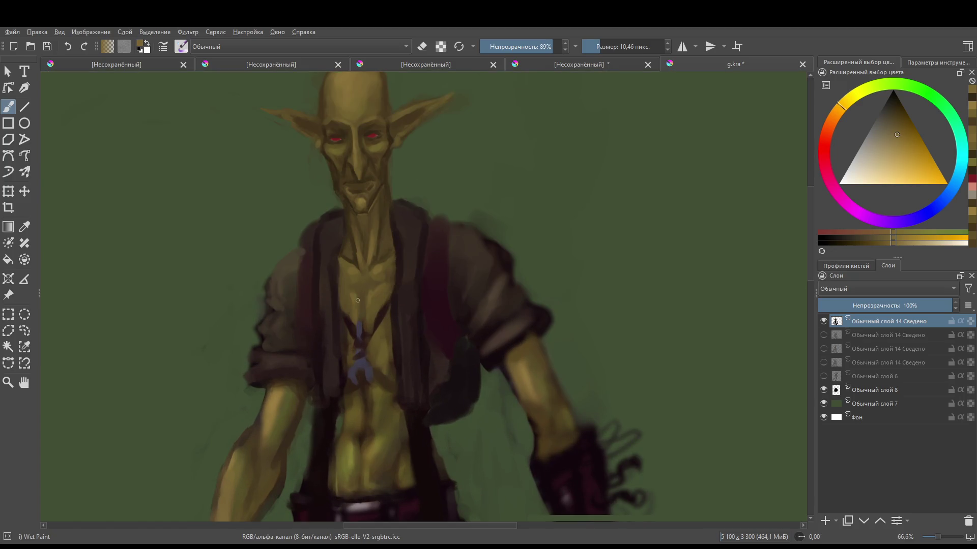
left_click(366, 267, "ctrl")
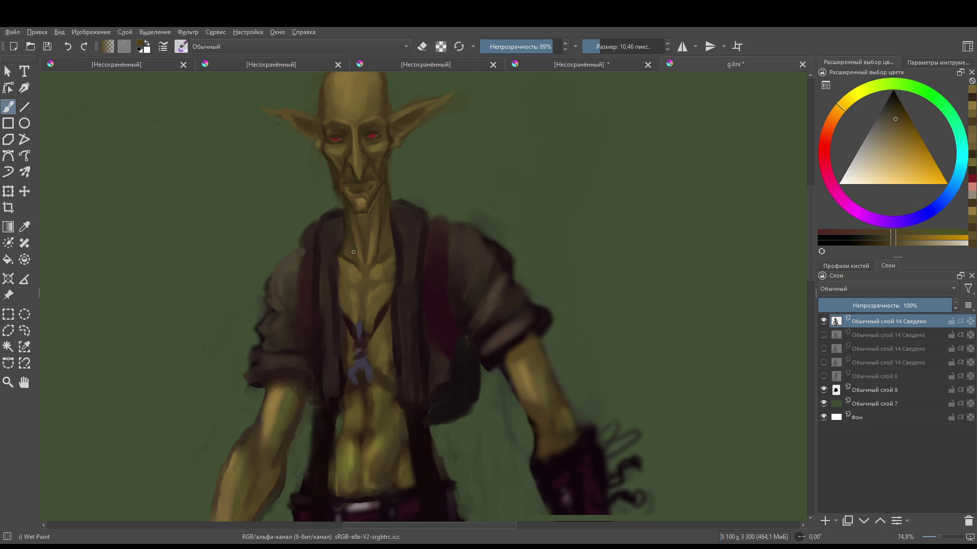
left_click(351, 256)
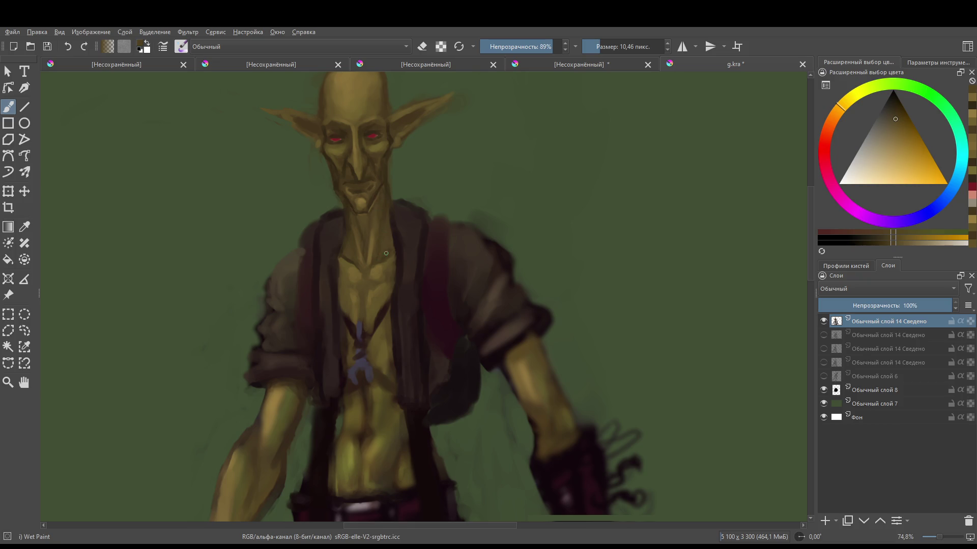
scroll(384, 251, "down", 4)
scroll(405, 383, "up", 2)
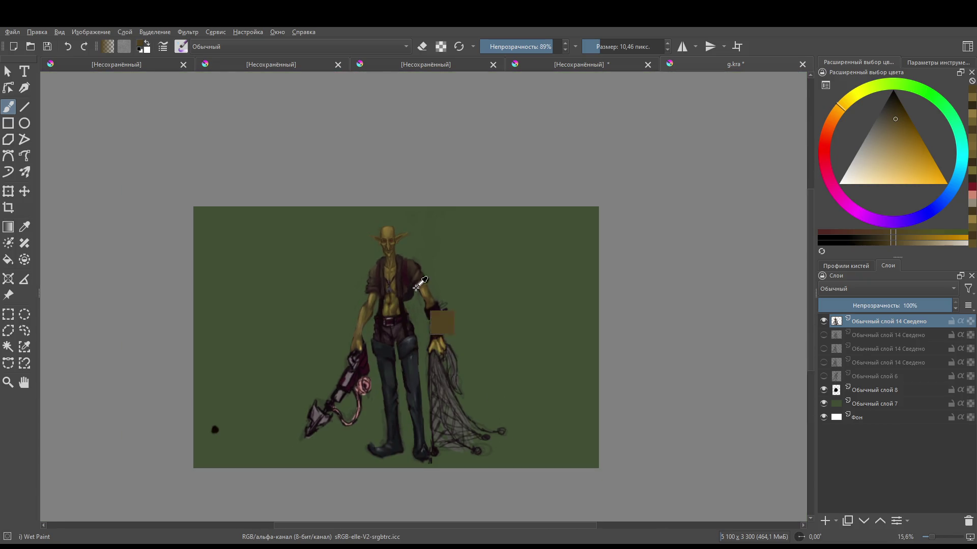
- Set the paint colour to pure red in the colour selector
scroll(420, 243, "down", 2)
scroll(408, 294, "up", 3)
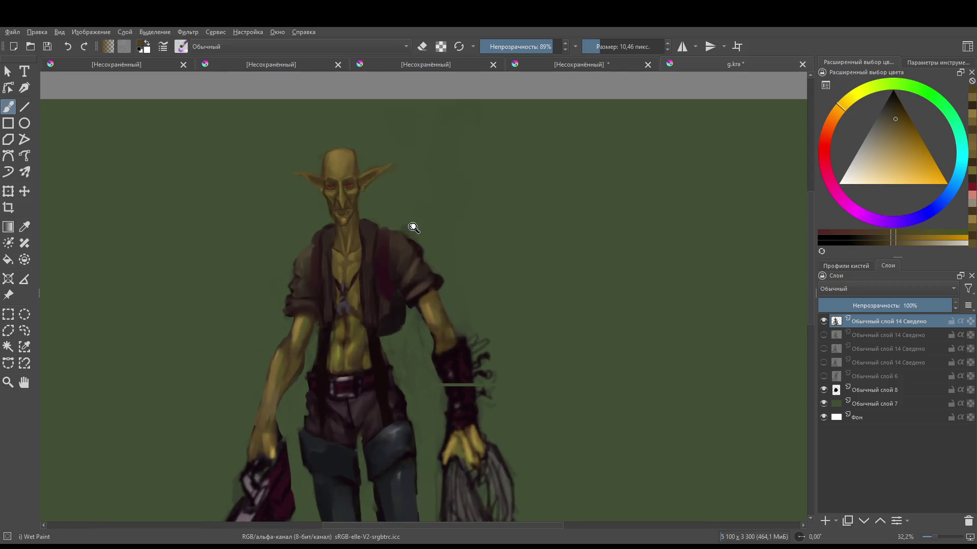
scroll(360, 168, "up", 2)
scroll(395, 223, "up", 4)
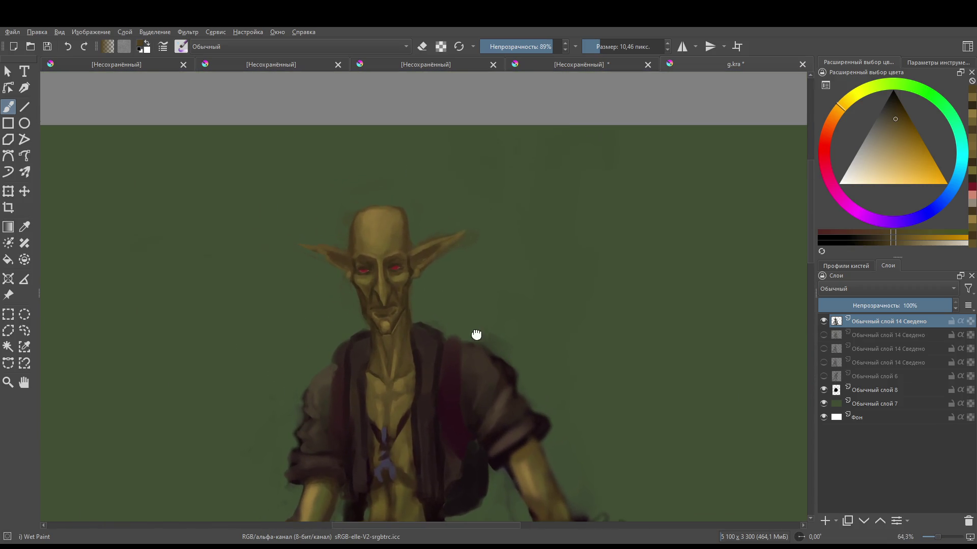
key("e")
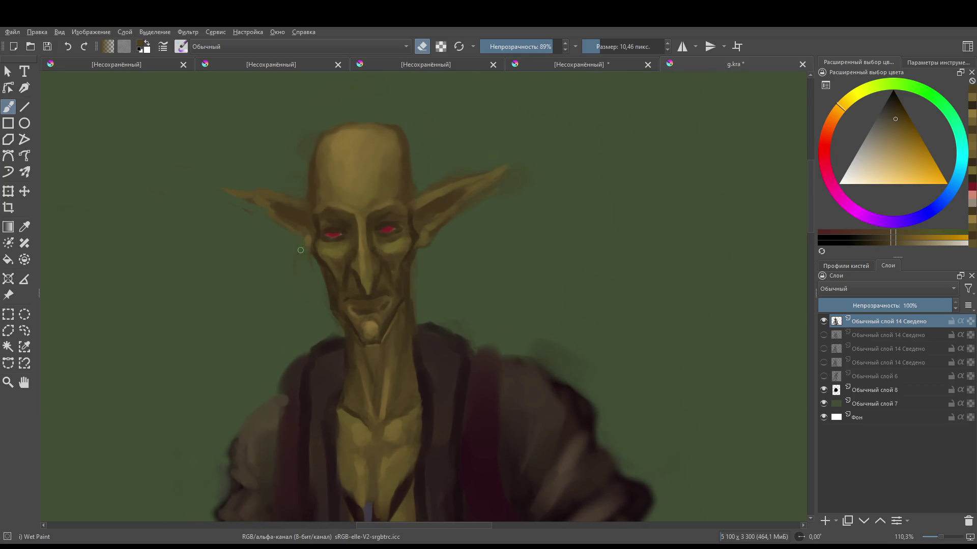
scroll(360, 287, "up", 2)
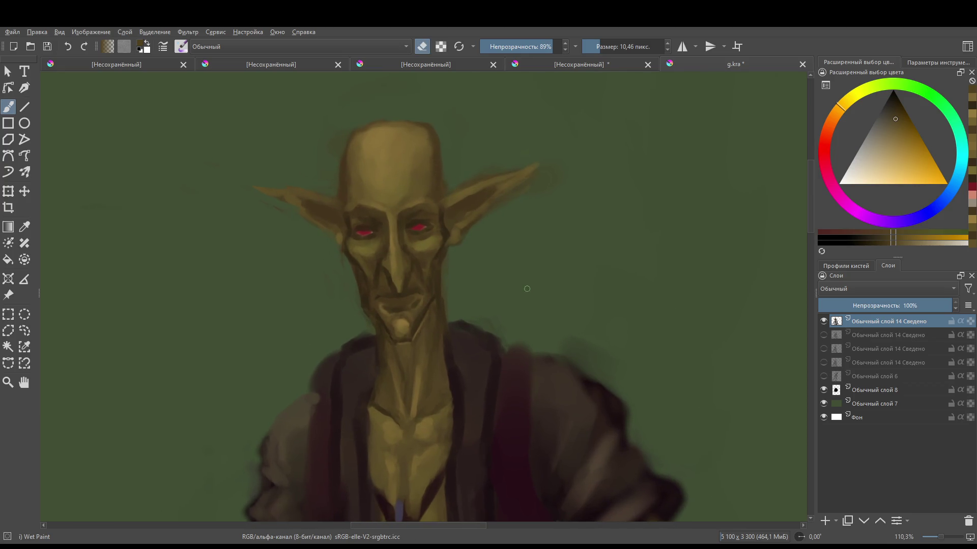
key("e")
left_click(828, 162)
left_click_drag(827, 162, 827, 152)
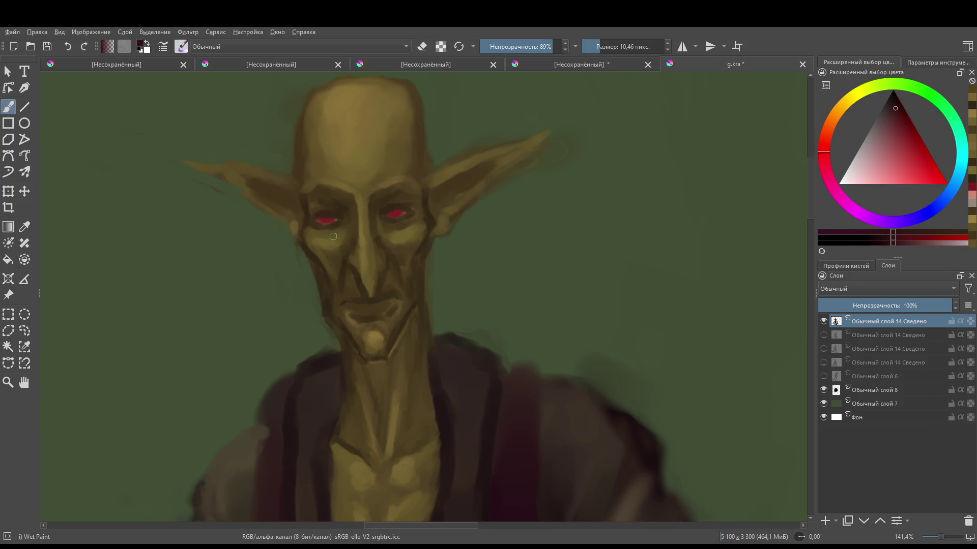
- Paint both eyes a deeper, darker red
mouse_move(326, 220)
left_mouse_down()
mouse_move(335, 219)
mouse_move(325, 220)
left_mouse_up()
mouse_move(402, 213)
left_mouse_down()
mouse_move(390, 213)
mouse_move(413, 216)
left_mouse_up()
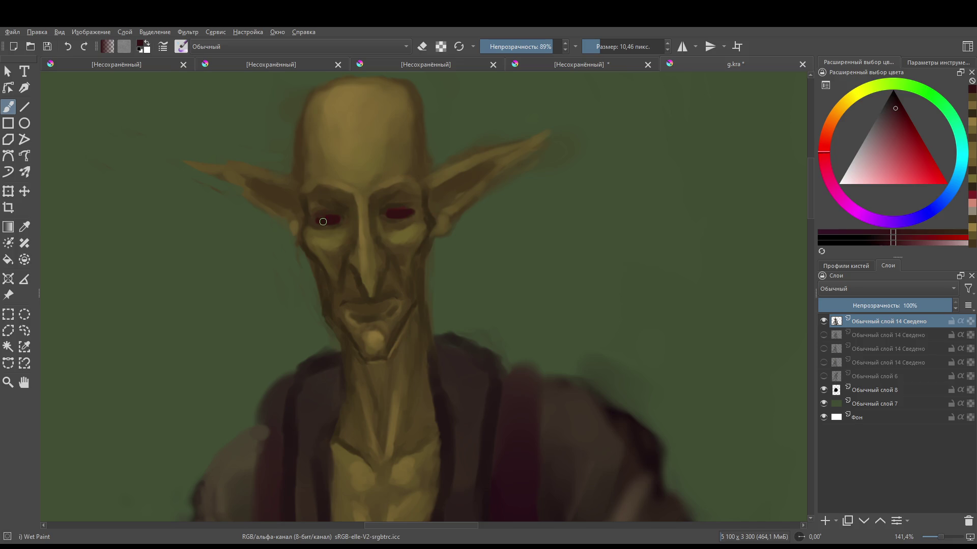
left_click_drag(892, 107, 892, 102)
left_click_drag(333, 218, 333, 220)
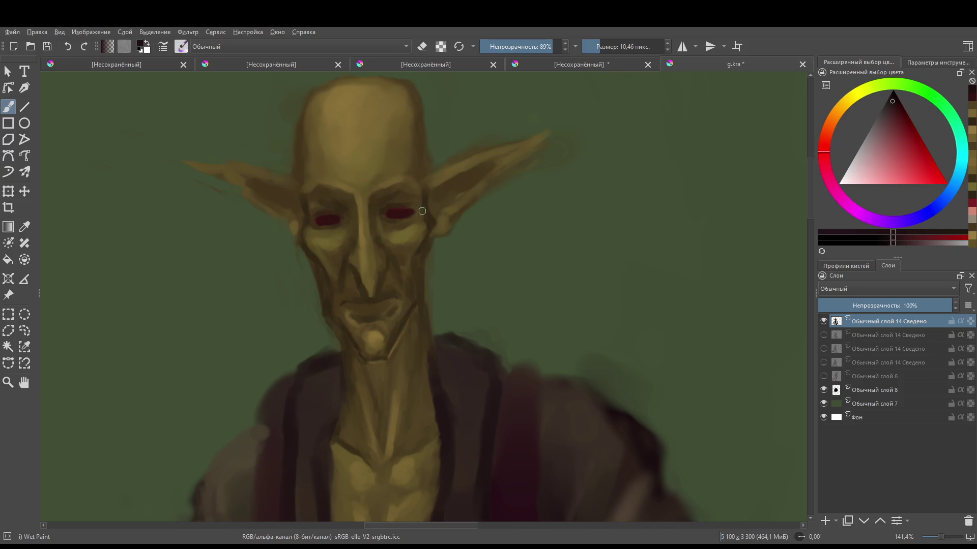
scroll(410, 207, "up", 2)
scroll(410, 207, "up", 3)
key("bracketleft")
key("bracketleft")
key("bracketleft")
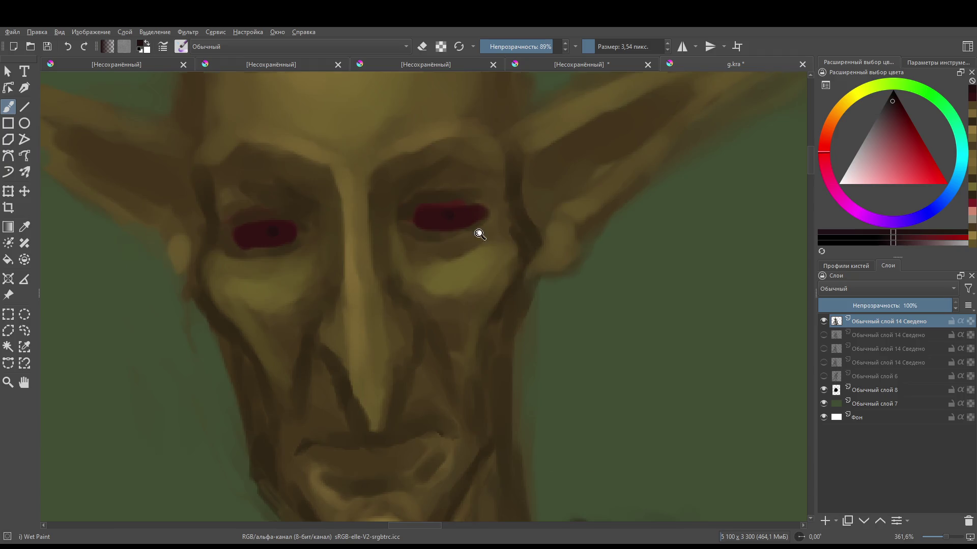
scroll(477, 229, "down", 5)
scroll(461, 218, "up", 3)
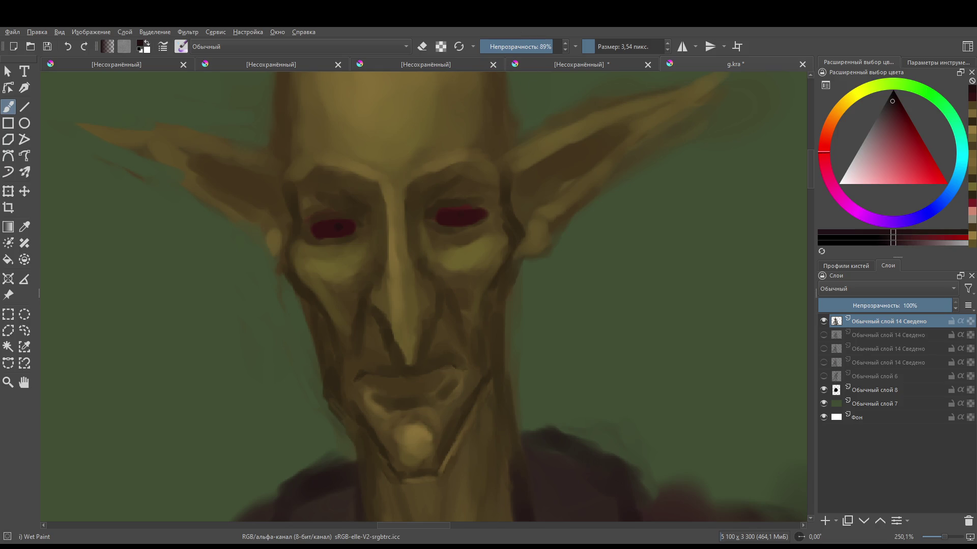
- Add a light pink highlight to the left eye
key("ctrl+z")
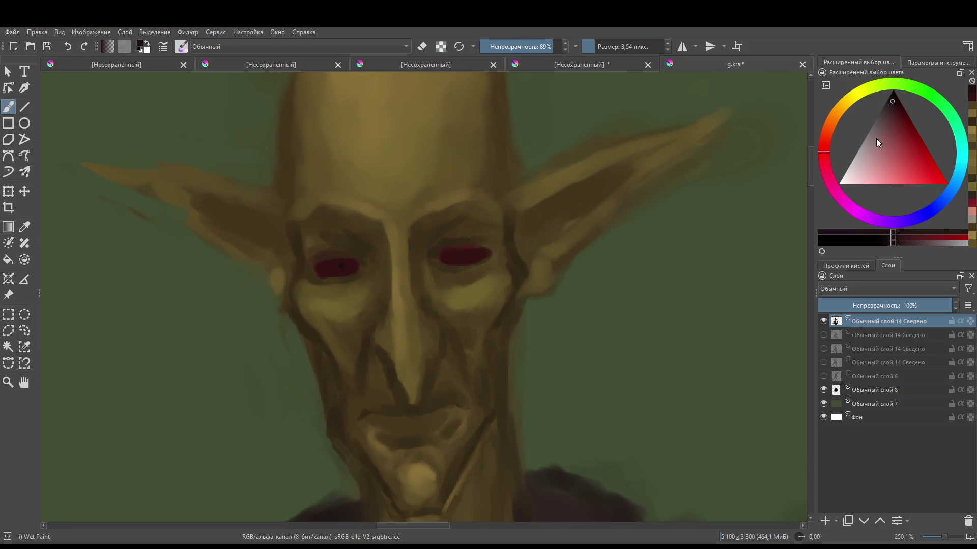
left_click_drag(876, 140, 863, 154)
left_click_drag(340, 263, 340, 262)
- Sample a dark ochre from the face and darken it toward black
mouse_move(457, 253)
left_mouse_down()
mouse_move(438, 395)
mouse_move(481, 349)
mouse_move(478, 235)
left_mouse_up()
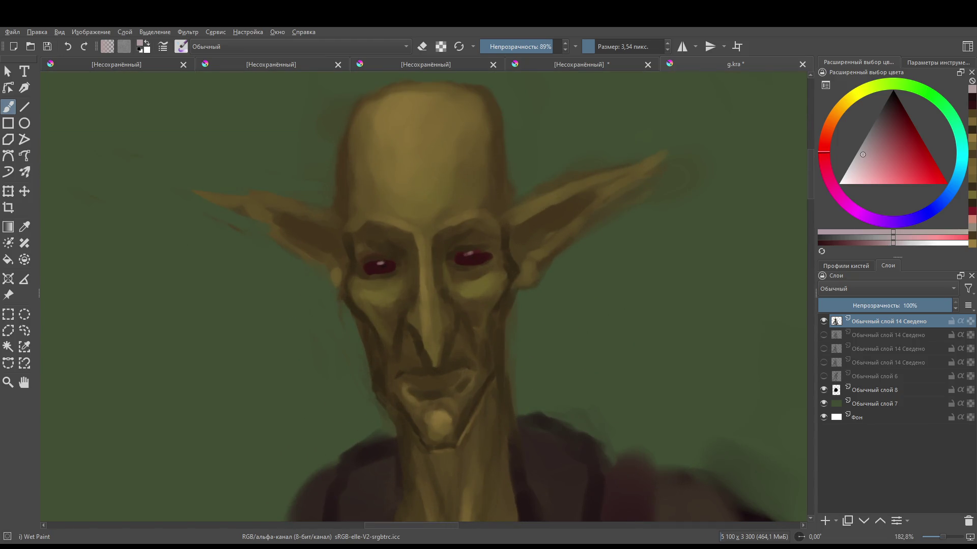
left_click(371, 262, "ctrl")
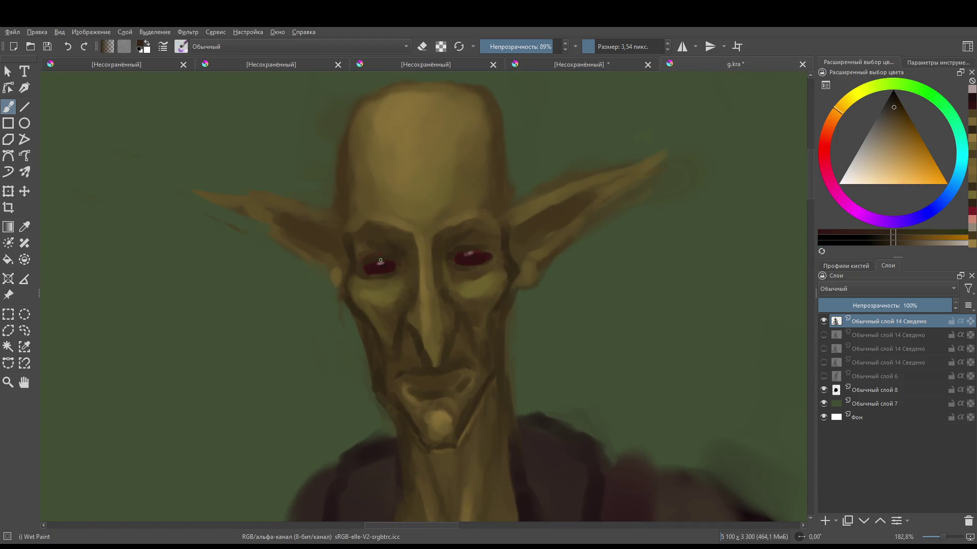
left_click(895, 100)
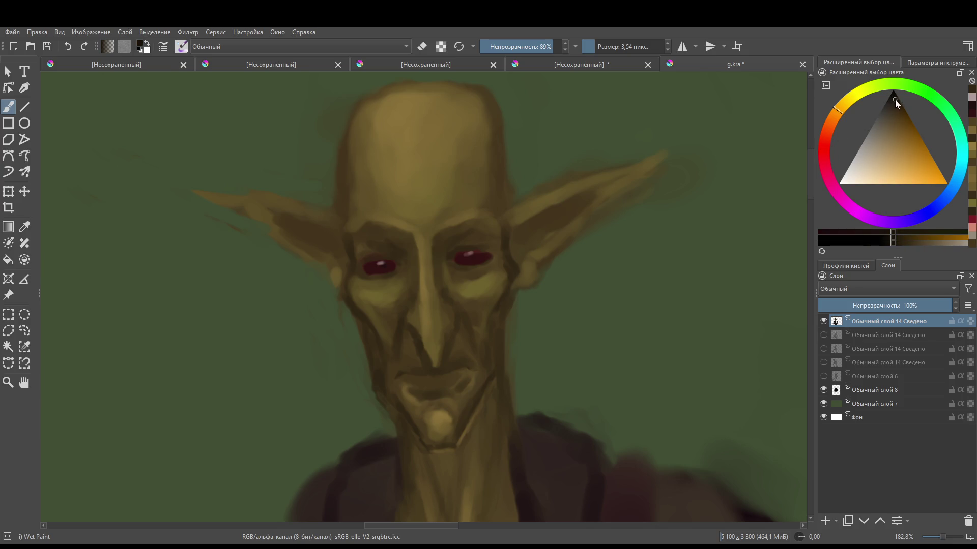
- Shift to a dark red-brown and darken the right eye's lids and shadow beneath
left_click_drag(820, 142, 828, 122)
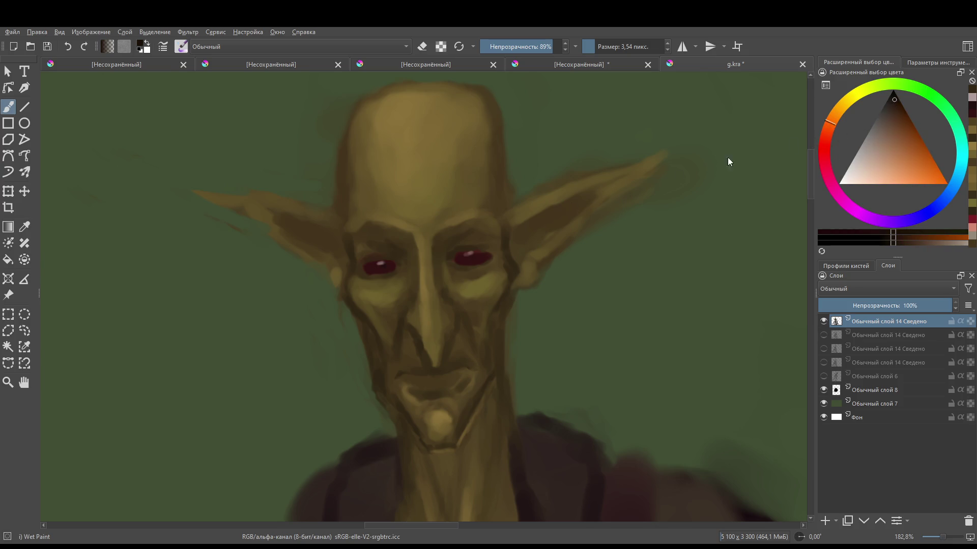
left_click(384, 256)
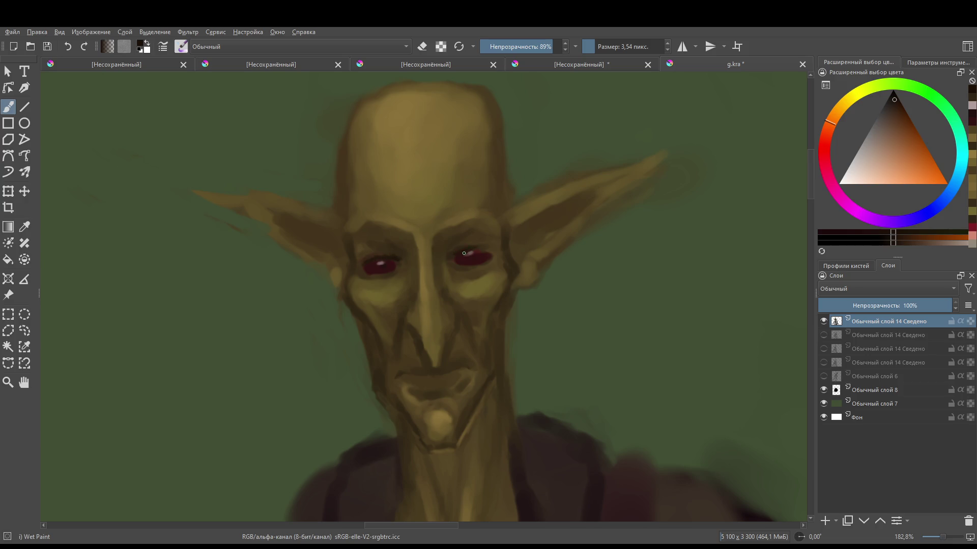
left_click_drag(479, 251, 496, 253)
mouse_move(461, 253)
left_mouse_down()
mouse_move(462, 264)
mouse_move(481, 267)
mouse_move(489, 257)
left_mouse_up()
left_click_drag(470, 270, 493, 268)
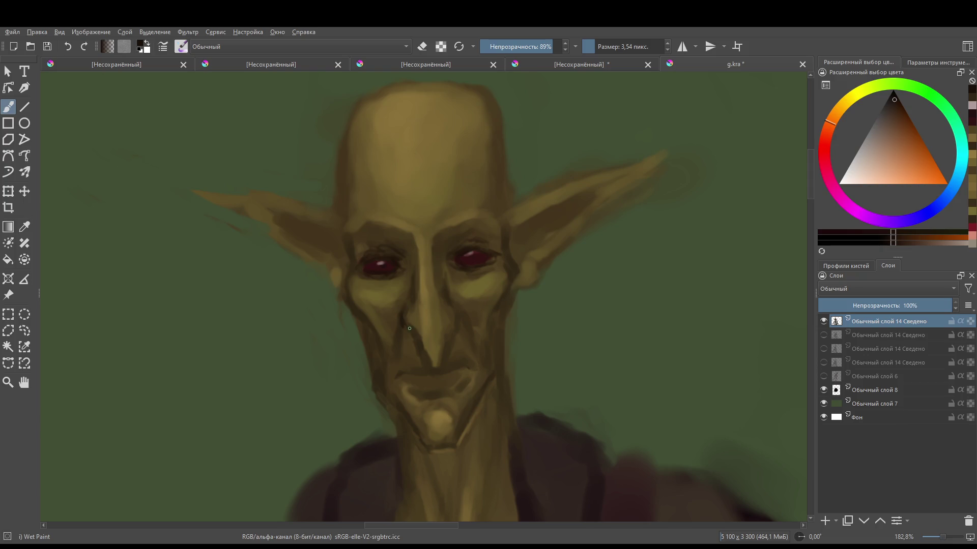
- Paint dark accents by the nostril and under the nose tip
mouse_move(456, 326)
left_mouse_down()
mouse_move(447, 333)
mouse_move(455, 322)
left_mouse_up()
left_click_drag(433, 365, 441, 358)
scroll(517, 275, "down", 5)
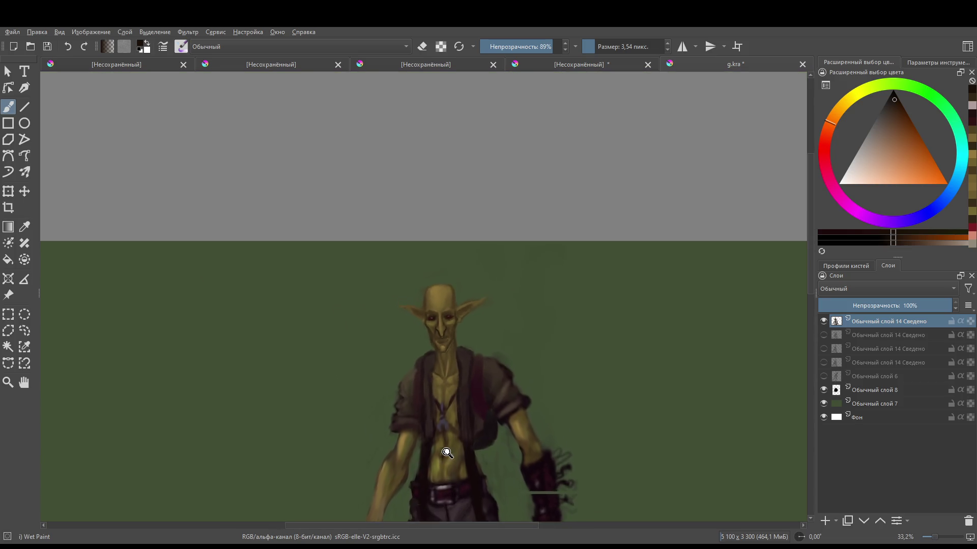
- Darken the left side of the nose and add a dark mark beside it
scroll(501, 283, "up", 6)
left_click_drag(409, 318, 415, 343)
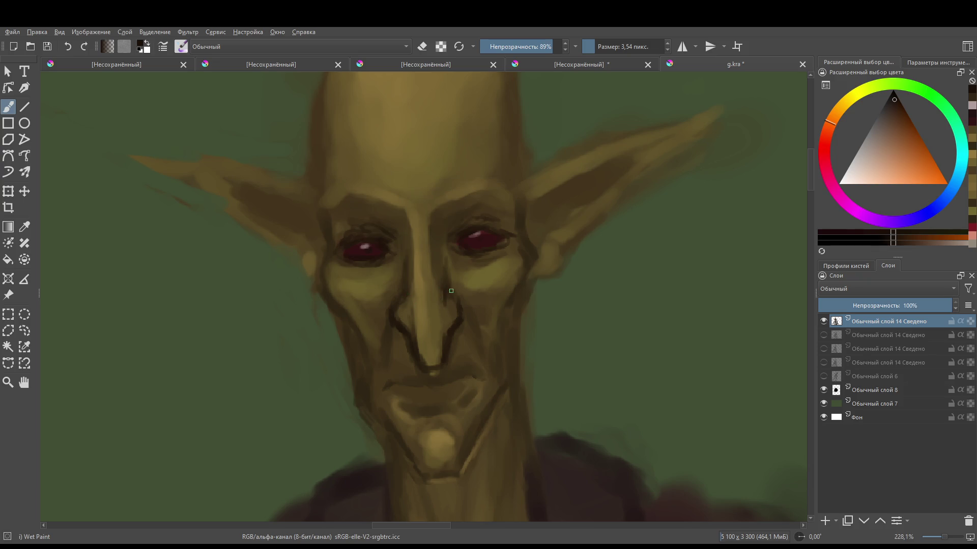
left_click_drag(449, 285, 447, 331)
- Sample the golden ochre skin tone and soften the skin between the brows
scroll(428, 211, "up", 1)
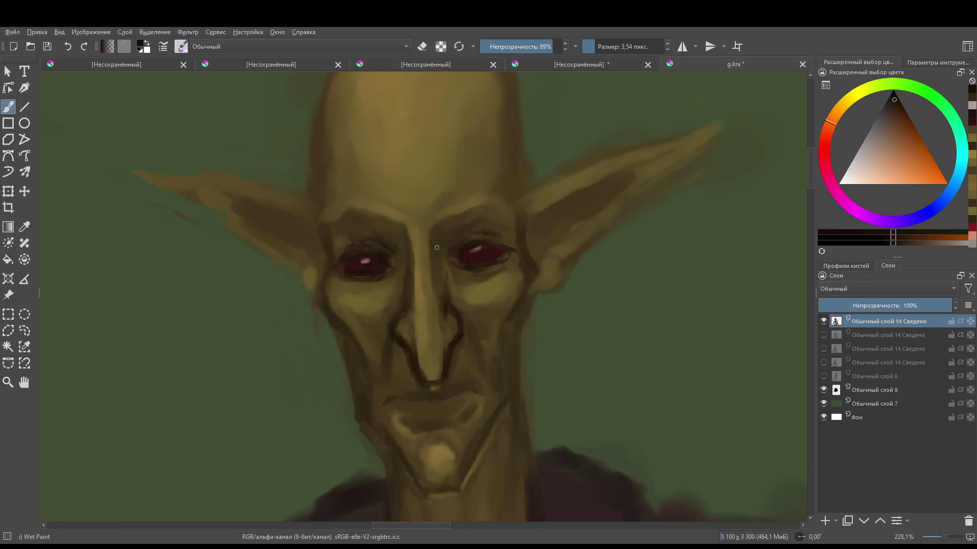
left_click(430, 238, "ctrl")
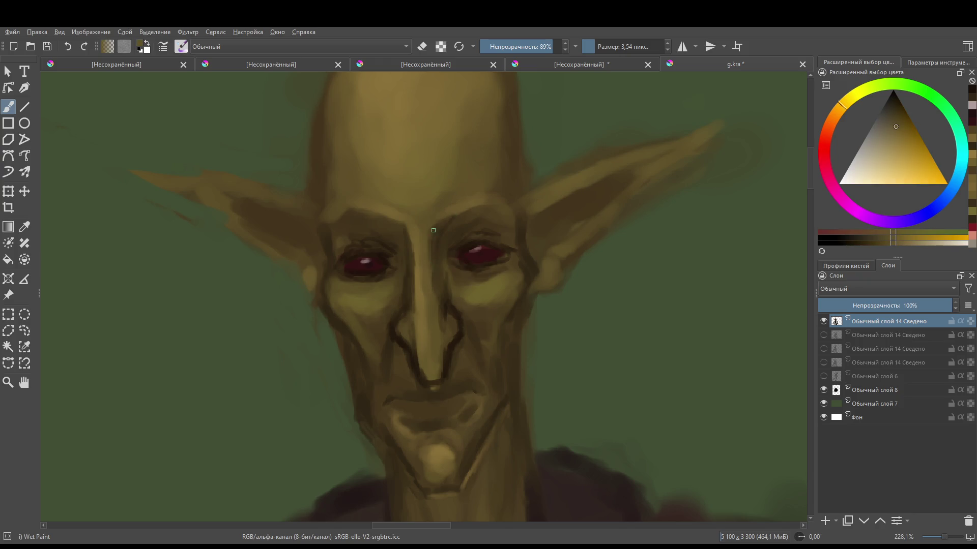
left_click_drag(432, 235, 453, 209)
scroll(429, 257, "down", 5)
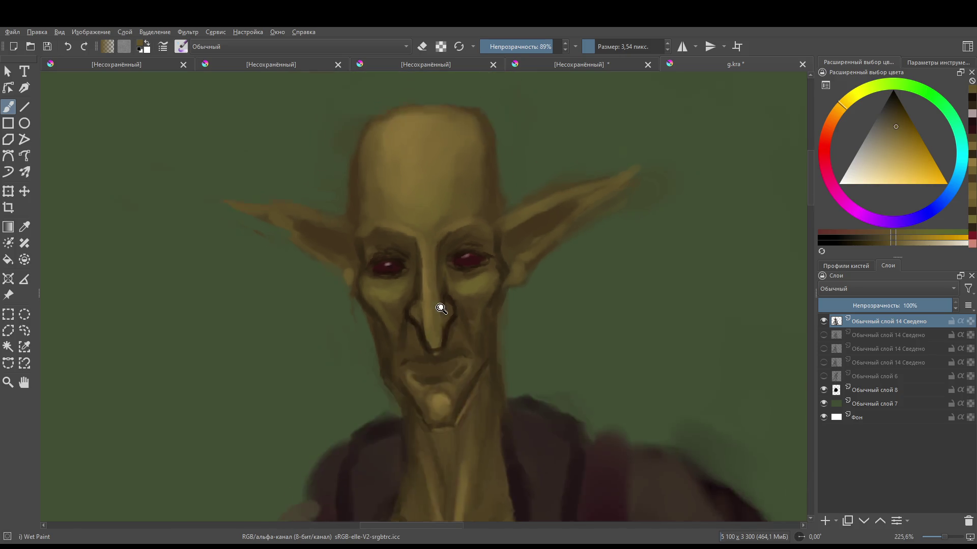
scroll(441, 270, "up", 2)
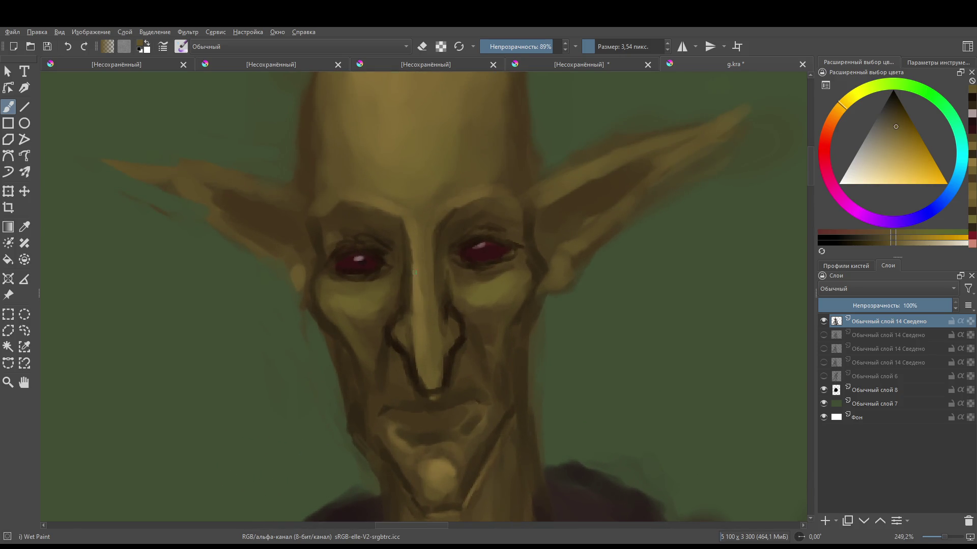
- Paint very dark brown strokes around the nose tip and nostril with a larger brush
left_click(413, 285, "ctrl")
mouse_move(414, 286)
left_mouse_down()
mouse_move(423, 286)
mouse_move(404, 219)
left_mouse_up()
scroll(438, 285, "down", 5)
scroll(422, 305, "up", 5)
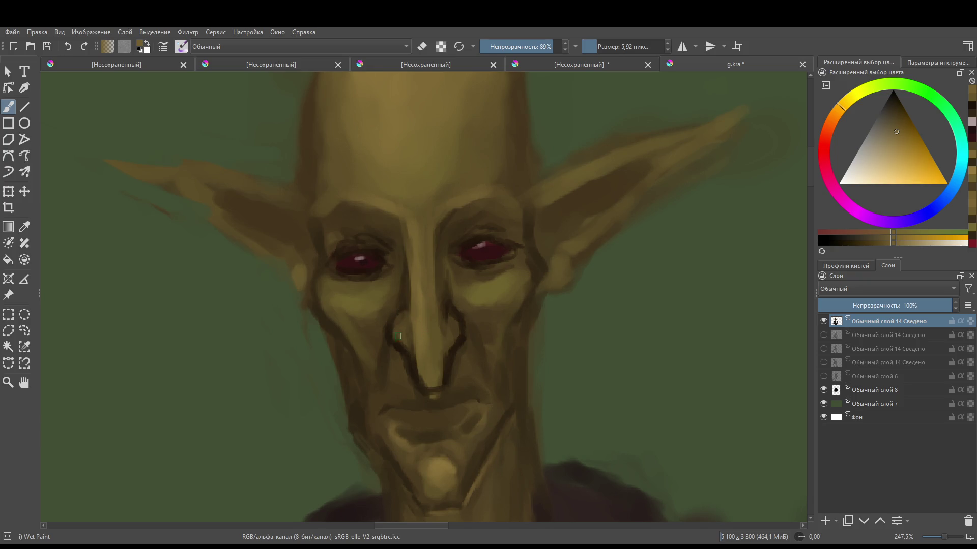
left_click(453, 312, "ctrl")
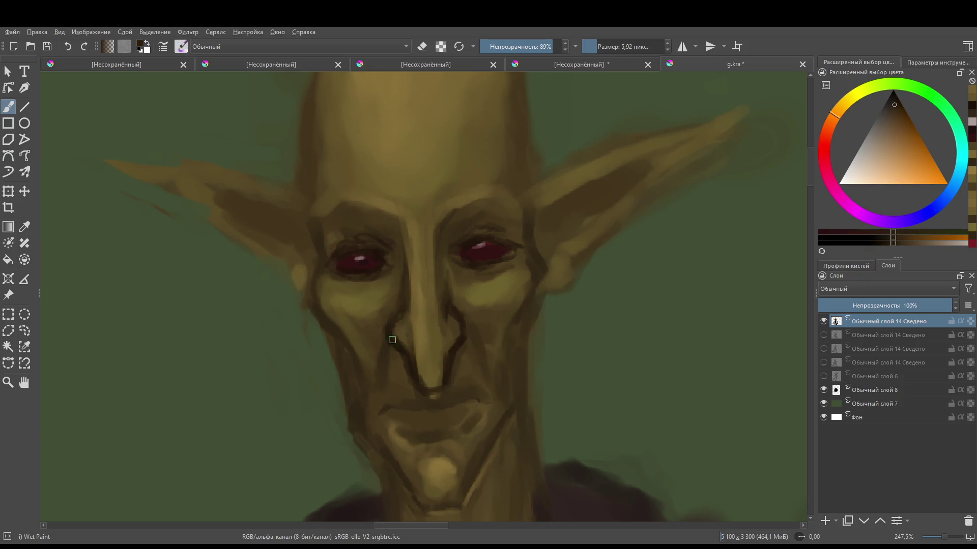
mouse_move(423, 378)
left_mouse_down()
mouse_move(439, 390)
mouse_move(428, 384)
mouse_move(440, 379)
mouse_move(462, 467)
mouse_move(471, 344)
mouse_move(447, 279)
mouse_move(478, 342)
mouse_move(431, 309)
left_mouse_up()
- Darken both mouth corners with a finer brush, then sample the olive-gold chin tone
left_click(414, 286, "ctrl")
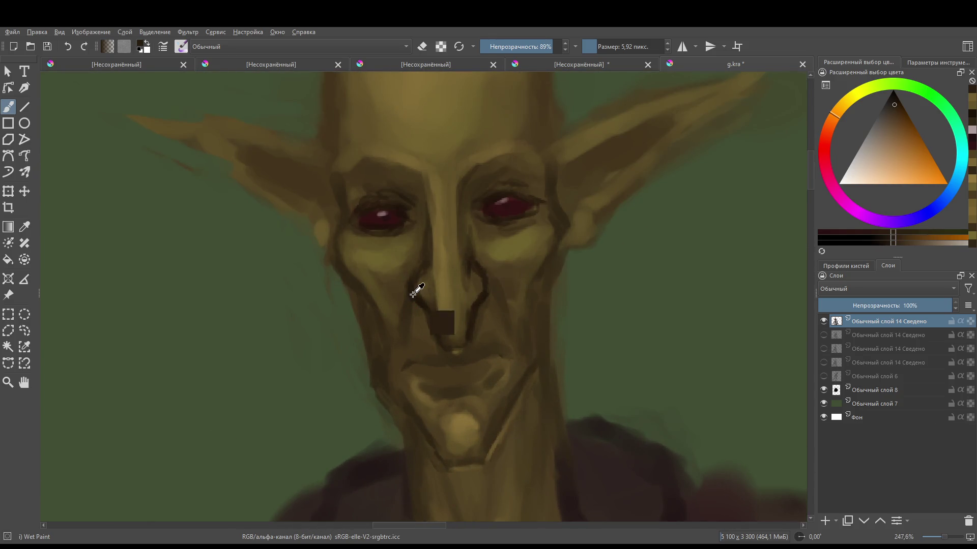
key("bracketleft")
key("bracketleft")
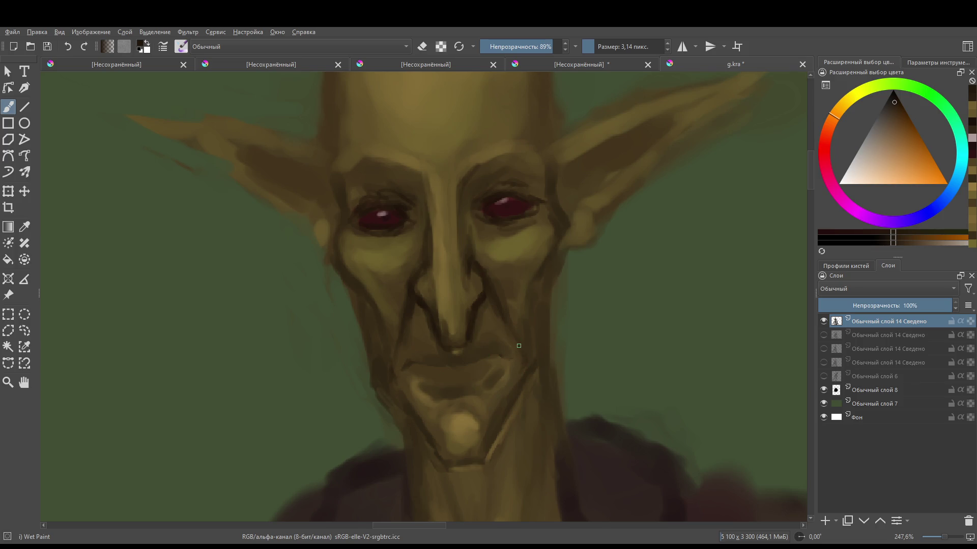
left_click_drag(402, 370, 414, 364)
left_click_drag(507, 351, 484, 356)
scroll(458, 361, "down", 5)
scroll(478, 407, "up", 5)
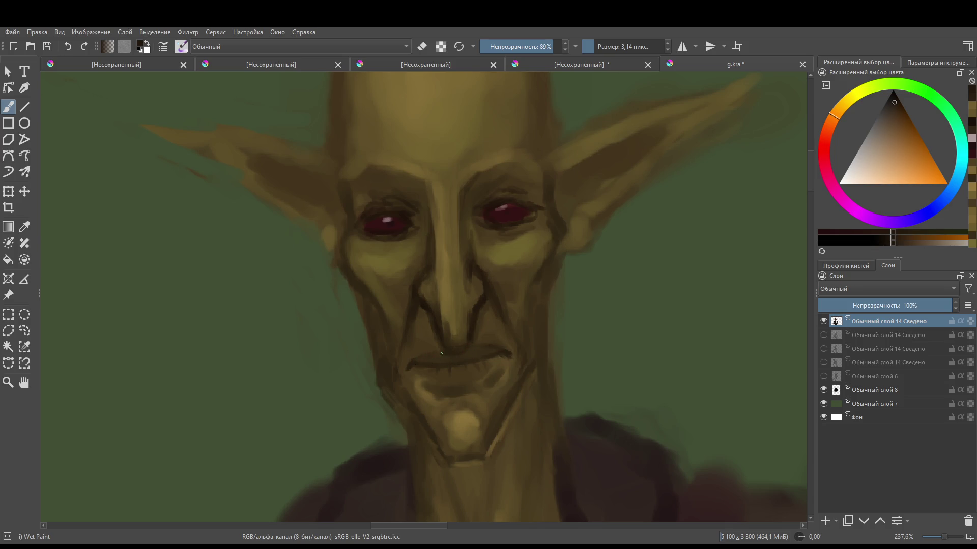
scroll(508, 315, "down", 2)
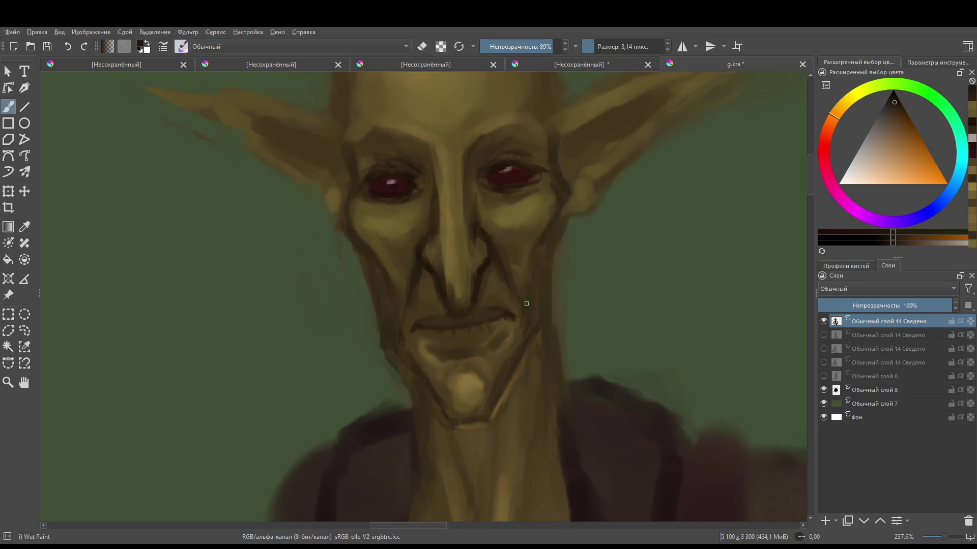
left_click(475, 376, "ctrl")
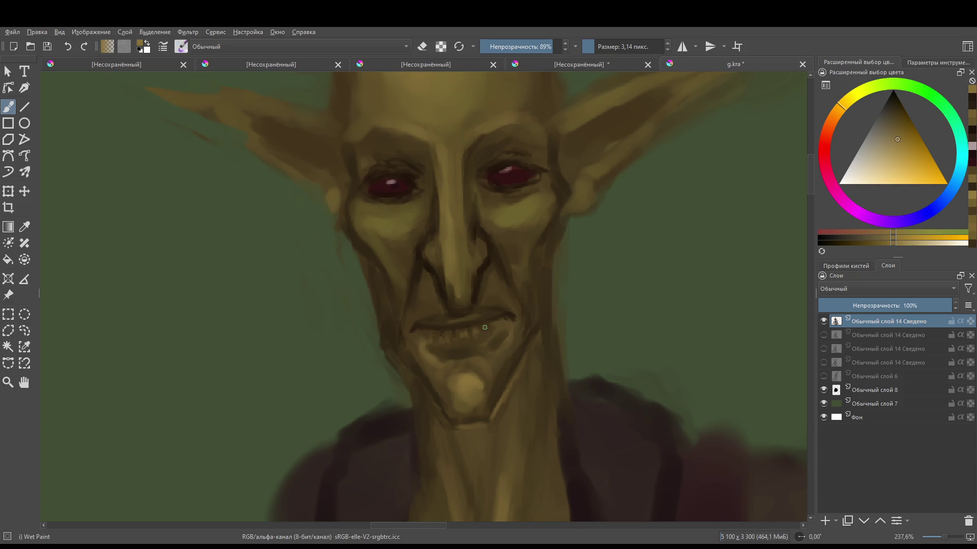
scroll(485, 328, "down", 8)
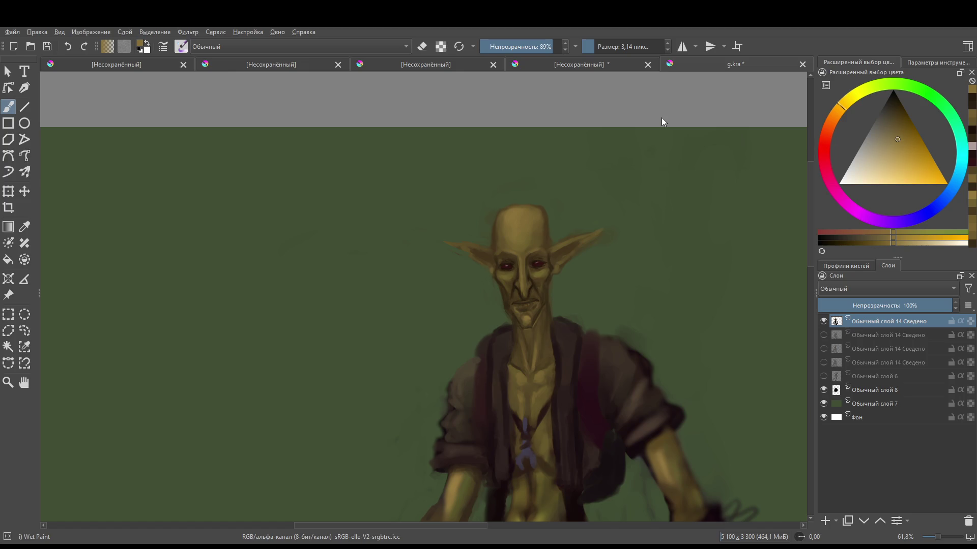
- Review the figure and switch to an 8.44 px erasing brush
scroll(540, 281, "down", 2)
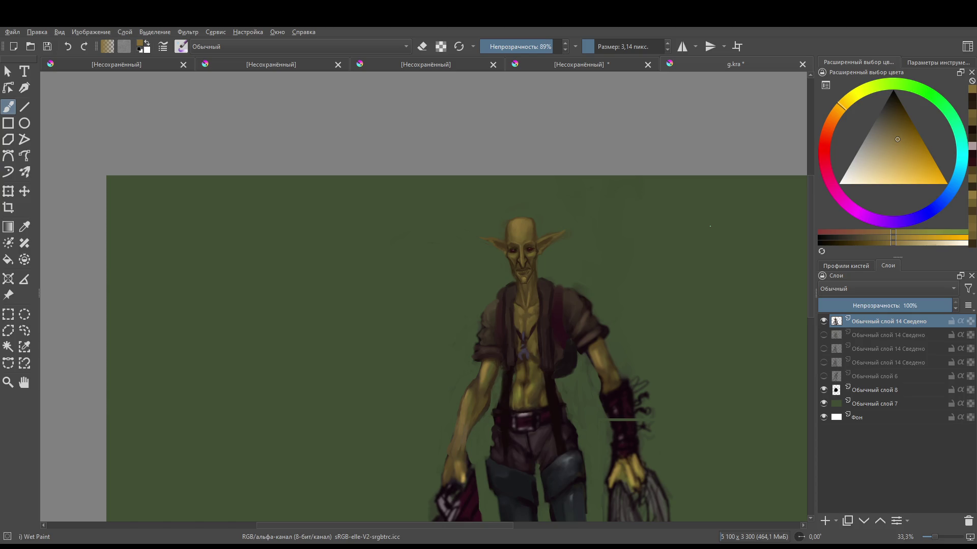
scroll(452, 211, "down", 3)
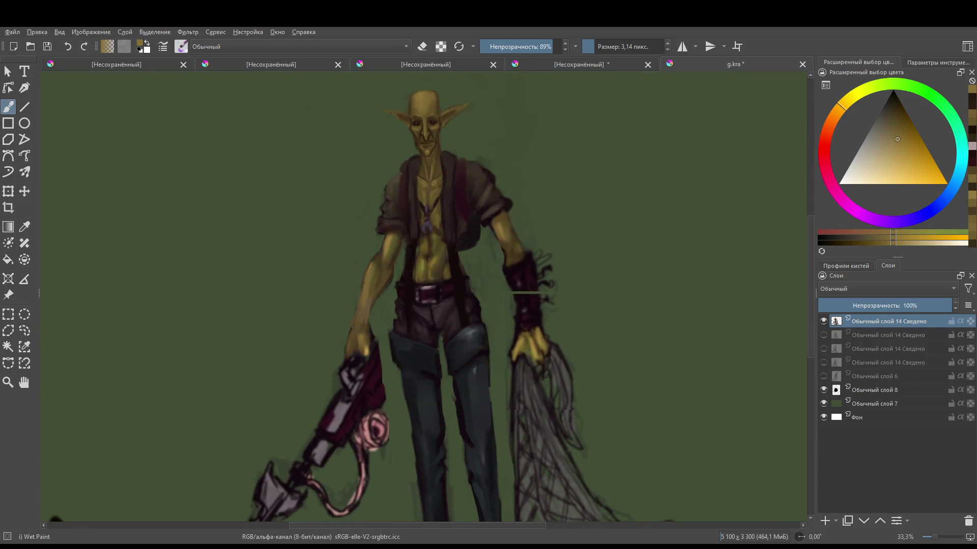
scroll(443, 214, "down", 3)
scroll(429, 218, "up", 6)
scroll(429, 218, "up", 2)
key("e")
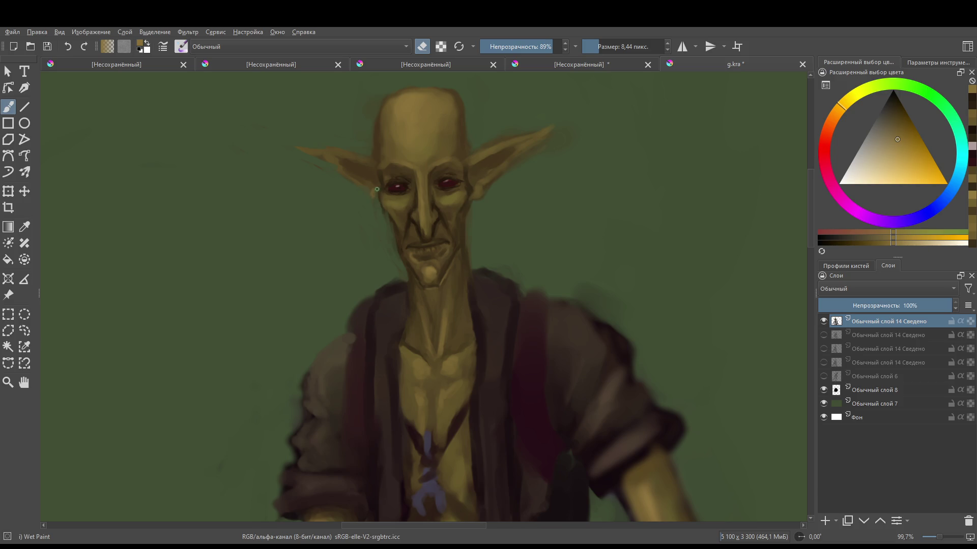
- Sample a darker brown from beside the eye
scroll(434, 182, "down", 6)
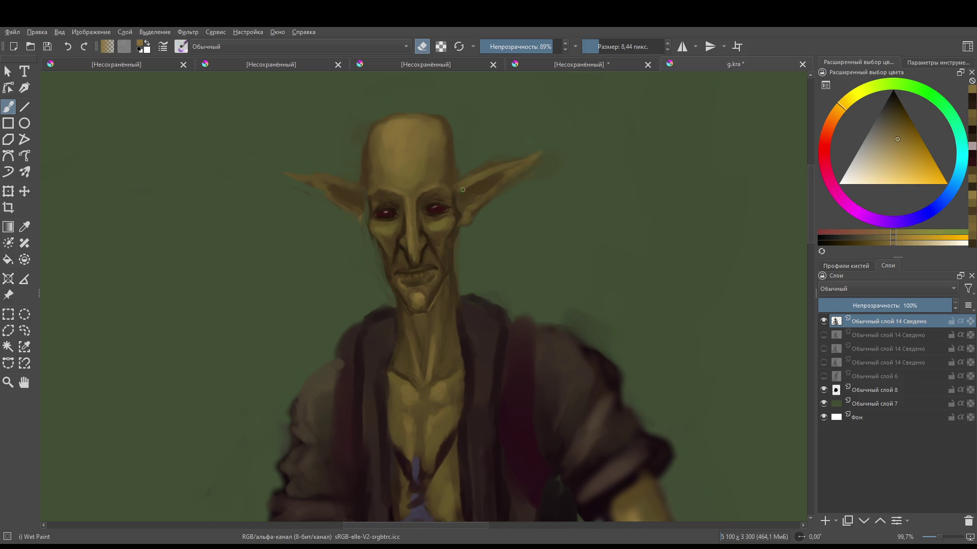
scroll(338, 177, "up", 5)
key("e")
left_click(384, 207, "ctrl")
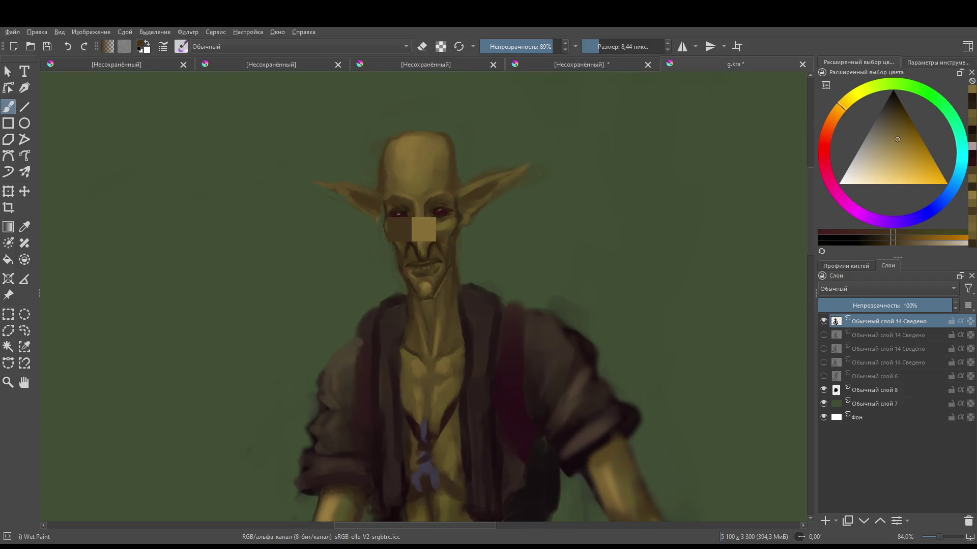
- Try erasing the top of the head flat, then undo it
scroll(402, 211, "down", 2)
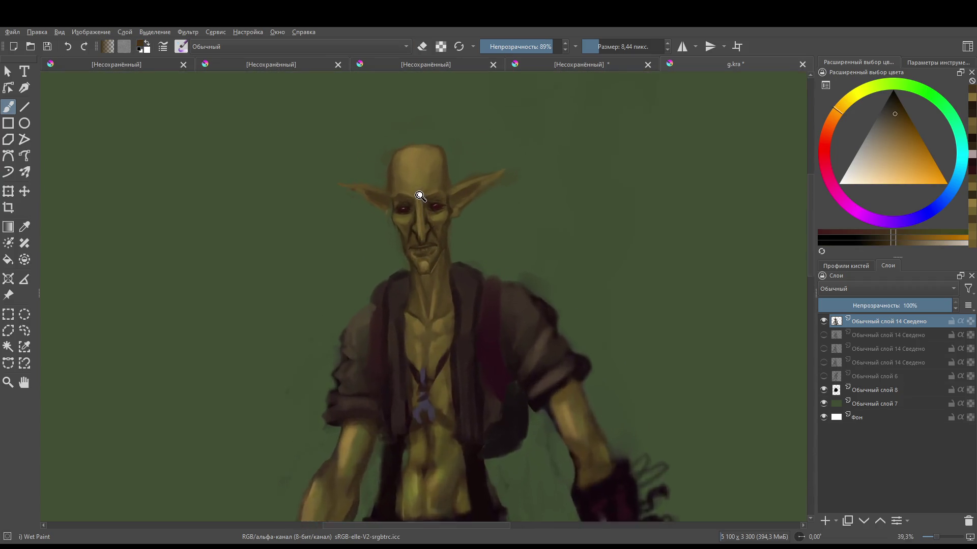
scroll(414, 209, "up", 4)
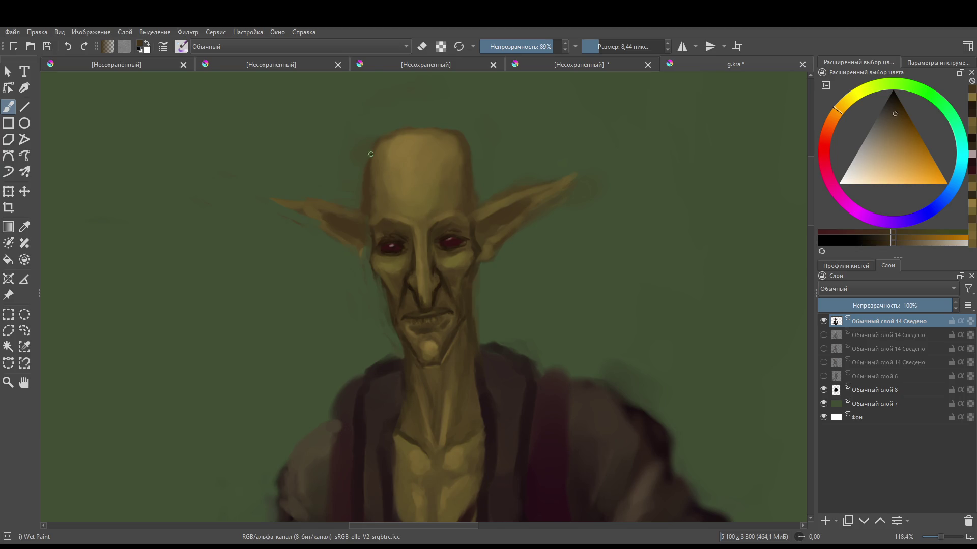
scroll(407, 143, "down", 2)
key("e")
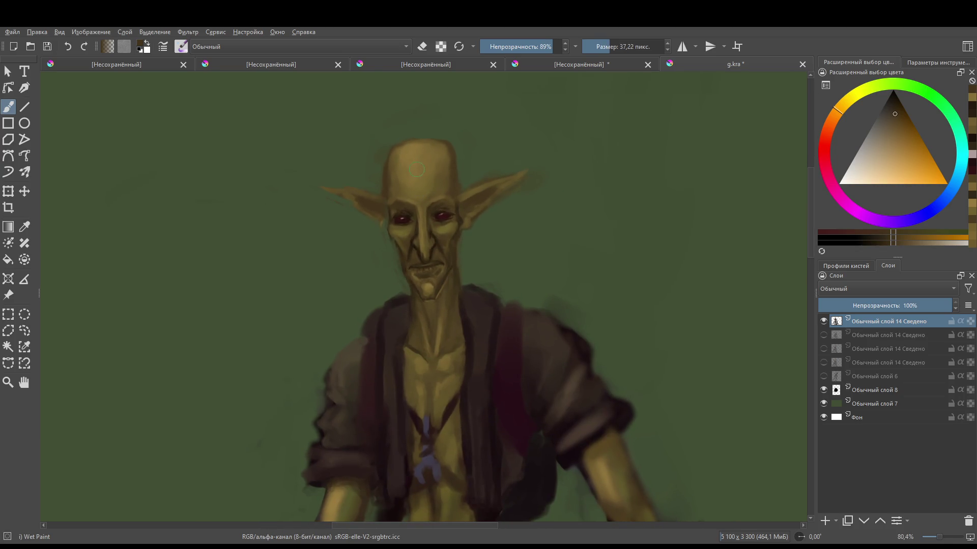
mouse_move(465, 136)
left_mouse_down()
mouse_move(462, 157)
mouse_move(389, 136)
mouse_move(455, 136)
mouse_move(379, 155)
mouse_move(377, 196)
mouse_move(397, 142)
mouse_move(386, 155)
mouse_move(407, 138)
left_mouse_up()
key("ctrl+z")
- Return the brush to painting and centre the goblin's face in view
scroll(411, 138, "down", 5)
scroll(415, 230, "up", 7)
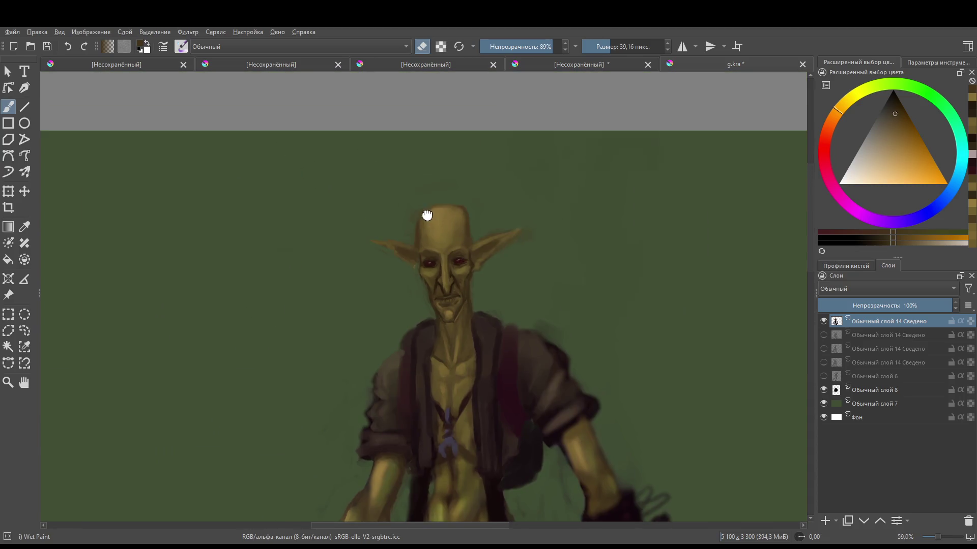
scroll(410, 270, "up", 2)
key("e")
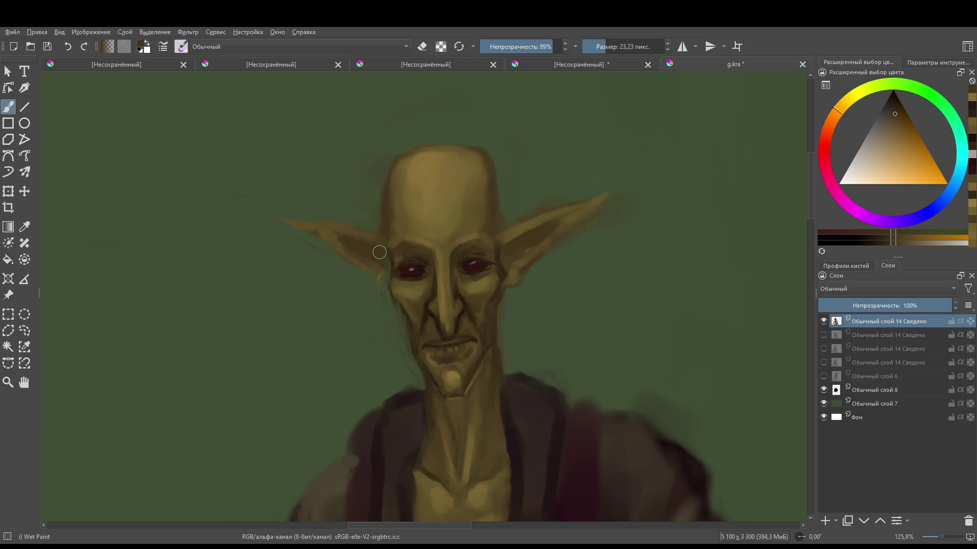
scroll(407, 264, "down", 3)
scroll(451, 243, "up", 5)
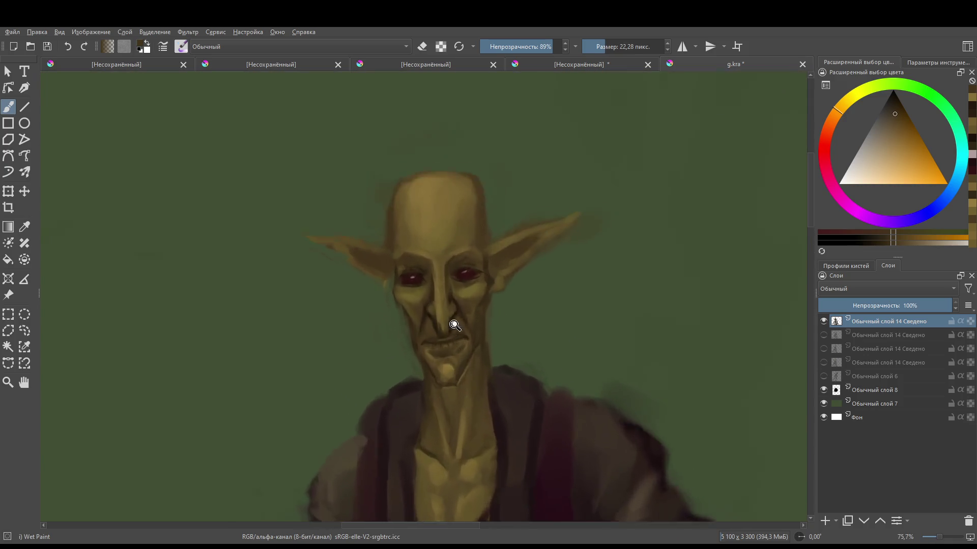
left_click_drag(451, 242, 390, 268)
- Sample skin browns, shrink the brush, and add shading touches to the goblin's nose tip
left_click(419, 296, "ctrl")
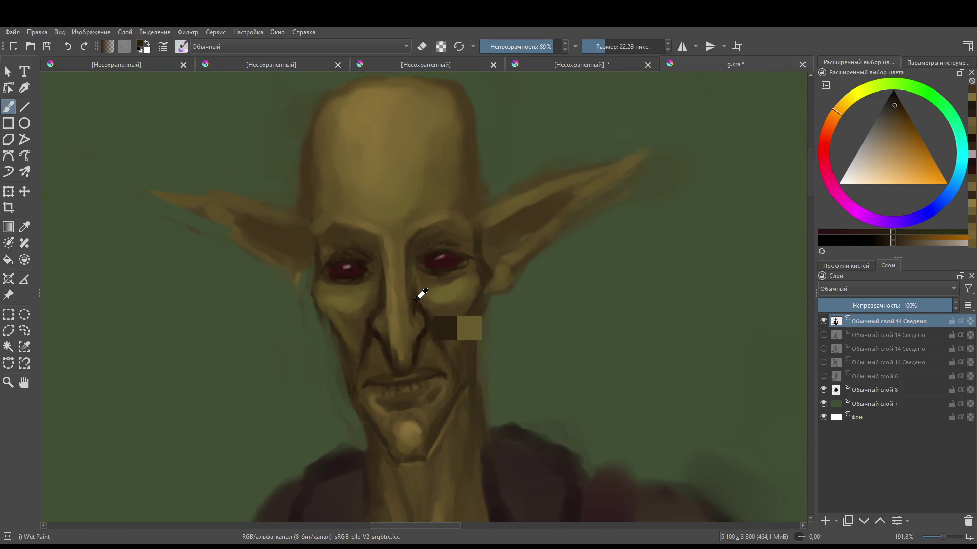
left_click(450, 296, "ctrl")
left_click_drag(417, 317, 391, 347)
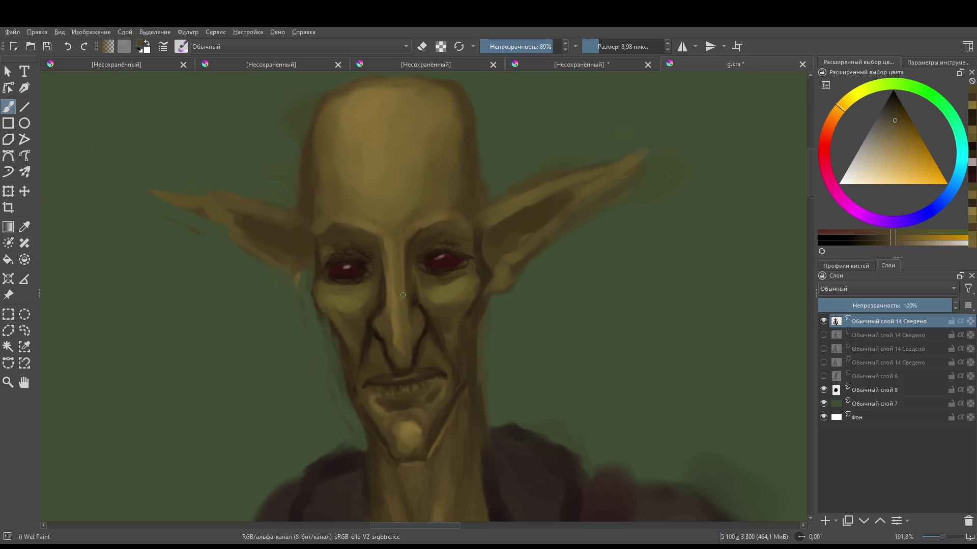
left_click(406, 339, "ctrl")
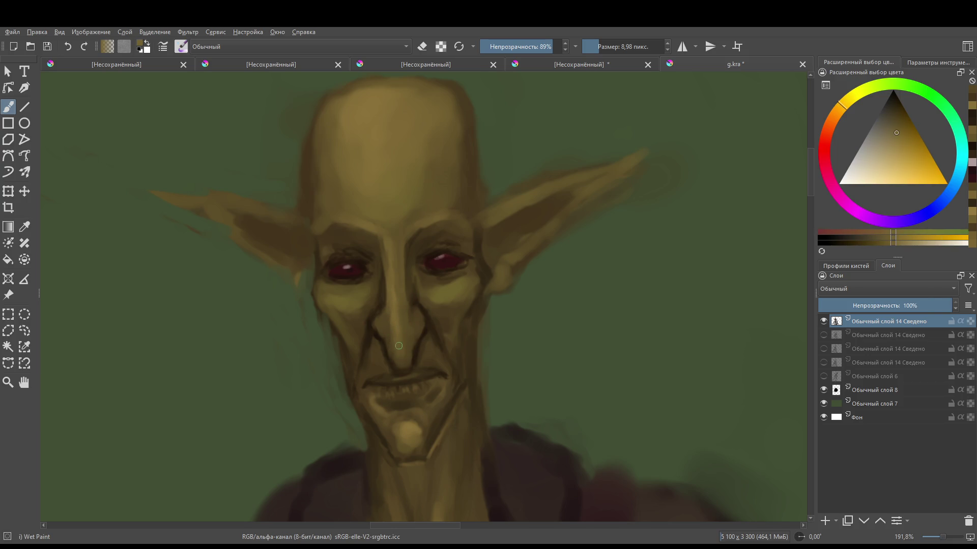
left_click_drag(402, 349, 397, 359)
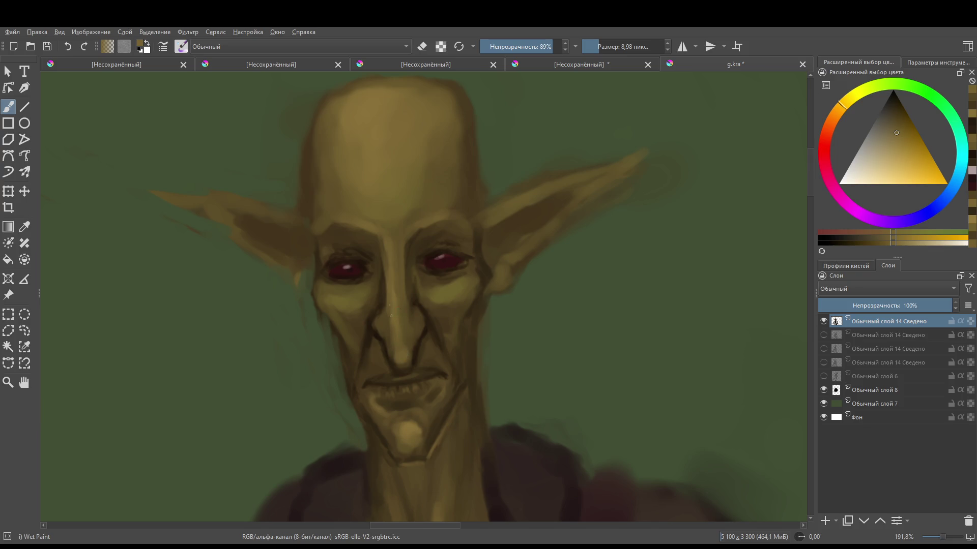
- Switch to the eraser and partly erase the brownish smudge at the forehead's left edge
left_click_drag(414, 232, 426, 261)
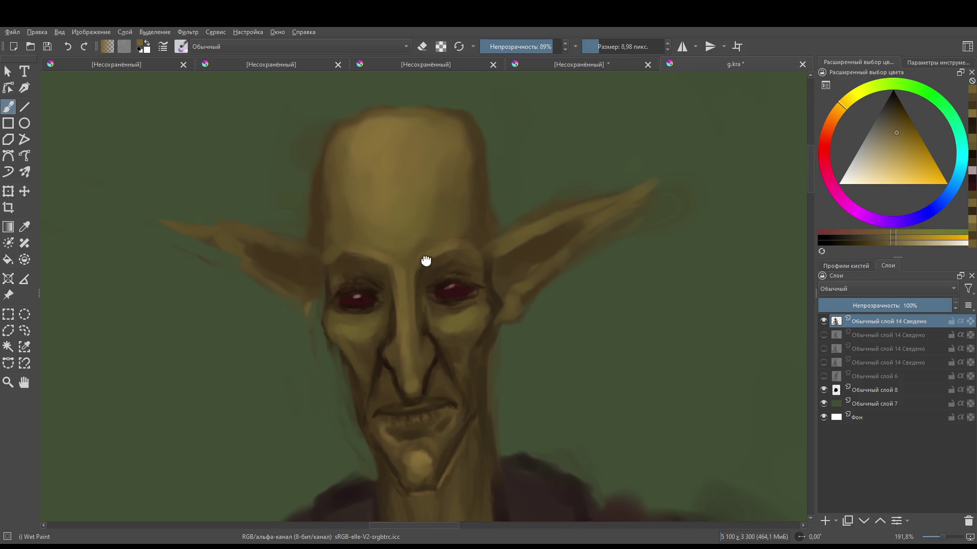
left_click(365, 261, "ctrl")
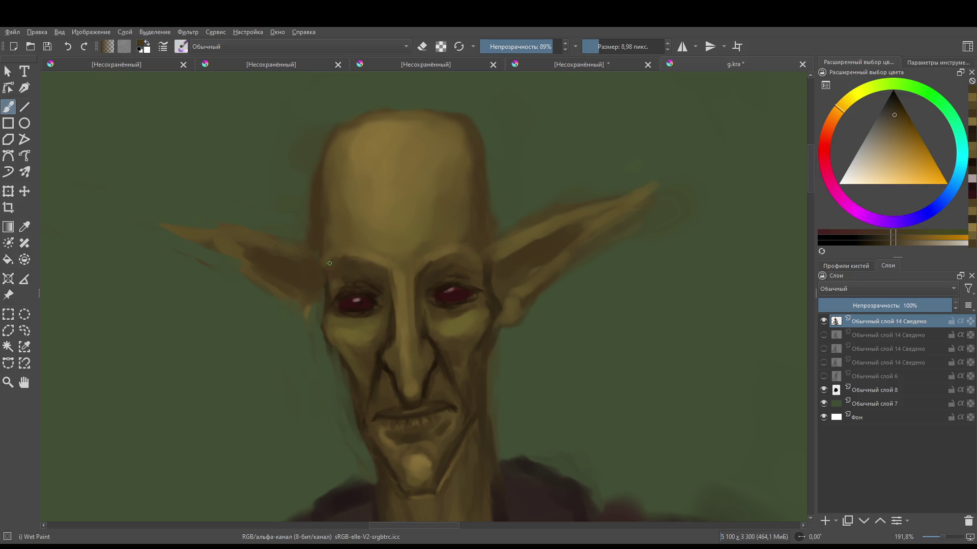
scroll(449, 272, "down", 5)
scroll(449, 272, "up", 3)
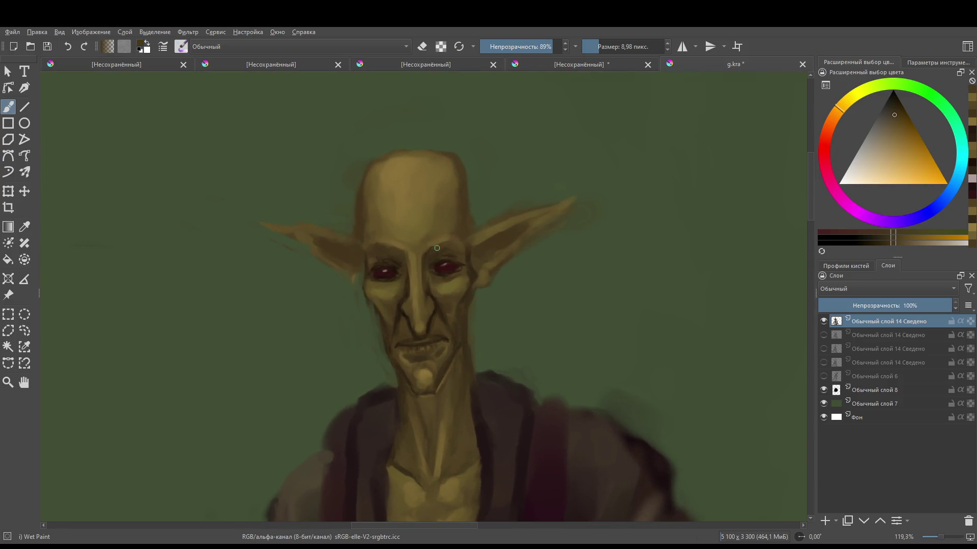
scroll(434, 276, "down", 2)
scroll(400, 287, "up", 3)
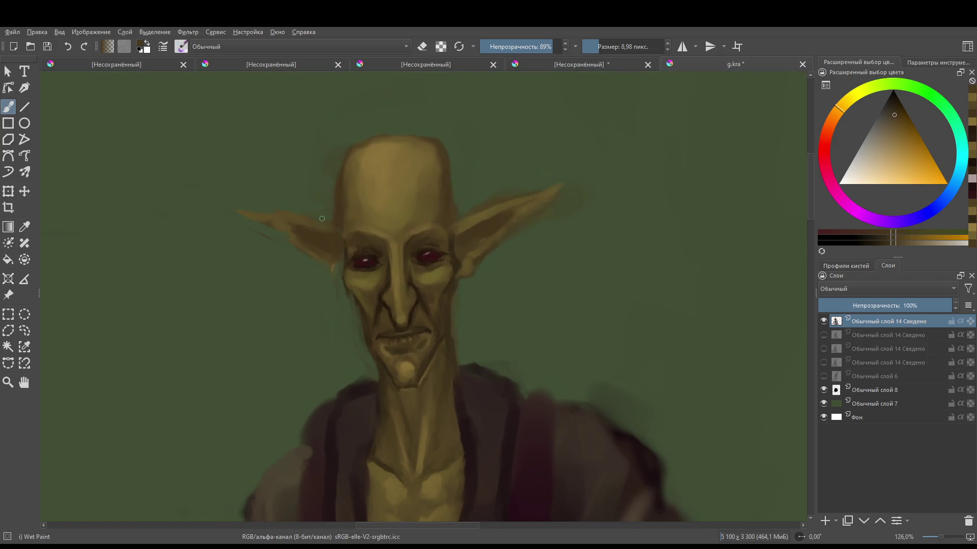
scroll(400, 287, "up", 2)
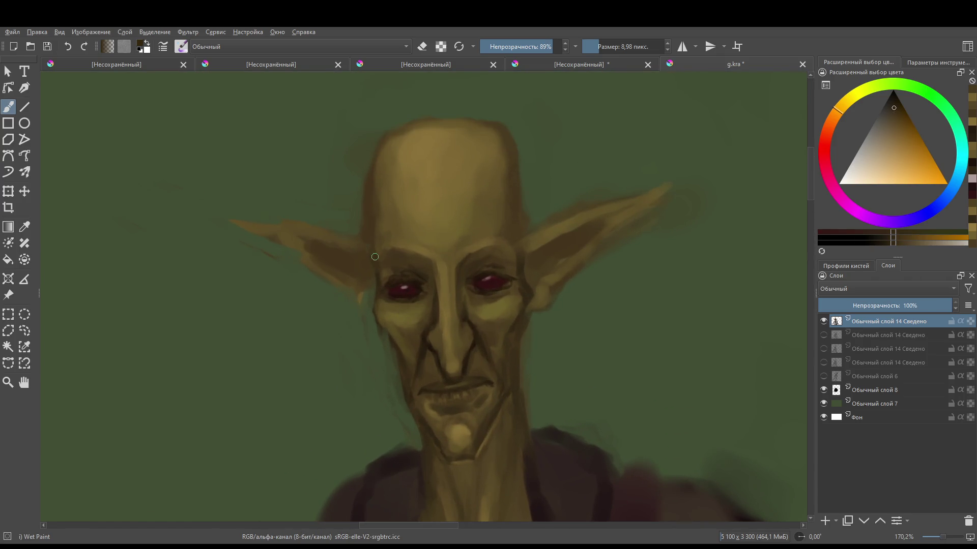
key("e")
left_click_drag(357, 168, 365, 224)
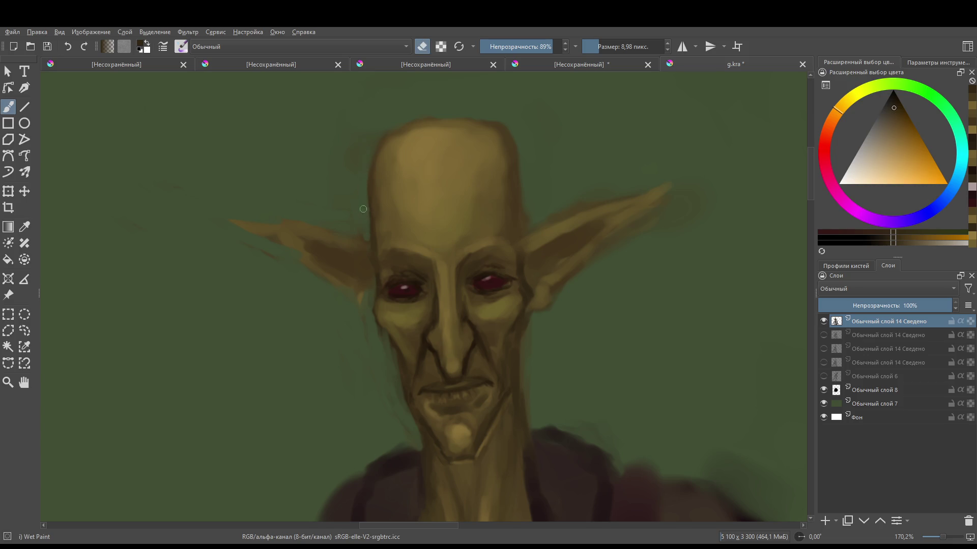
scroll(380, 164, "down", 3)
scroll(387, 199, "up", 2)
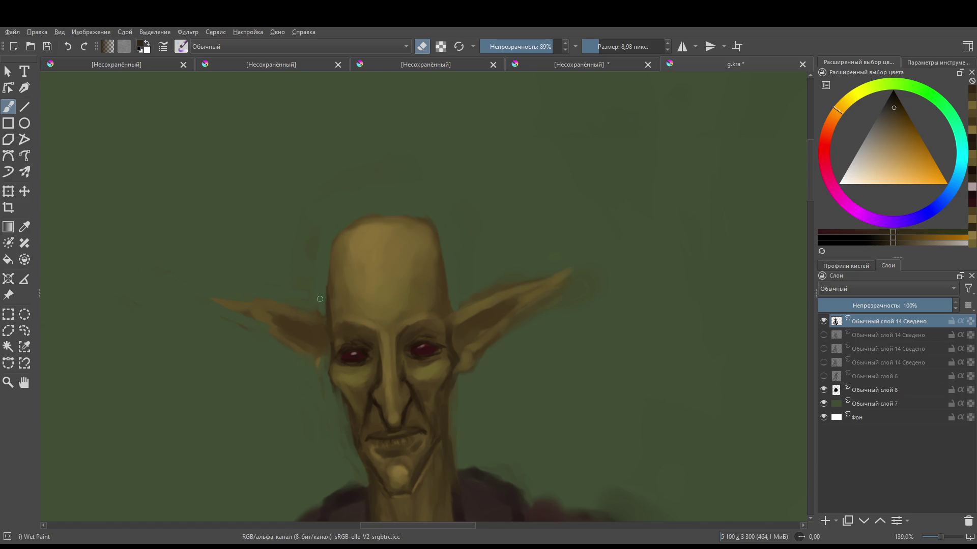
- Leave eraser mode and paint a short dark brown stroke on the forehead
mouse_move(319, 299)
left_mouse_down()
mouse_move(374, 333)
mouse_move(453, 218)
left_mouse_up()
key("e")
left_click(452, 277, "ctrl")
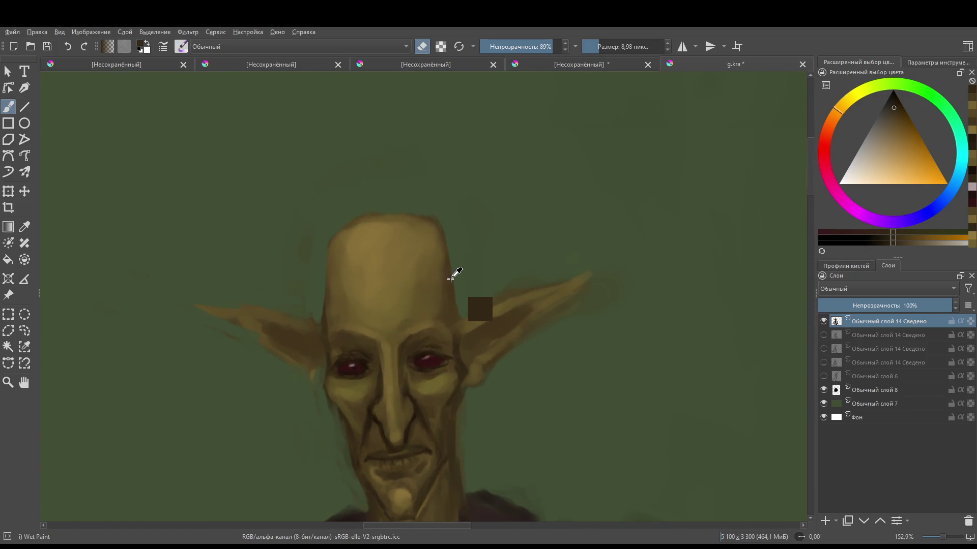
left_click_drag(343, 294, 342, 272)
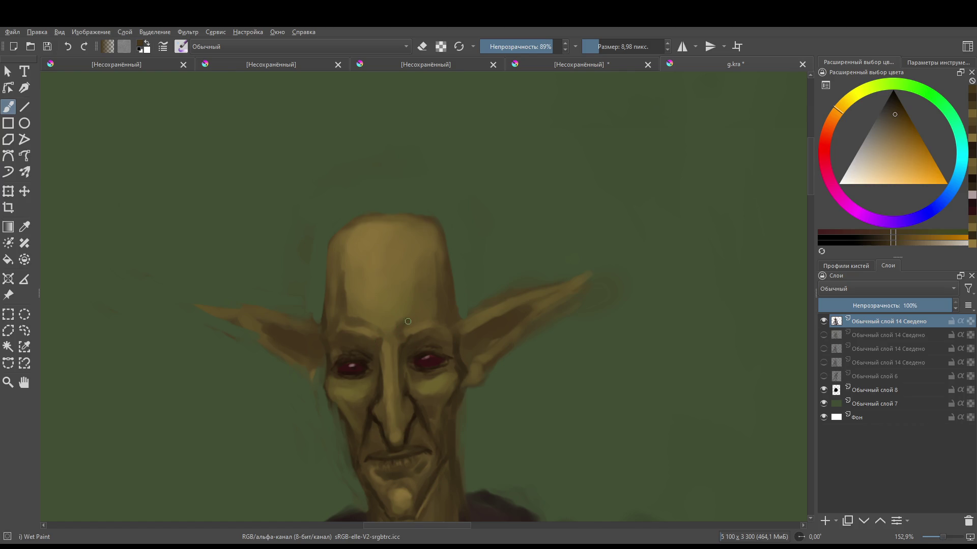
- Sample a slightly darker skin tone and add faint dark wrinkle marks across the forehead
mouse_move(458, 332)
left_mouse_down()
mouse_move(460, 279)
mouse_move(406, 283)
mouse_move(415, 282)
left_mouse_up()
left_click(425, 285, "ctrl")
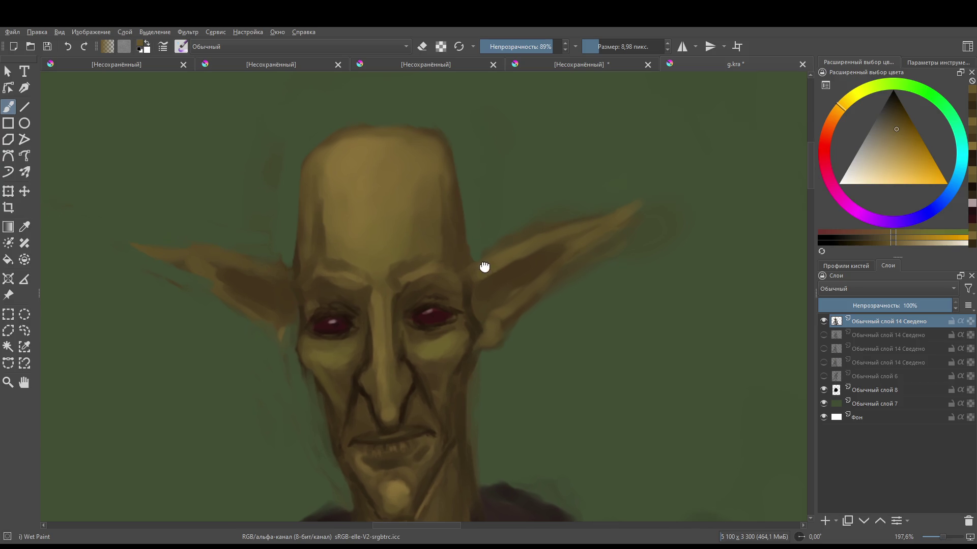
left_click_drag(483, 267, 499, 217)
mouse_move(401, 257)
left_mouse_down()
mouse_move(446, 294)
mouse_move(444, 396)
mouse_move(422, 283)
left_mouse_up()
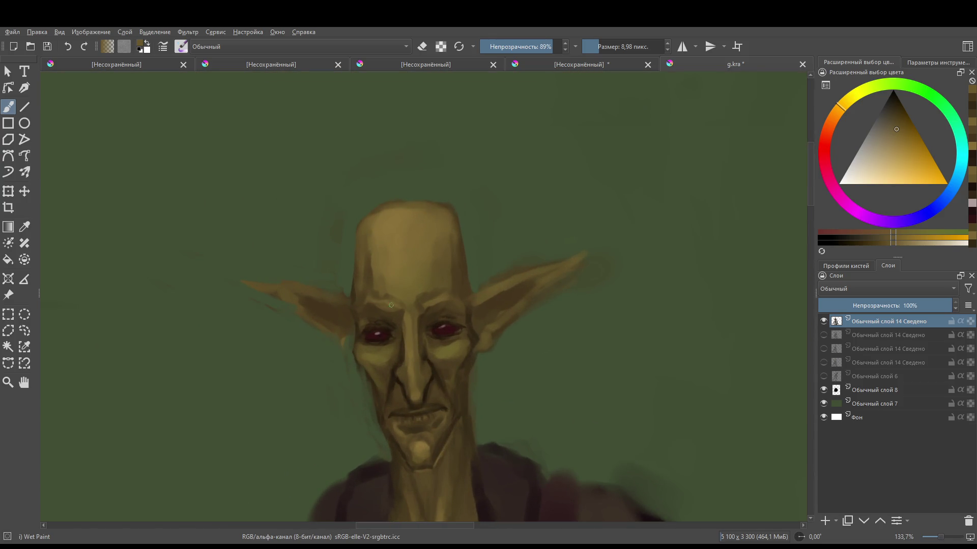
left_click(376, 285, "ctrl")
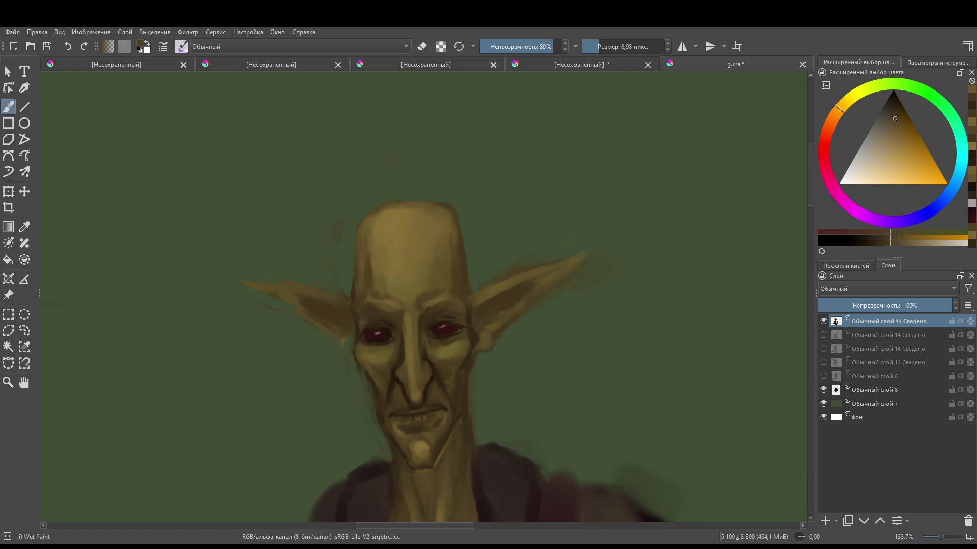
mouse_move(377, 282)
left_mouse_down()
mouse_move(434, 254)
mouse_move(432, 230)
left_mouse_up()
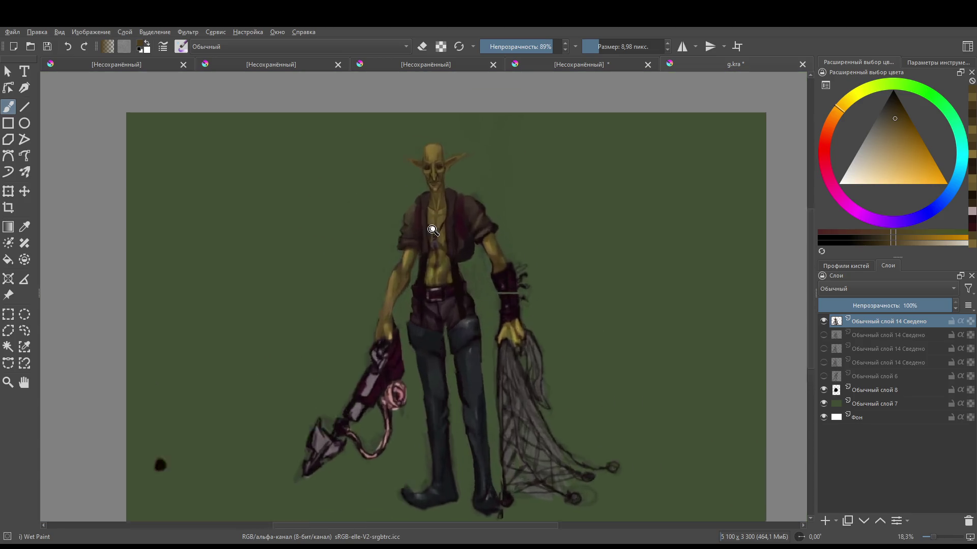
- Zoom in on the face and chest and sample the yellow skin tone from the torso
scroll(432, 230, "up", 10)
left_click_drag(423, 371, 423, 213)
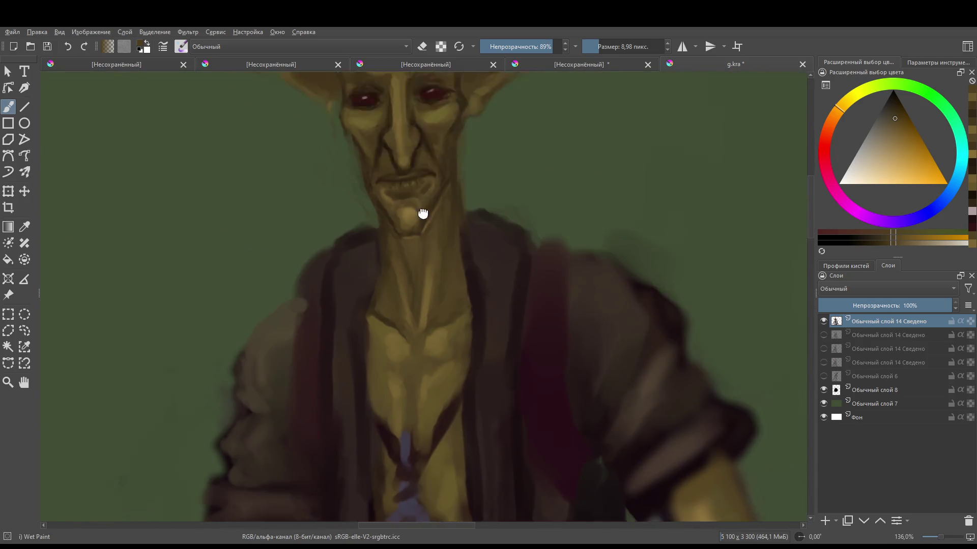
scroll(426, 327, "down", 10)
scroll(410, 323, "up", 10)
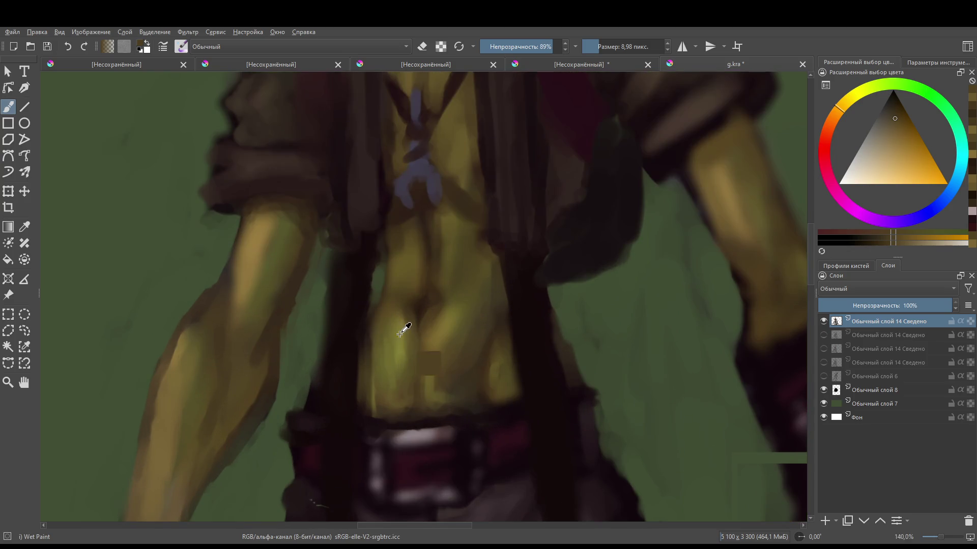
left_click(401, 332, "ctrl")
mouse_move(401, 331)
left_mouse_down()
mouse_move(441, 228)
mouse_move(421, 277)
mouse_move(397, 264)
left_mouse_up()
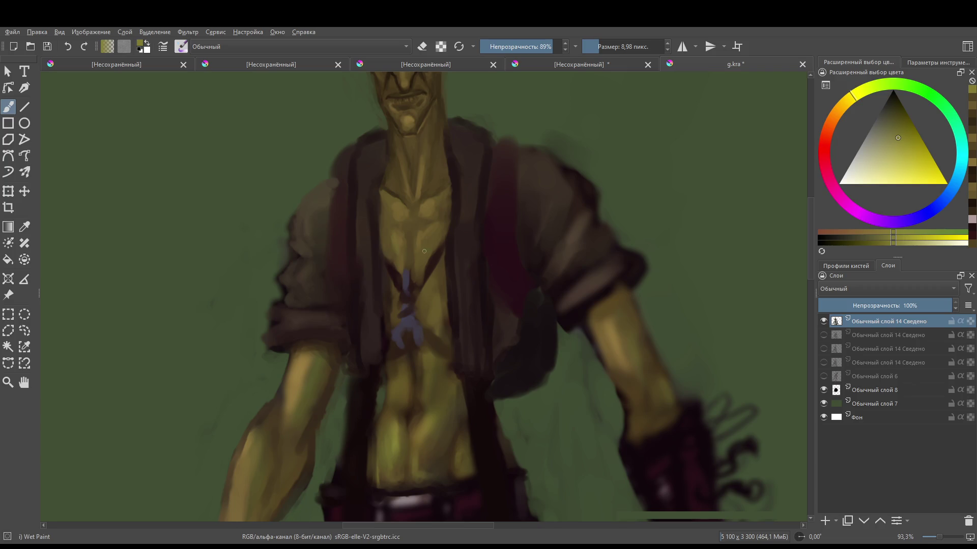
- Resample the yellow skin colour from the goblin's belly as the foreground colour
scroll(429, 249, "up", 1)
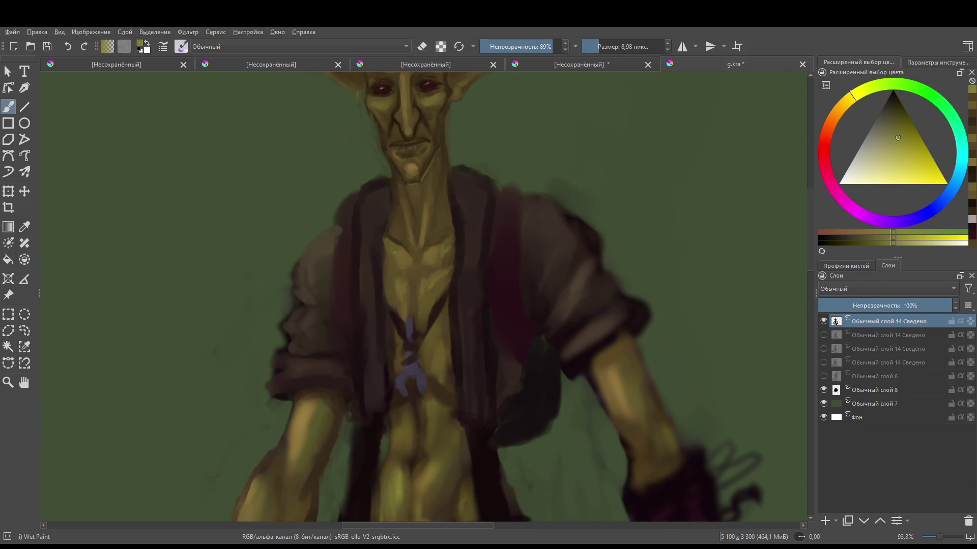
scroll(423, 218, "down", 2)
scroll(447, 262, "up", 5)
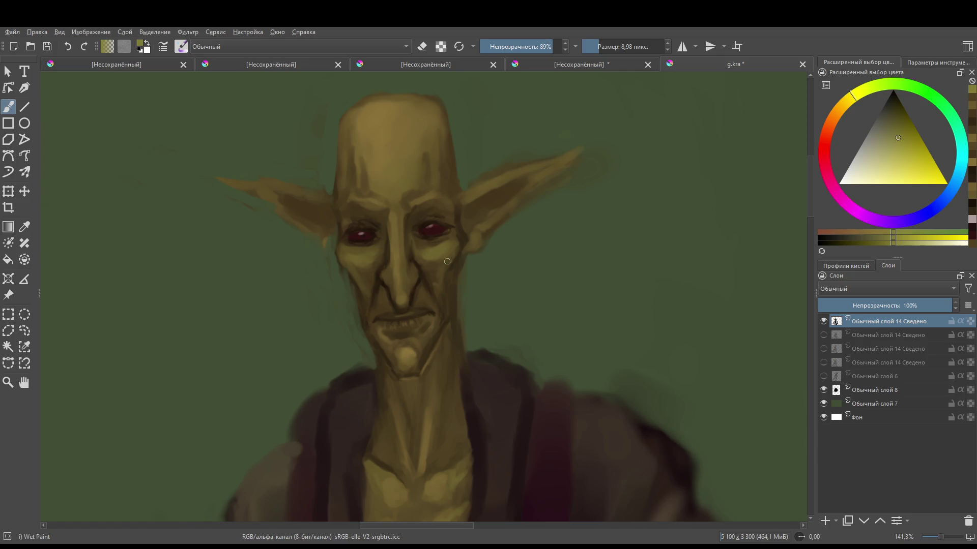
scroll(447, 261, "down", 5)
scroll(432, 388, "up", 2)
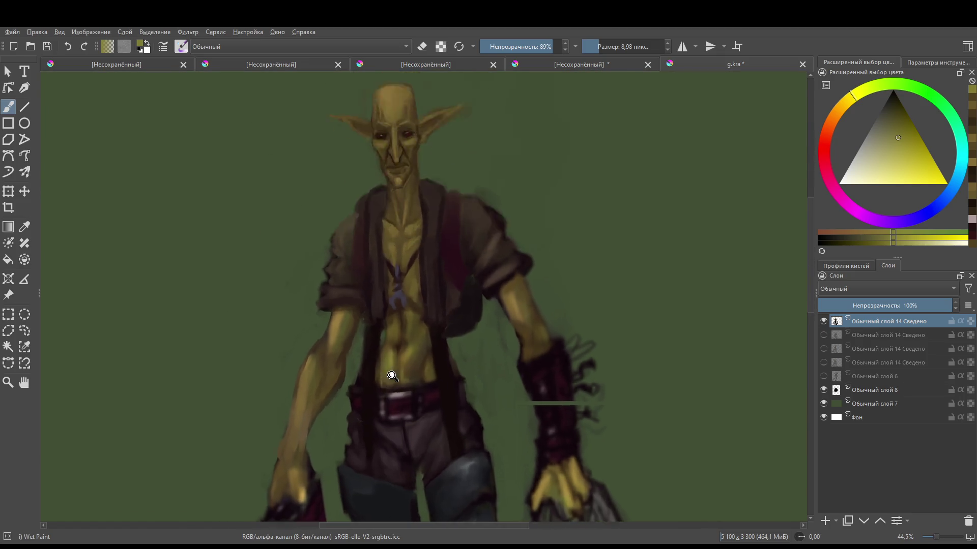
scroll(392, 376, "up", 3)
left_click(381, 272, "ctrl")
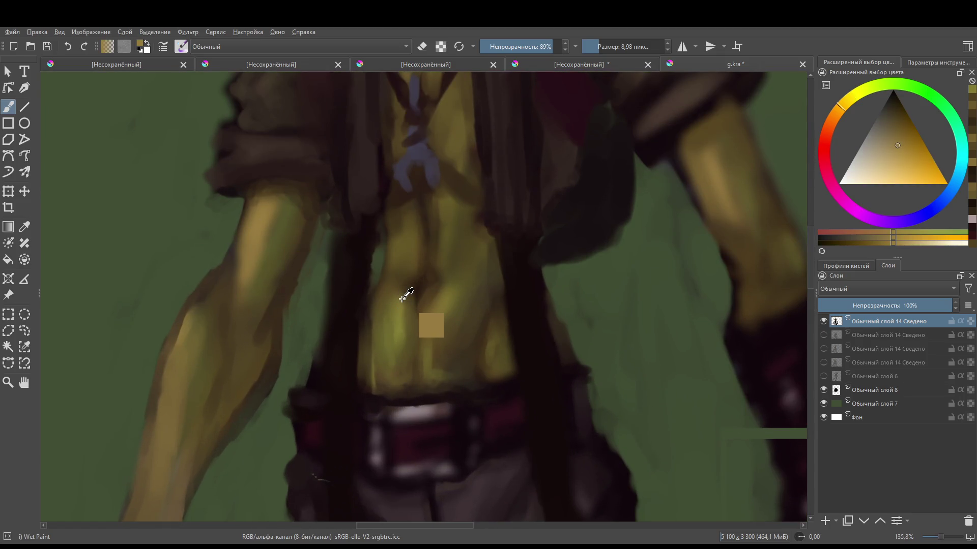
left_click(405, 305, "ctrl")
left_click(405, 304, "ctrl")
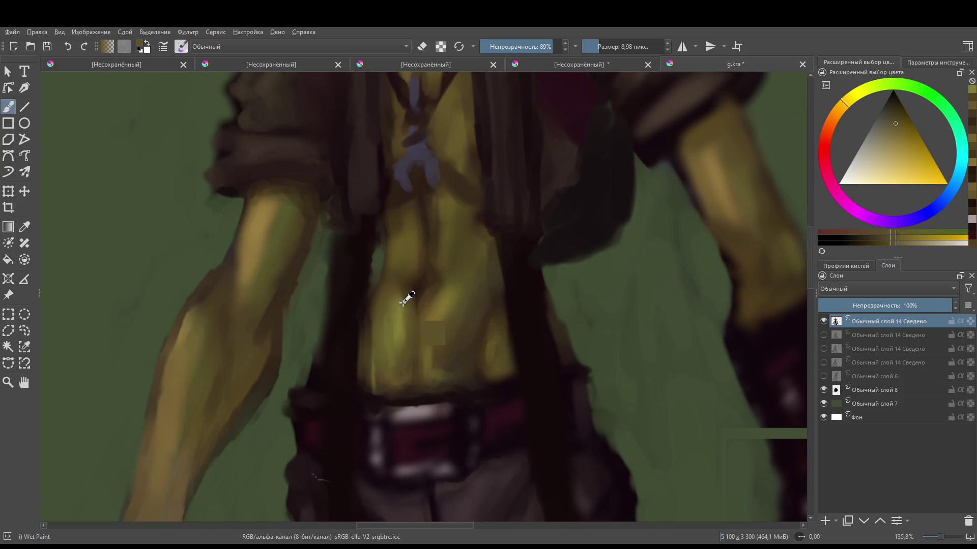
left_click(403, 303, "ctrl")
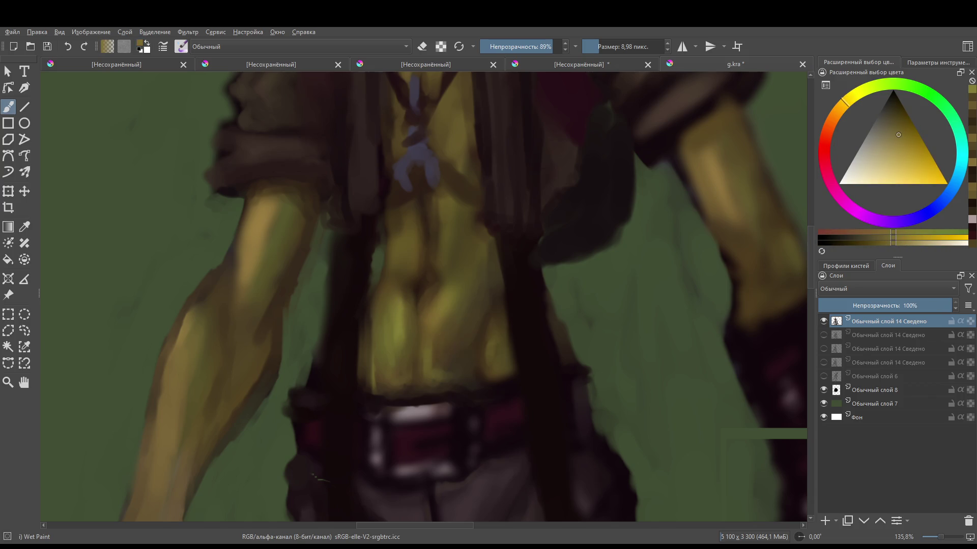
- Pan the canvas up to show the goblin's whole head and ears
left_click_drag(440, 203, 441, 509)
left_click_drag(407, 110, 404, 194)
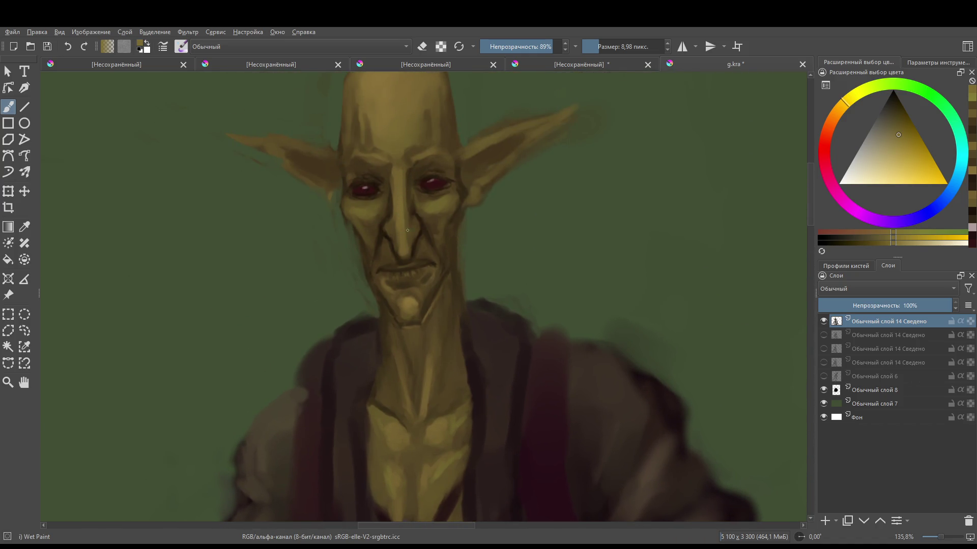
left_click_drag(400, 165, 397, 273)
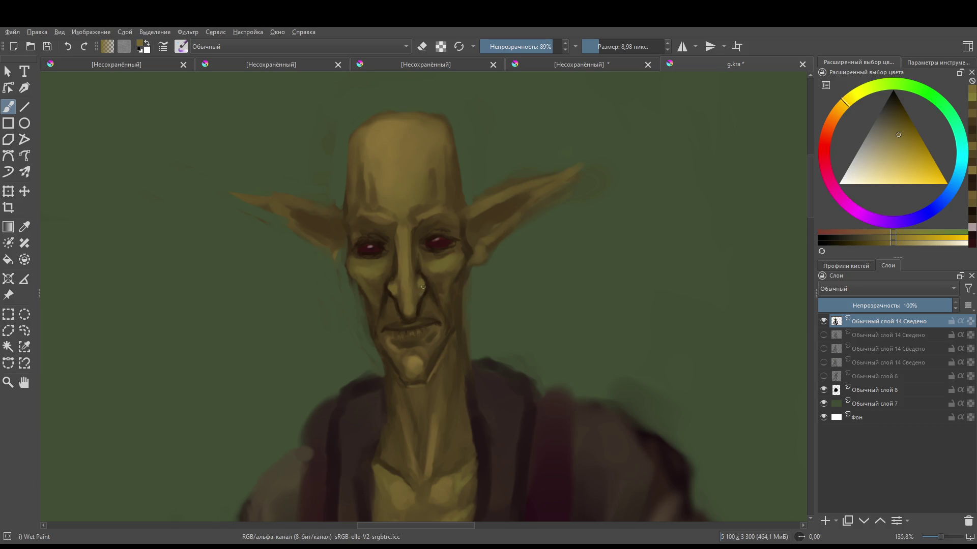
- Sample lighter skin tones and paint two faint light strokes along the nose bridge
left_click(402, 272, "ctrl")
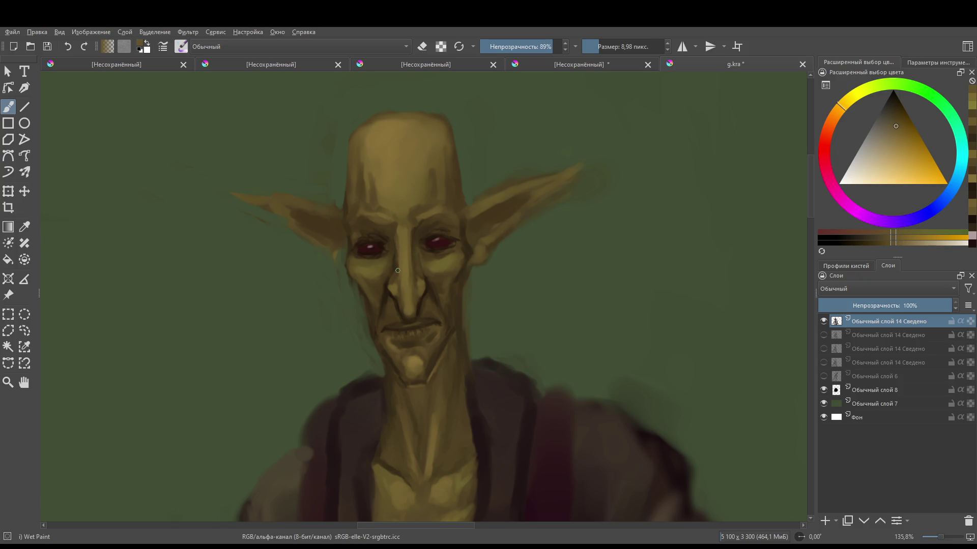
left_click_drag(398, 264, 395, 233)
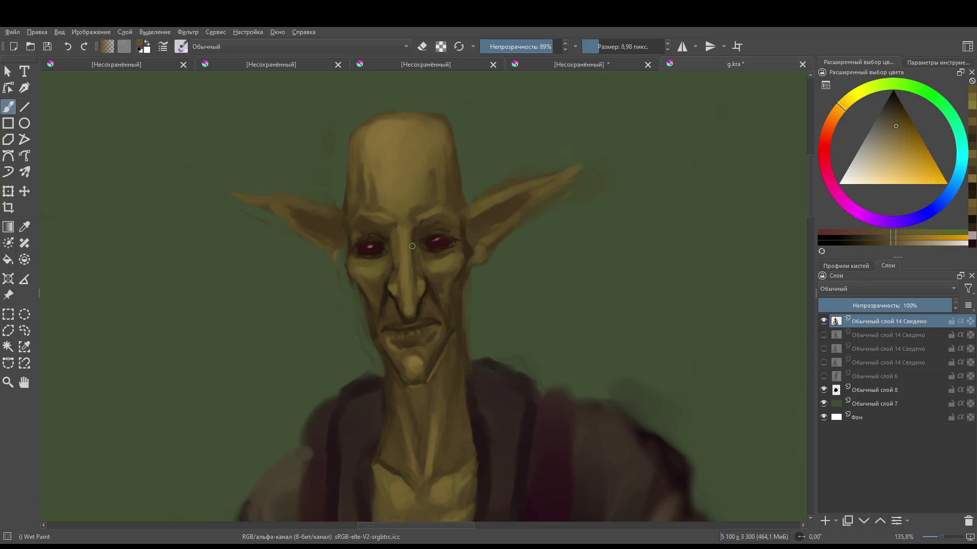
left_click(394, 274, "ctrl")
mouse_move(393, 268)
left_mouse_down()
mouse_move(394, 244)
mouse_move(397, 282)
left_mouse_up()
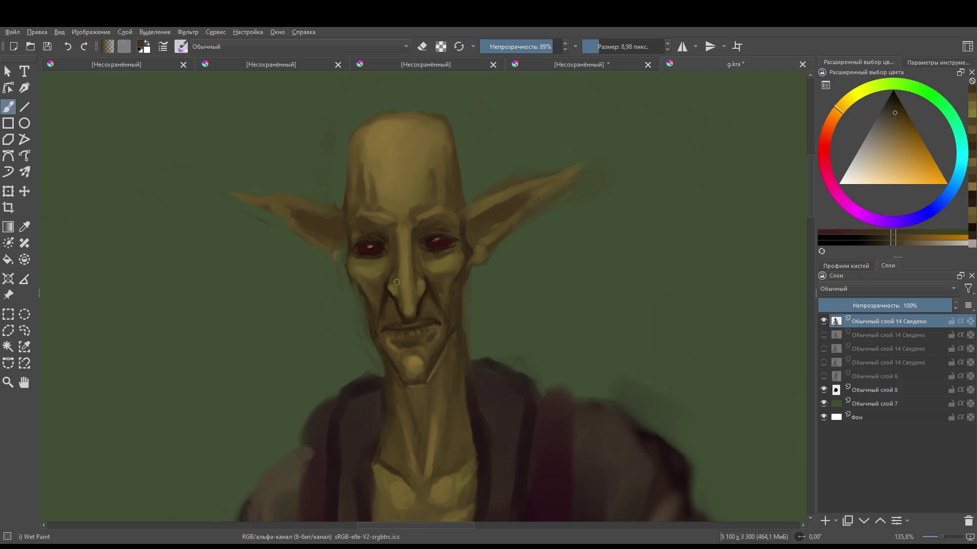
- Sample darker skin near the nose and paint a small dark mark beside it
left_click(413, 294, "ctrl")
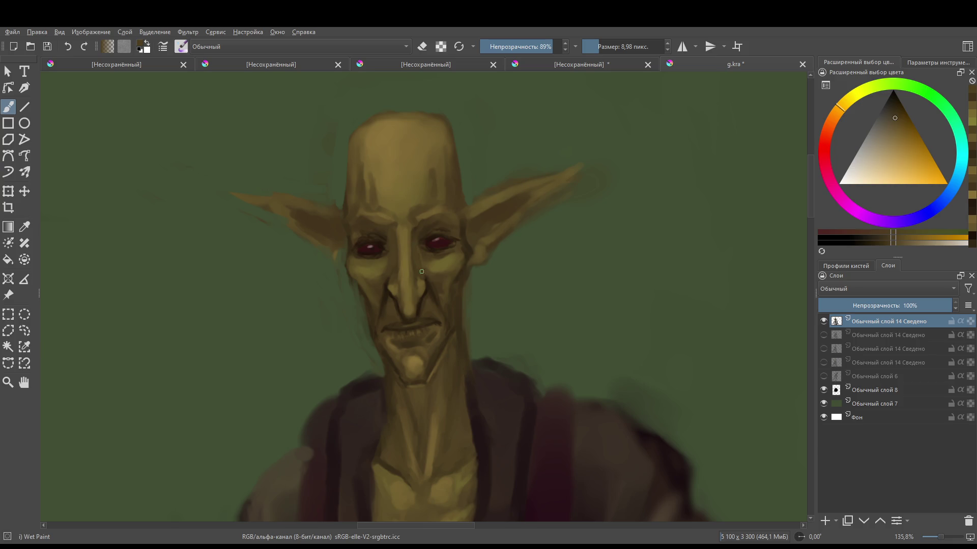
left_click(388, 288, "ctrl")
left_click(388, 296, "ctrl")
left_click_drag(417, 313, 421, 306)
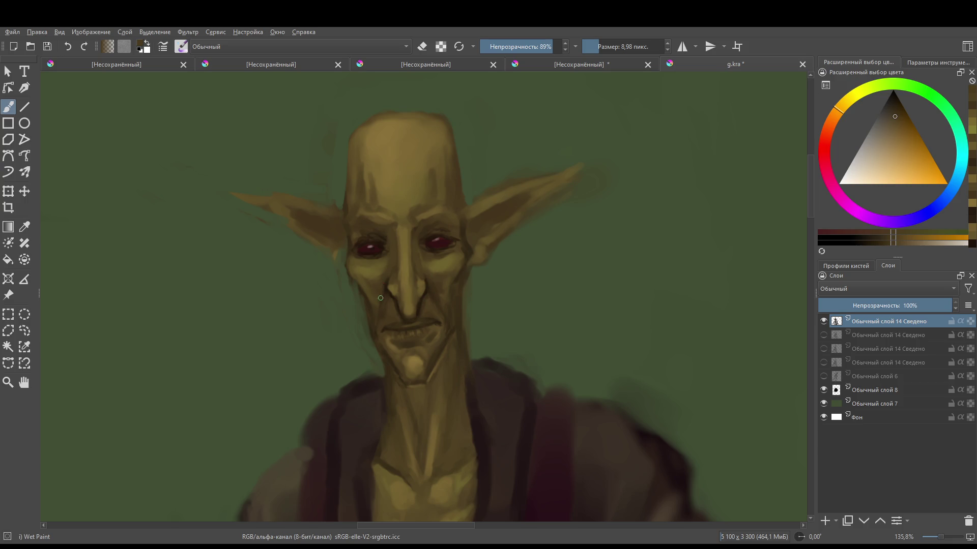
scroll(380, 320, "down", 4)
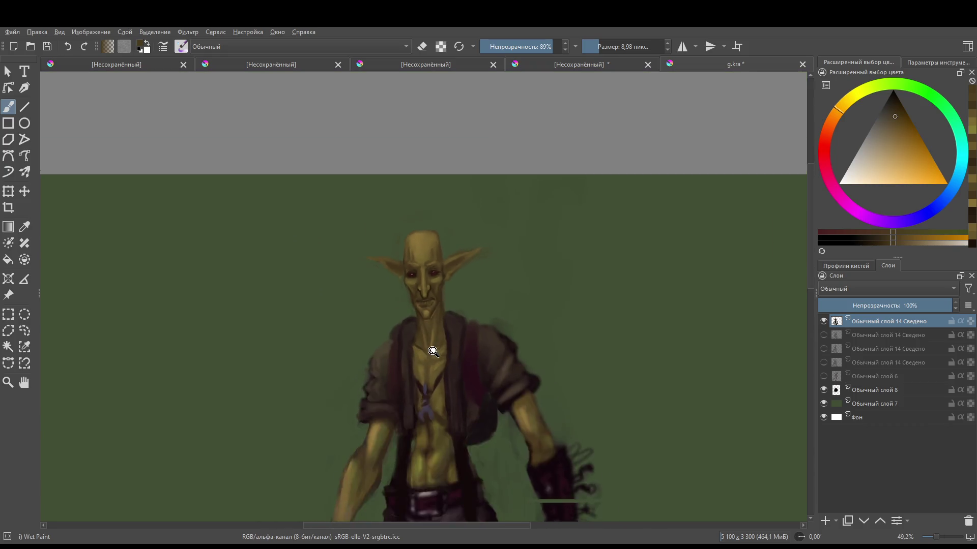
scroll(384, 334, "up", 5)
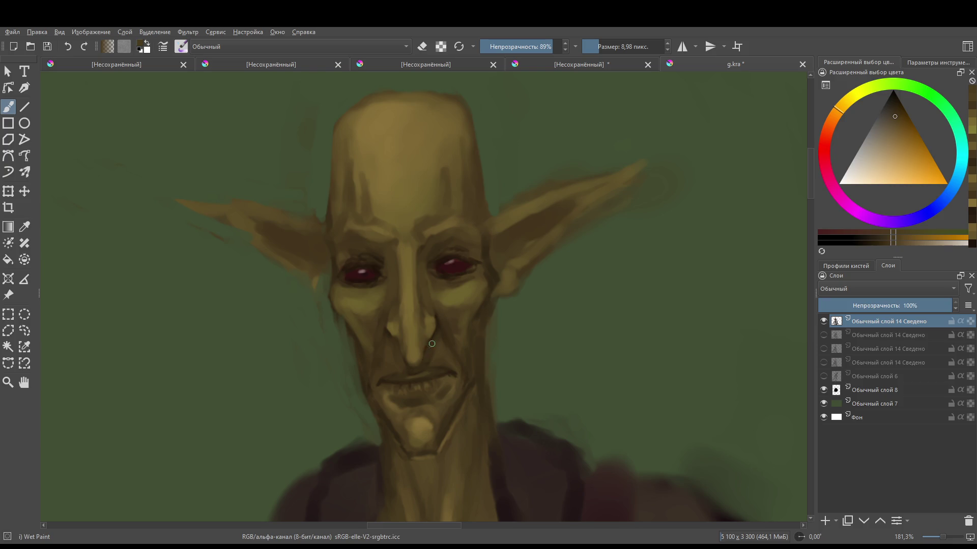
- Sample colours from the nose and its side, then reframe the view of the figure
left_click(391, 329, "ctrl")
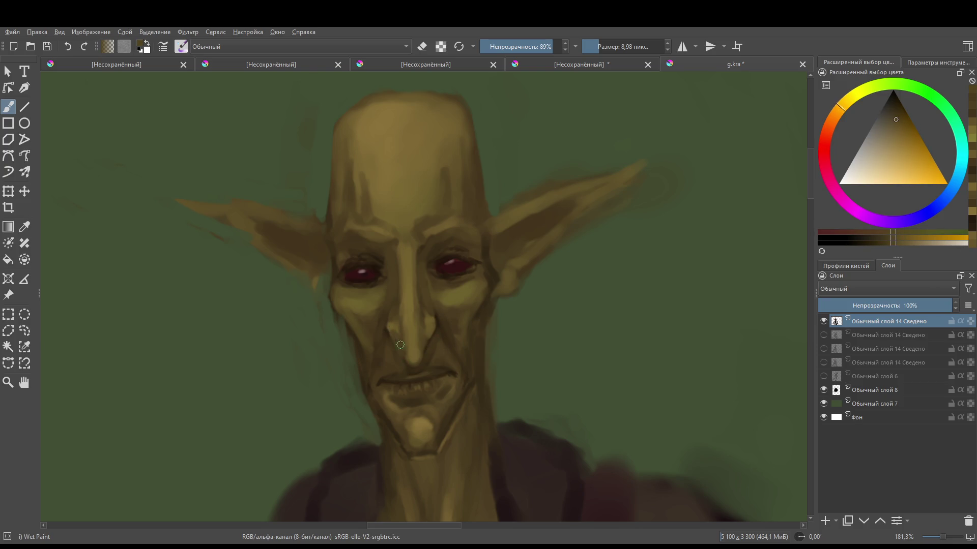
left_click(396, 330, "ctrl")
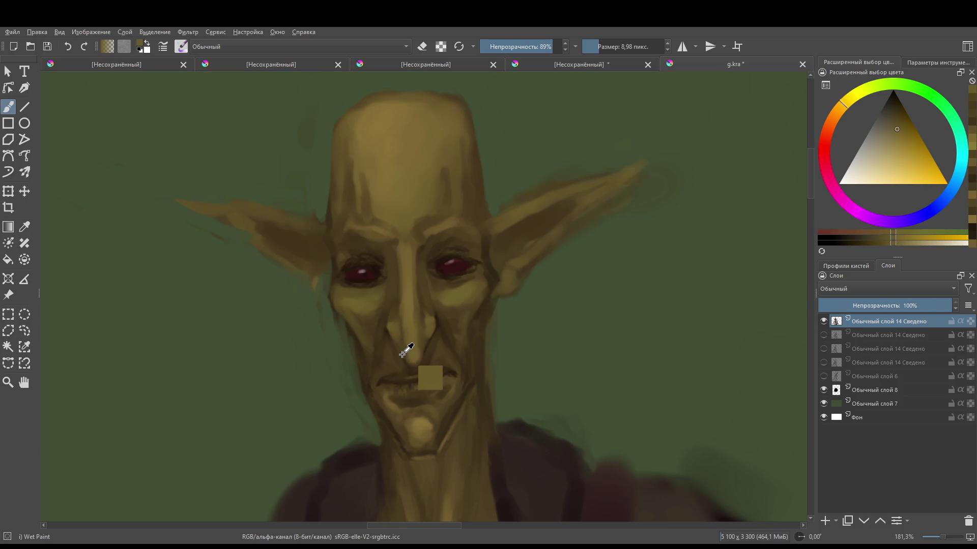
scroll(483, 290, "down", 4)
left_click_drag(497, 302, 470, 217)
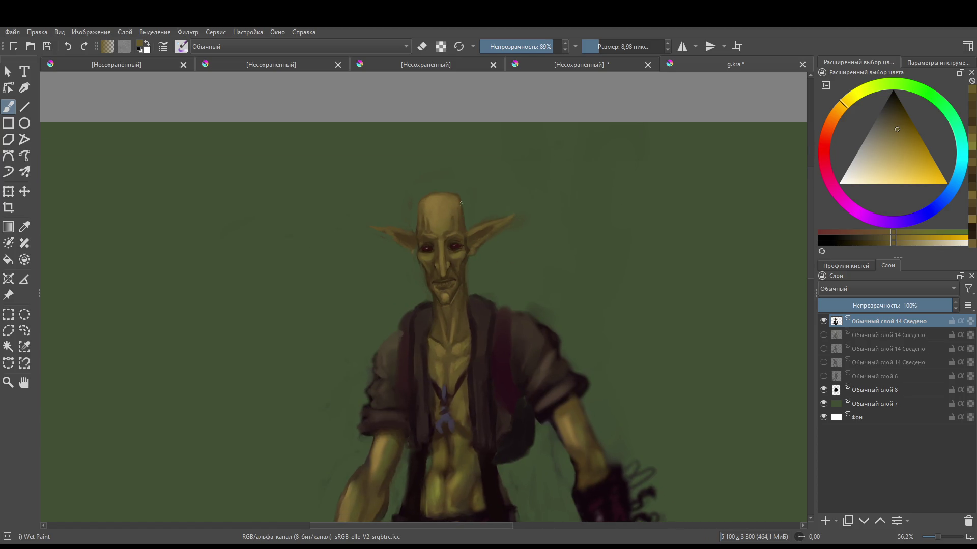
scroll(453, 235, "up", 5)
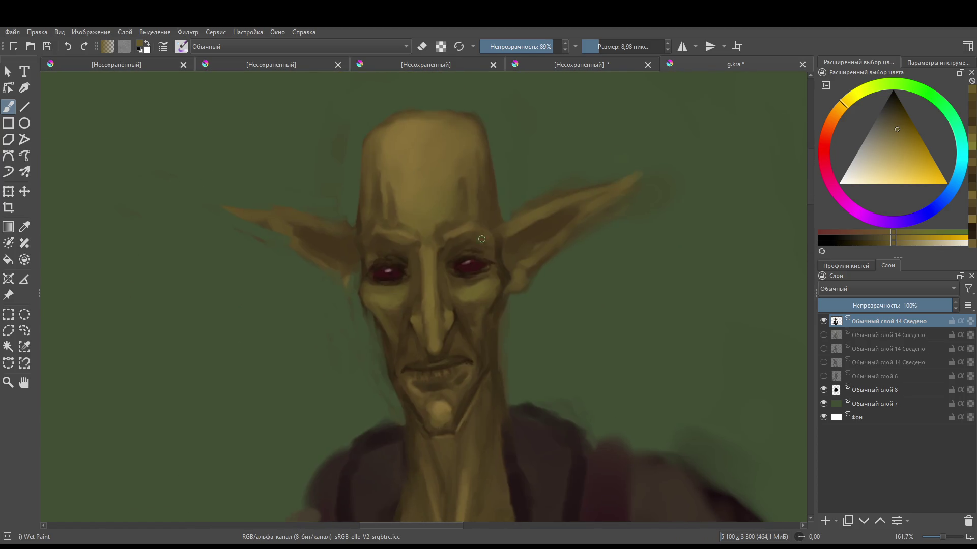
- Shrink the brush to about 4 px and darken the lower eyelid with sampled orange-brown
scroll(453, 255, "down", 1)
key("bracketright")
key("bracketright")
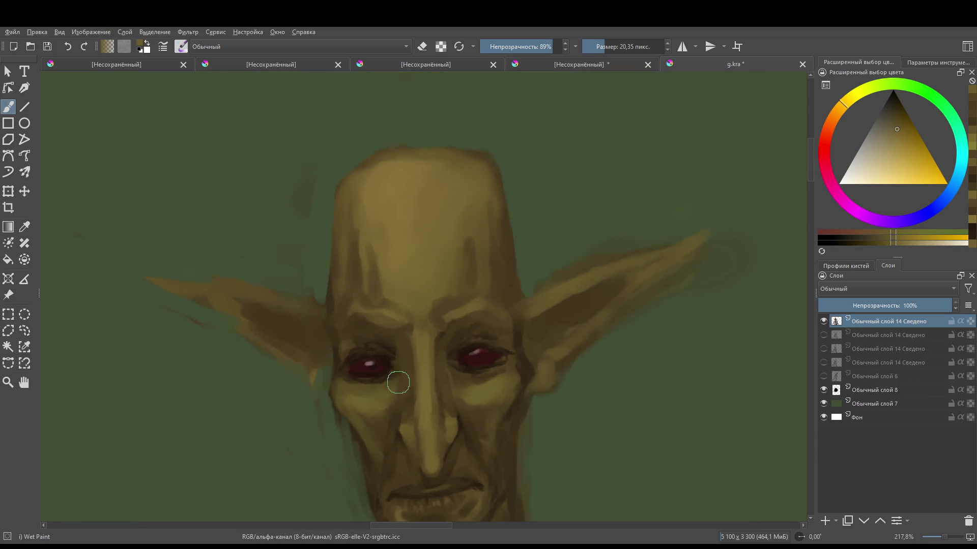
scroll(422, 323, "up", 2)
key("bracketleft")
key("bracketleft")
key("bracketleft")
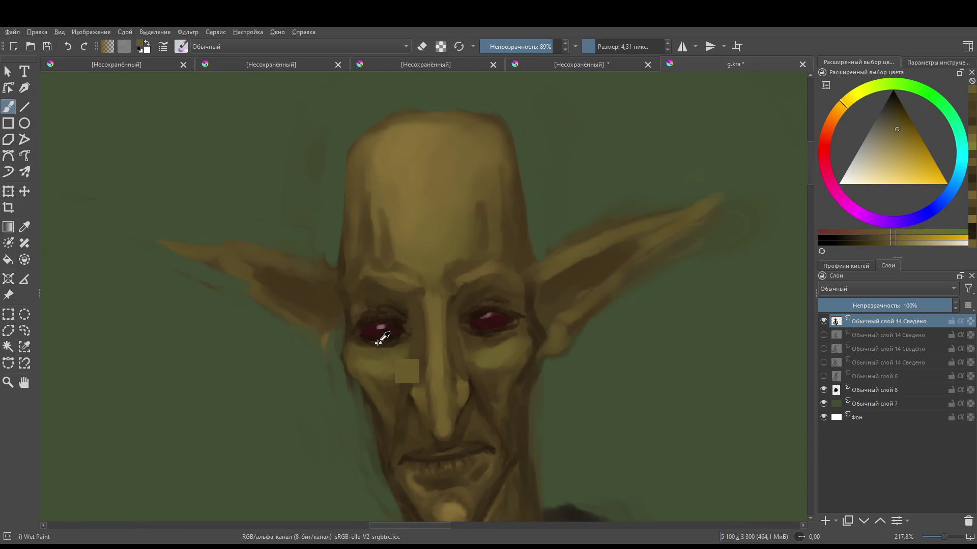
left_click(362, 345, "ctrl")
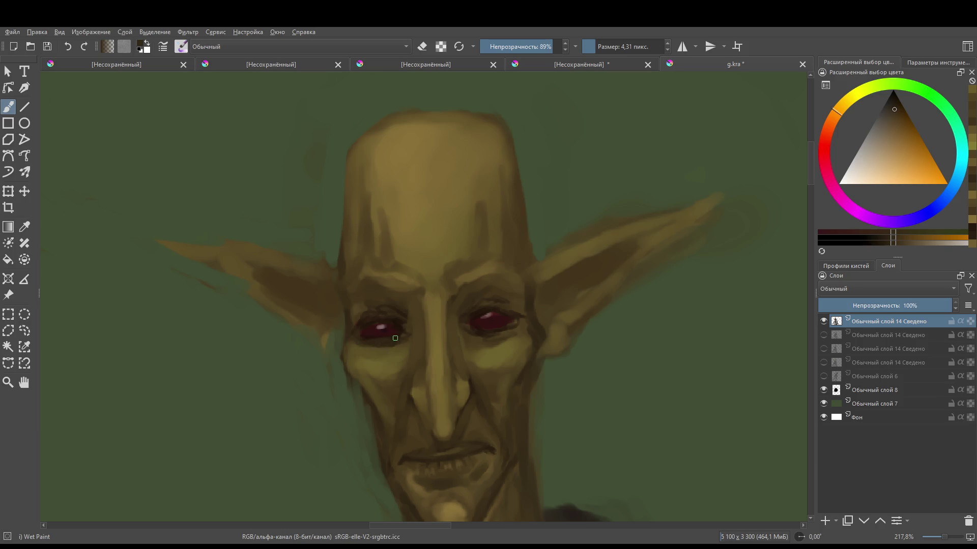
left_click_drag(395, 338, 415, 338)
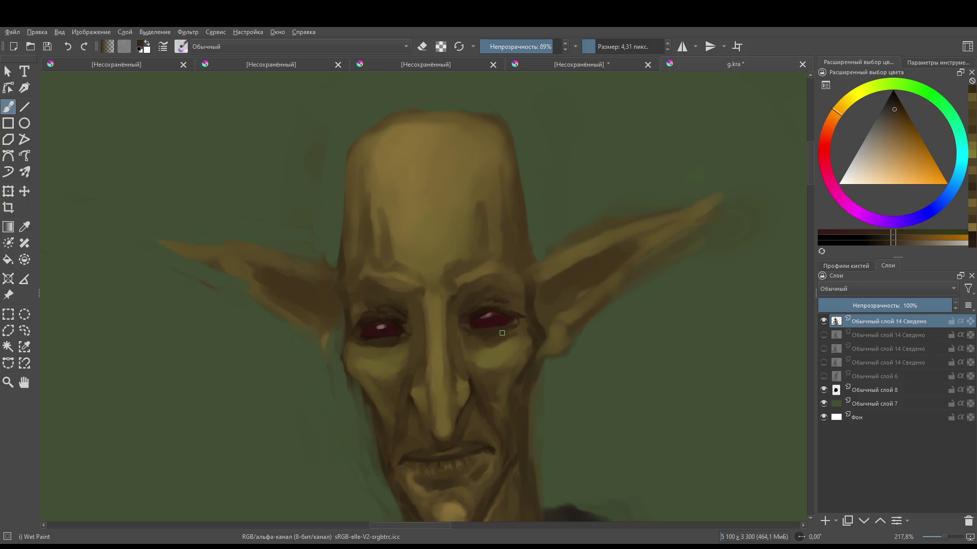
scroll(466, 305, "down", 2)
scroll(467, 342, "up", 3)
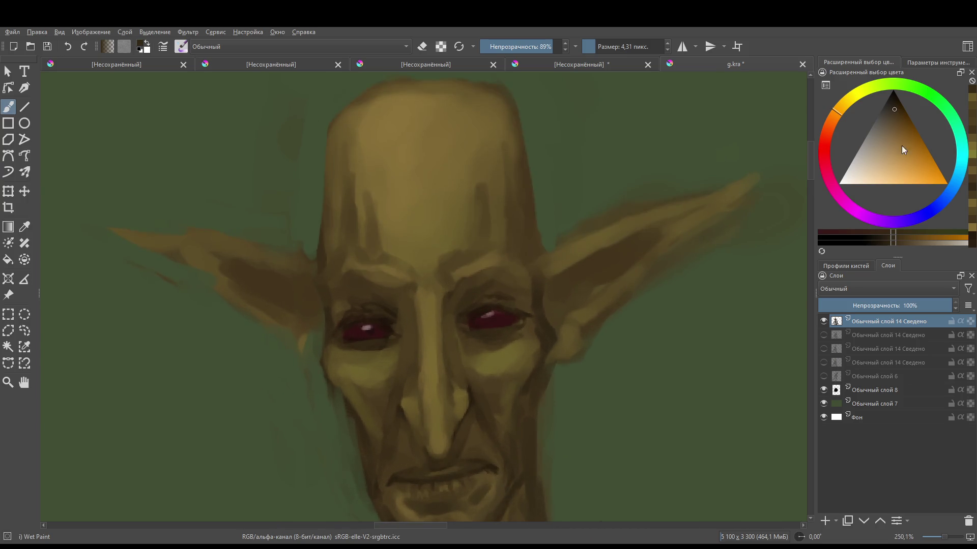
- Switch to a cyan hue and paint bluish-grey shadows under and above the right eye
left_click(957, 179)
key("bracketright")
key("bracketright")
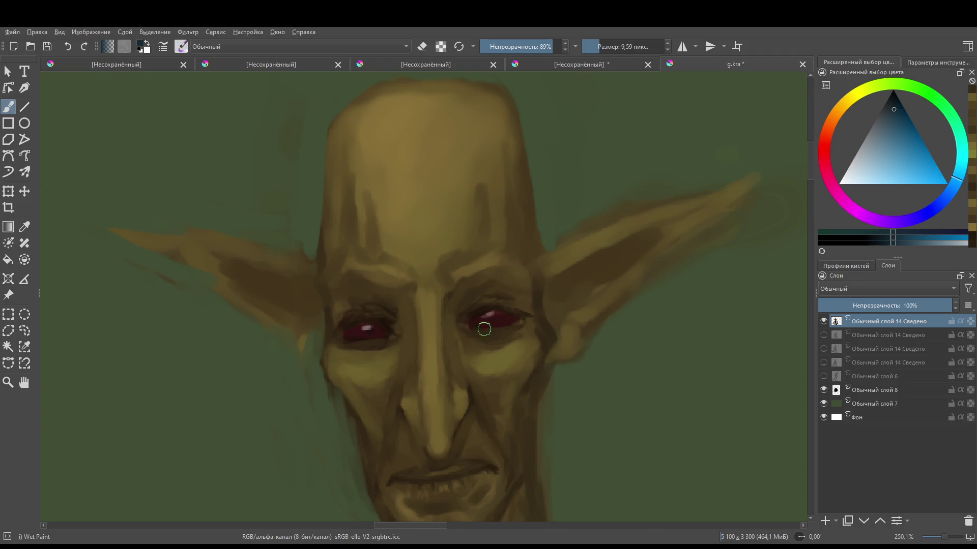
mouse_move(479, 336)
left_mouse_down()
mouse_move(519, 331)
mouse_move(470, 334)
left_mouse_up()
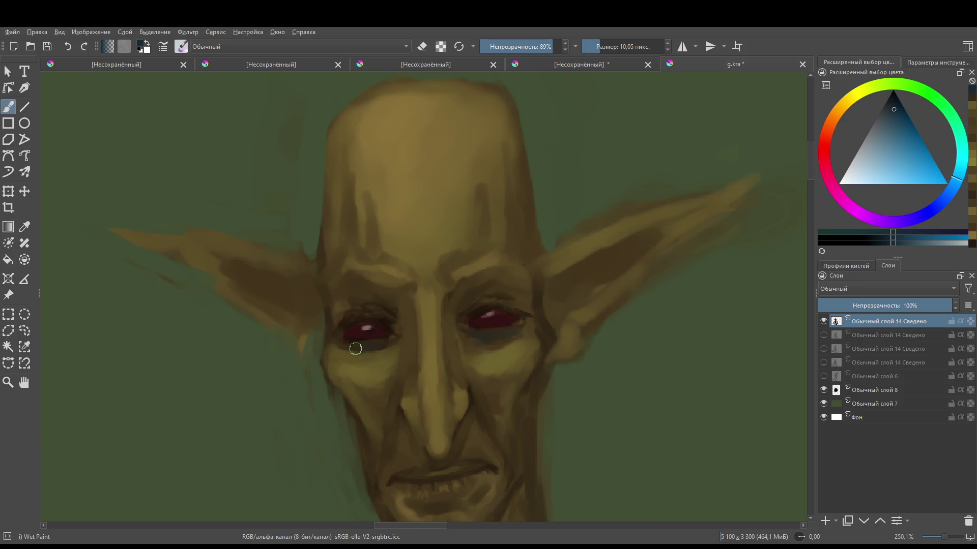
mouse_move(395, 333)
left_mouse_down()
mouse_move(422, 415)
mouse_move(430, 375)
mouse_move(334, 312)
mouse_move(354, 302)
mouse_move(366, 310)
mouse_move(338, 281)
mouse_move(375, 290)
left_mouse_up()
key("bracketleft")
key("bracketleft")
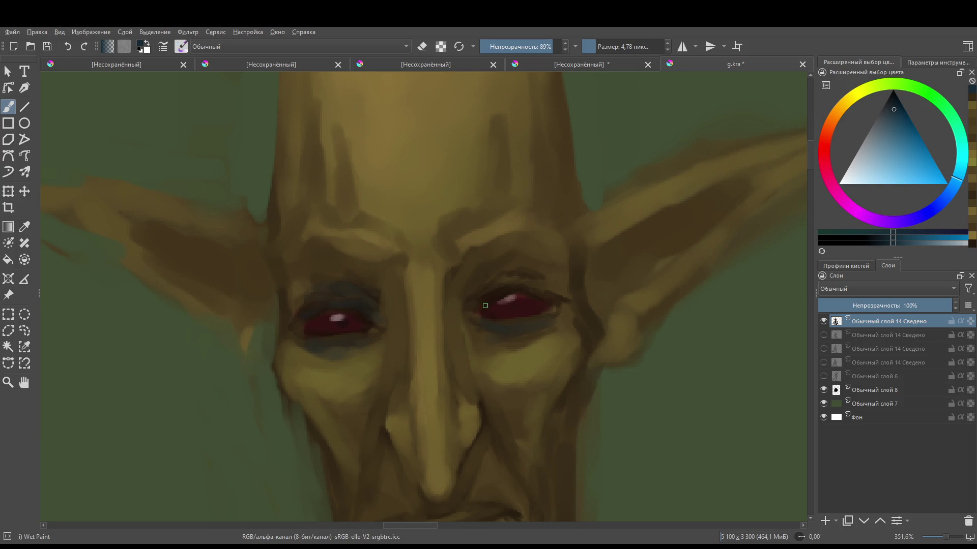
mouse_move(531, 287)
left_mouse_down()
mouse_move(502, 287)
mouse_move(525, 278)
mouse_move(514, 273)
mouse_move(524, 265)
left_mouse_up()
mouse_move(476, 322)
left_mouse_down()
mouse_move(505, 375)
mouse_move(517, 334)
left_mouse_up()
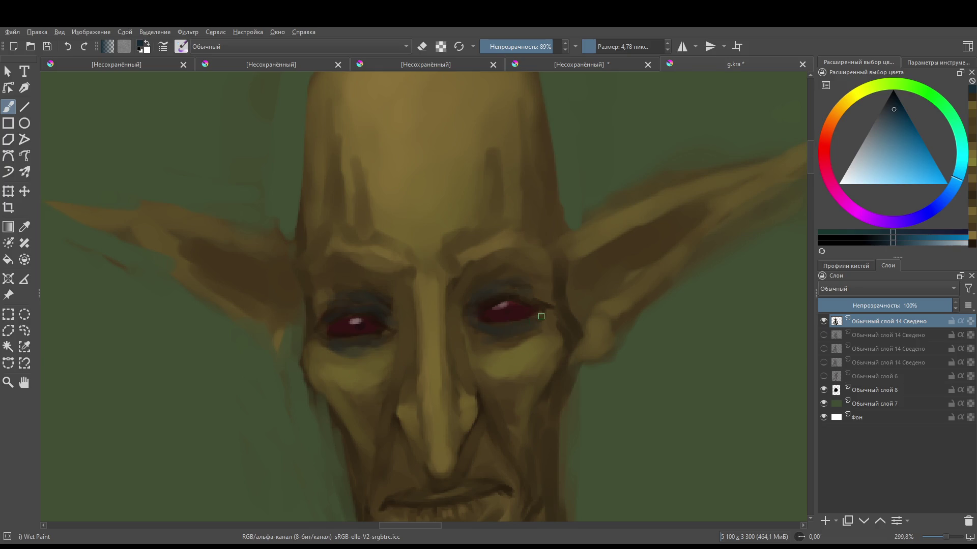
- Sample the red from both eyes, then pick a dark orange in the colour selector
left_click(527, 315, "ctrl")
left_click(528, 321, "ctrl")
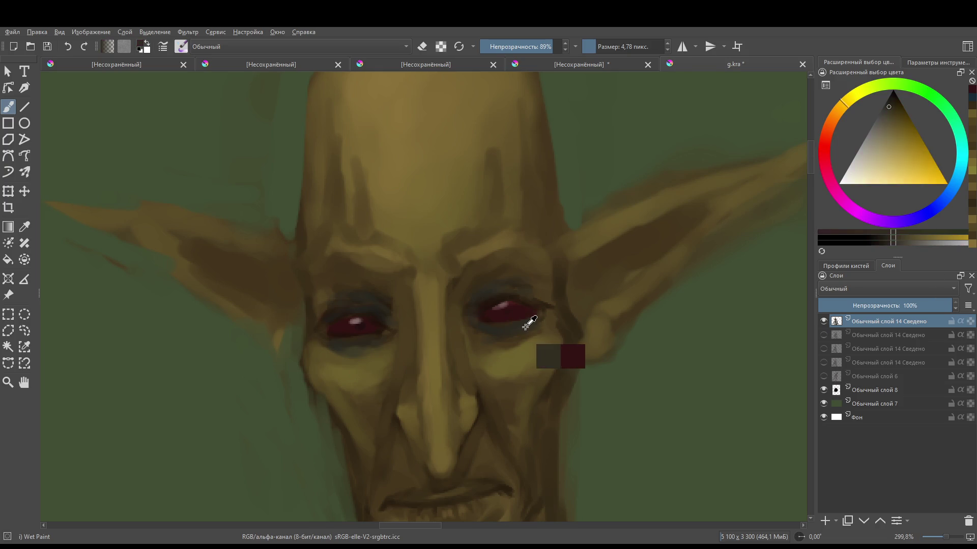
left_click(336, 332, "ctrl")
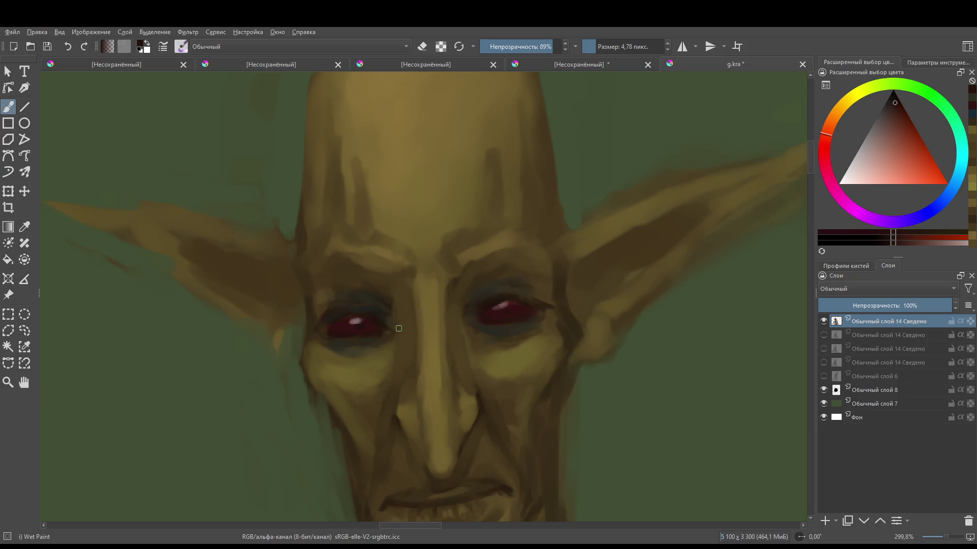
scroll(414, 356, "down", 5)
scroll(447, 326, "up", 5)
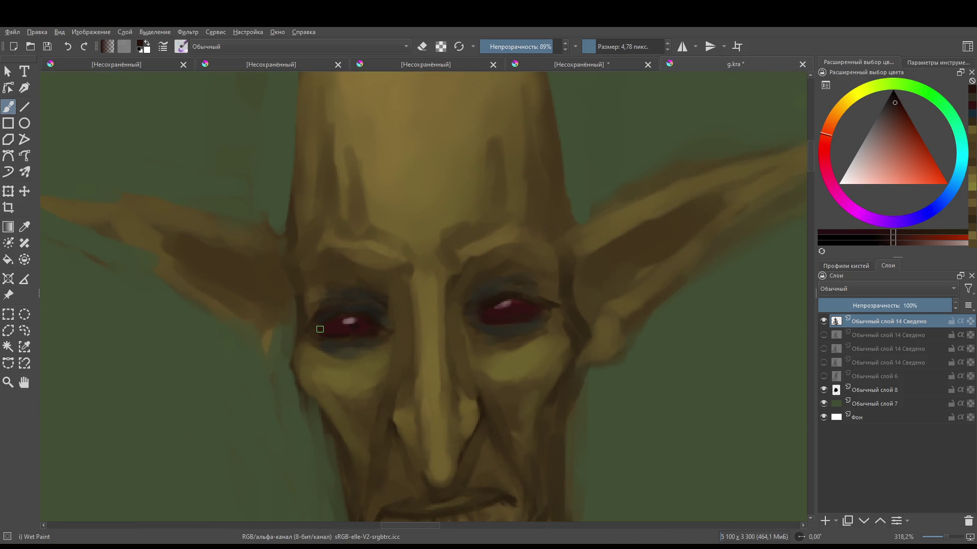
left_click(317, 312, "ctrl")
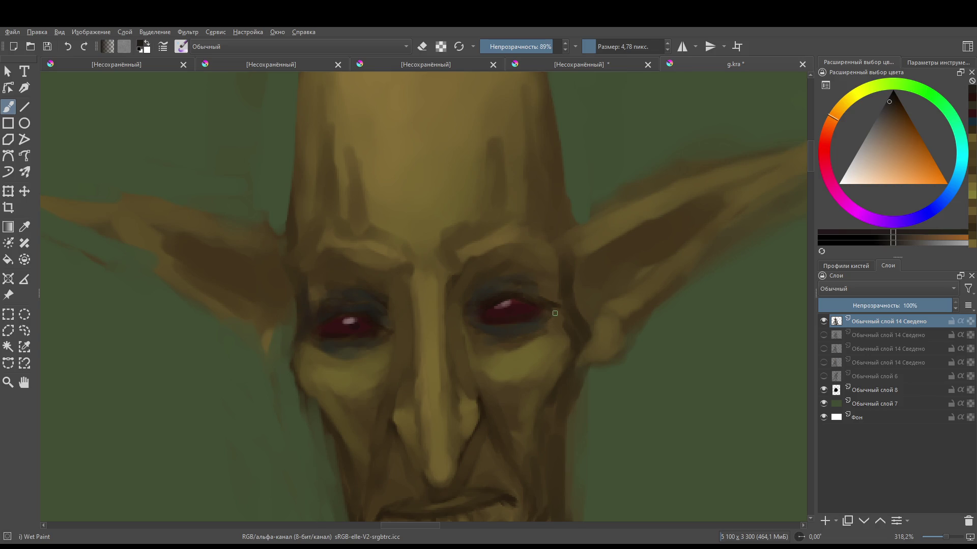
scroll(559, 387, "down", 5)
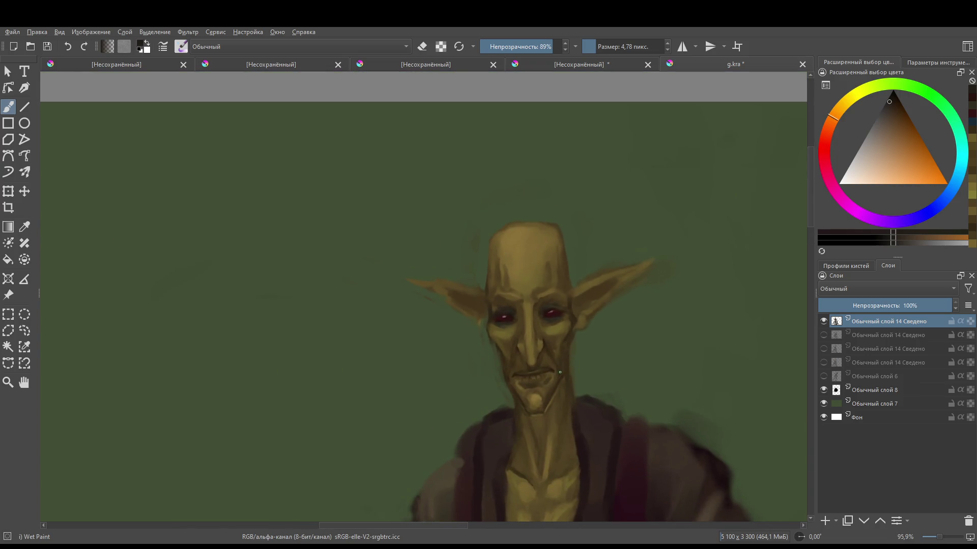
scroll(560, 371, "up", 6)
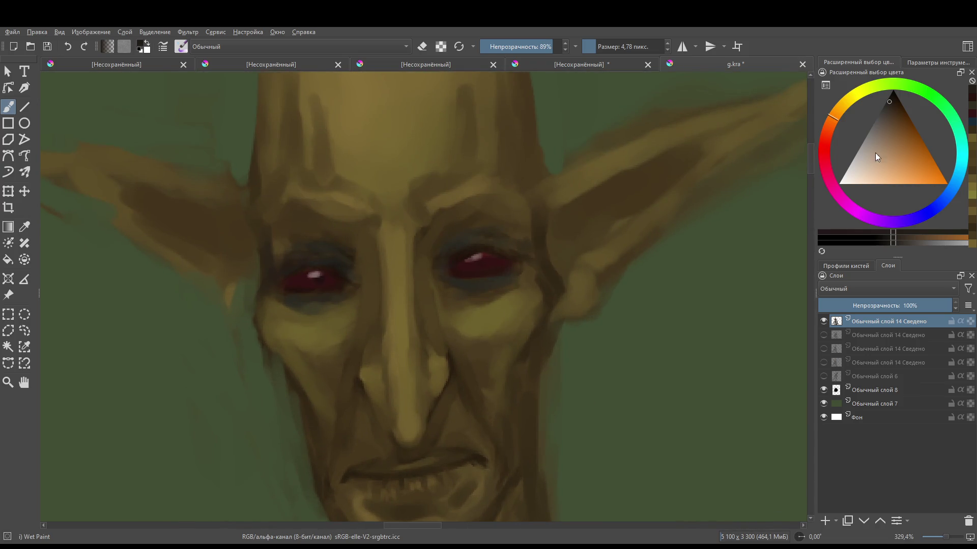
- Pick a very pale cyan, shrink the brush, and paint light rims along the right eye's lids
left_click_drag(955, 173, 959, 162)
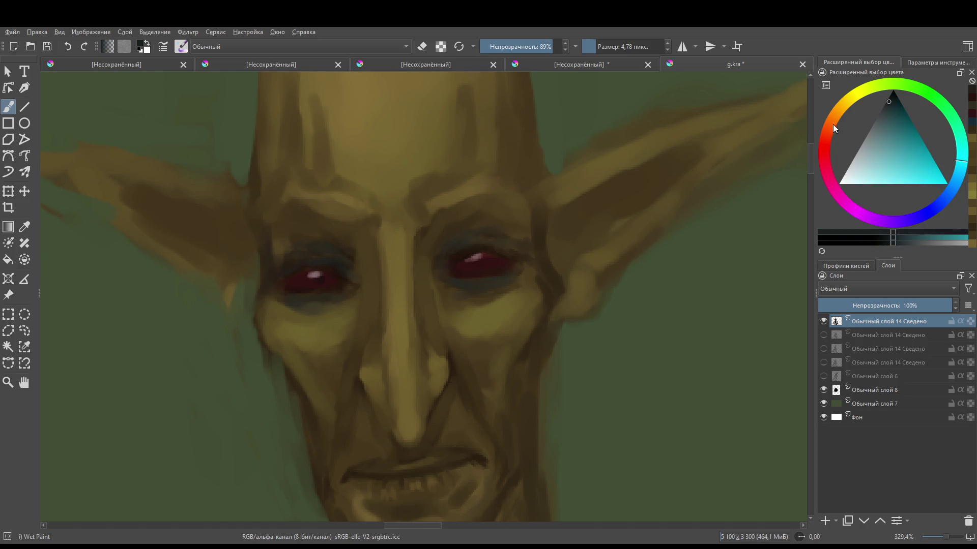
left_click(849, 175)
key("bracketleft")
key("bracketleft")
key("bracketleft")
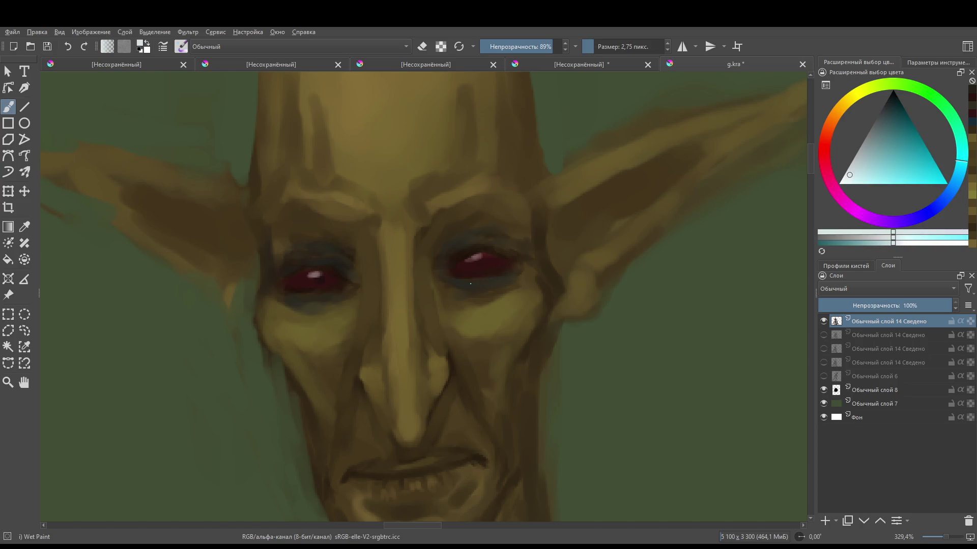
left_click_drag(493, 280, 467, 281)
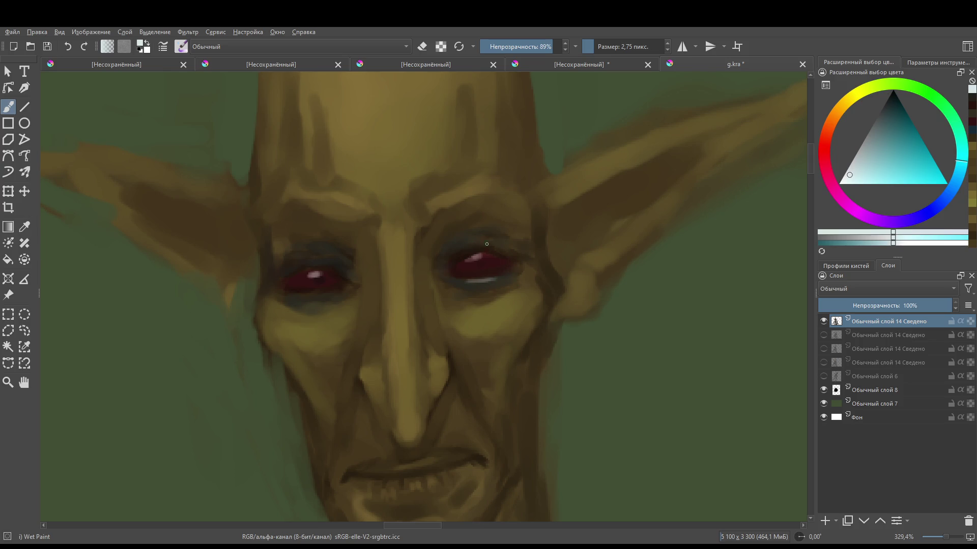
left_click_drag(490, 243, 468, 241)
left_click_drag(465, 253, 453, 261)
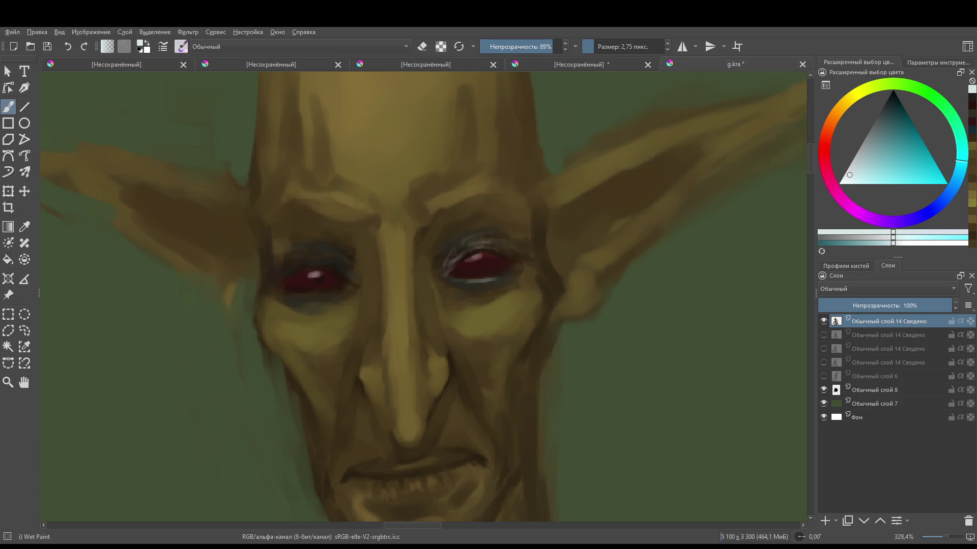
- Add thin light lines along the left eye's upper lid and beneath it
left_click_drag(351, 277, 330, 254)
scroll(427, 224, "down", 8)
scroll(460, 254, "up", 6)
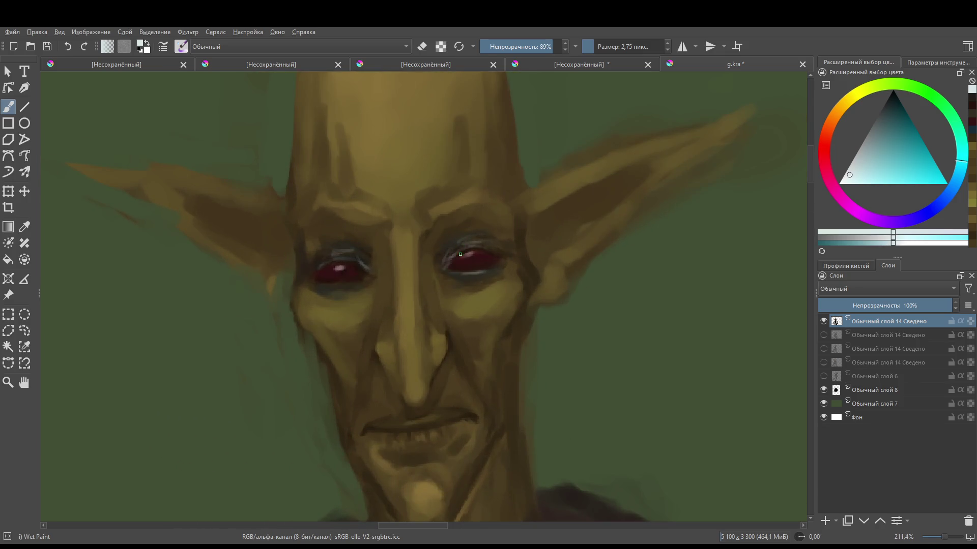
left_click_drag(343, 284, 340, 288)
- Enlarge the brush, undo a stray dark stroke, and choose a darker teal tone
scroll(435, 342, "down", 3)
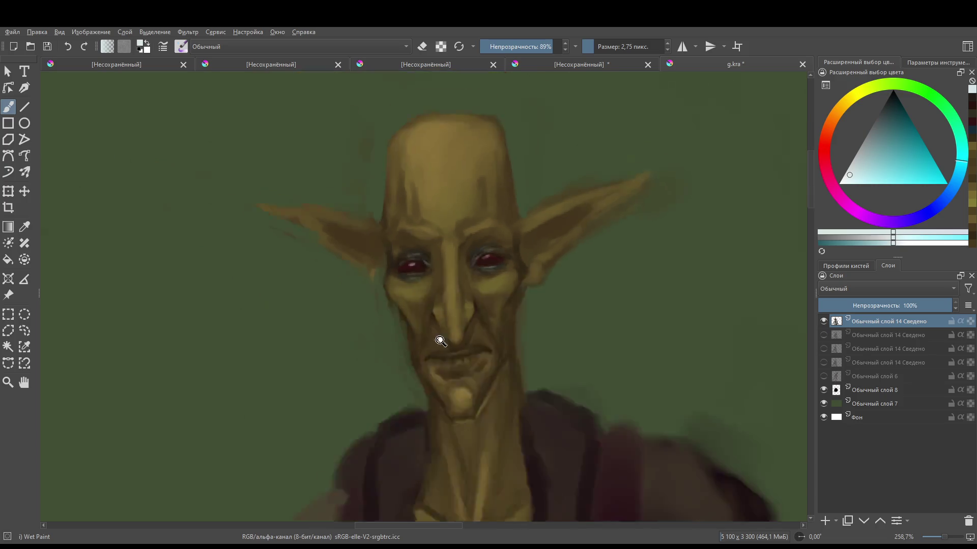
scroll(508, 266, "up", 2)
scroll(428, 403, "down", 4)
scroll(491, 284, "up", 5)
mouse_move(489, 275)
left_mouse_down()
mouse_move(503, 267)
mouse_move(484, 260)
mouse_move(509, 257)
left_mouse_up()
left_click(885, 116)
key("ctrl+z")
left_click(894, 100)
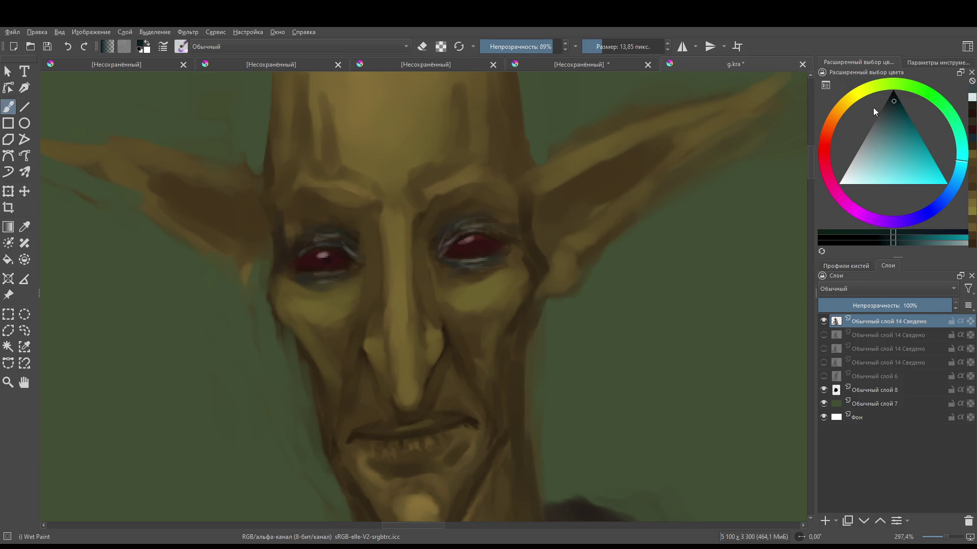
mouse_move(447, 237)
left_mouse_down()
mouse_move(463, 221)
mouse_move(504, 240)
mouse_move(457, 249)
left_mouse_up()
- Add a new layer and cover both eye sockets with dark teal paint
left_click(825, 521)
mouse_move(318, 236)
left_mouse_down()
mouse_move(339, 261)
mouse_move(319, 239)
left_mouse_up()
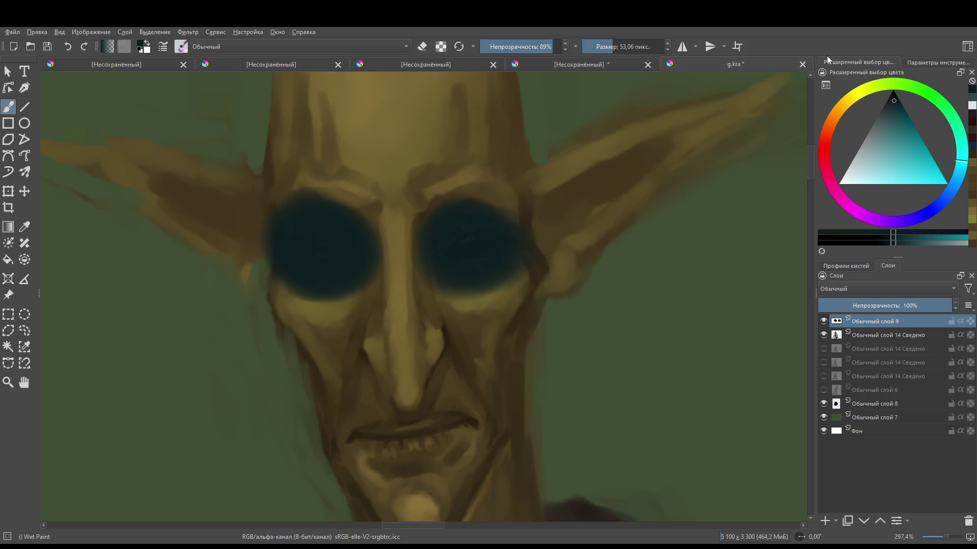
scroll(458, 316, "down", 4)
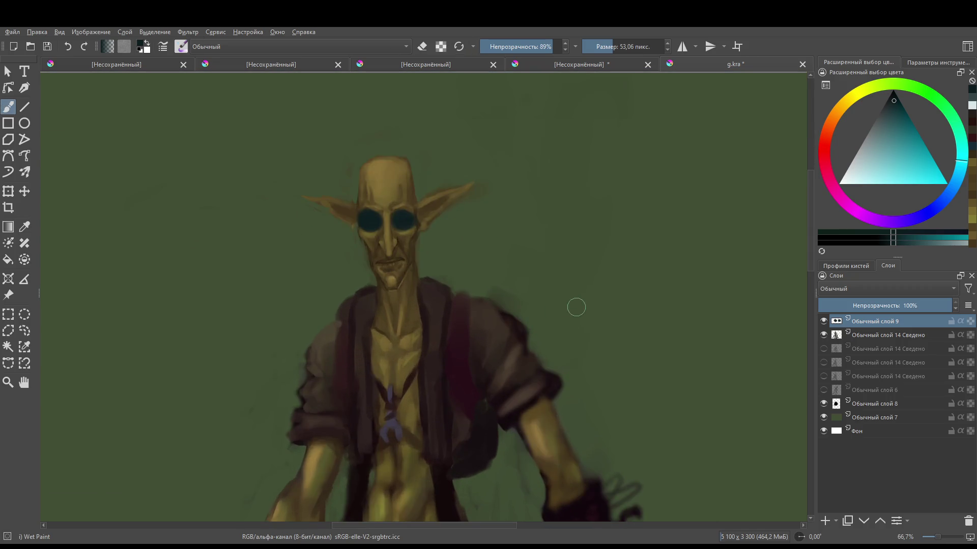
scroll(576, 307, "up", 1)
- Set the teal layer to Multiply at reduced opacity and dab colour on the right eye area
left_click(890, 305)
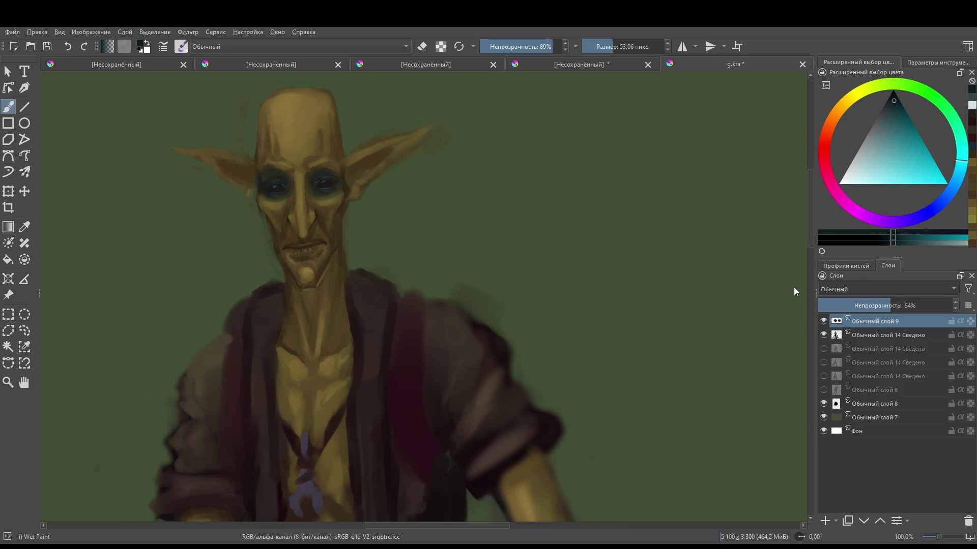
key("alt+shift+m")
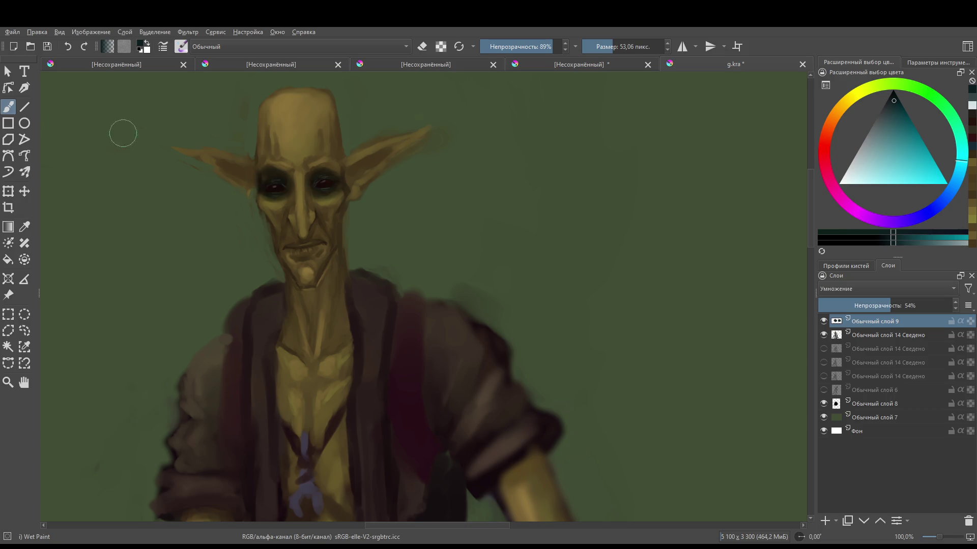
scroll(509, 198, "down", 1)
scroll(363, 141, "up", 2)
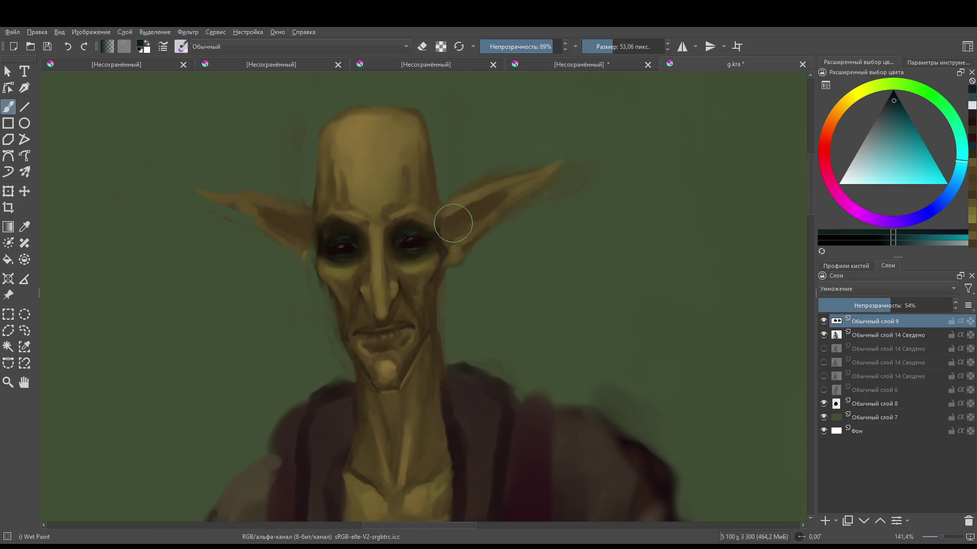
left_click(872, 87)
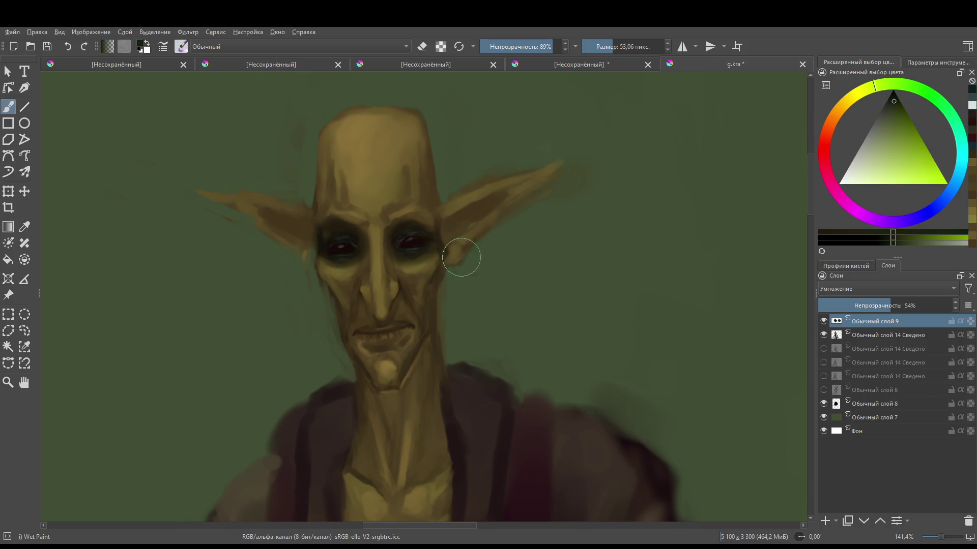
left_click(413, 238)
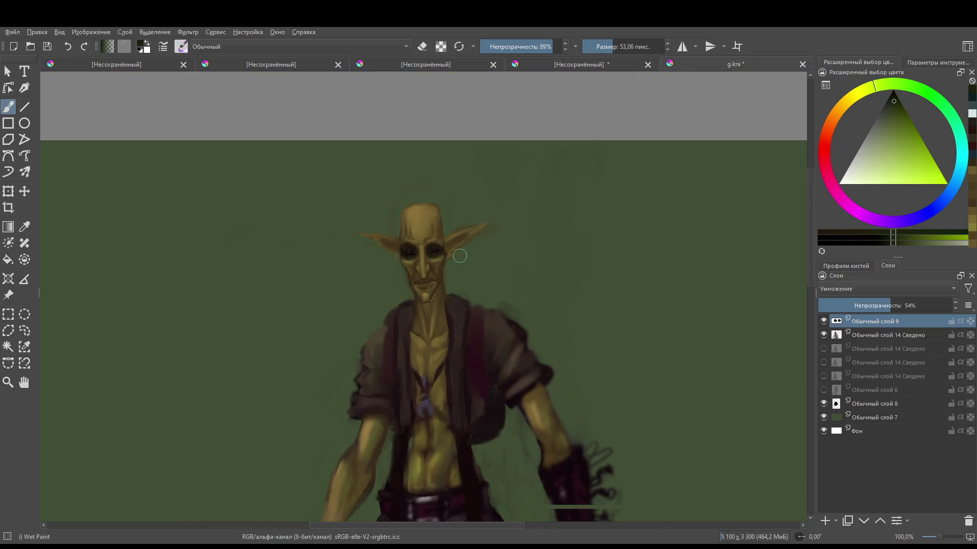
scroll(351, 245, "down", 2)
- Set the teal layer's opacity to about 29% and merge it into the goblin layer with Ctrl+E
left_click(846, 305)
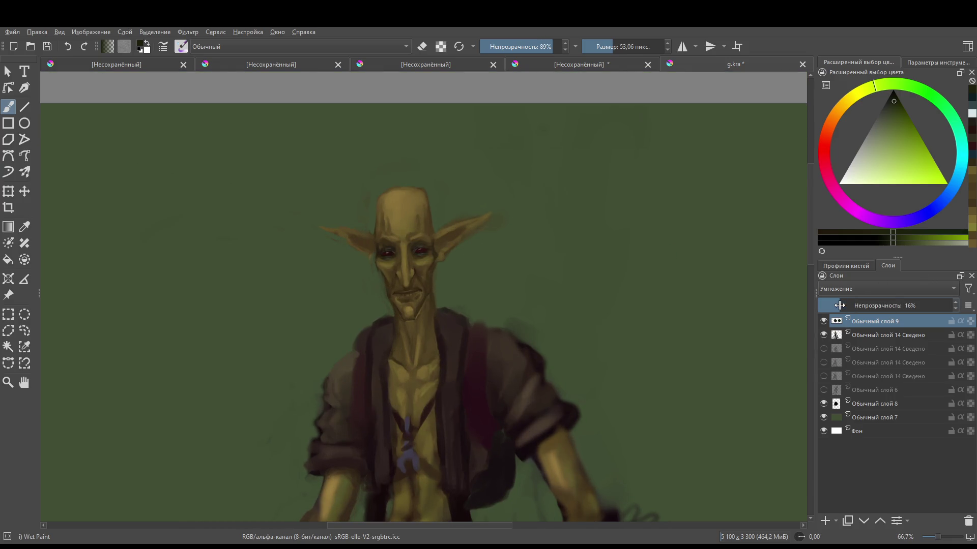
mouse_move(846, 305)
left_mouse_down()
mouse_move(867, 305)
mouse_move(857, 305)
left_mouse_up()
scroll(382, 212, "up", 2)
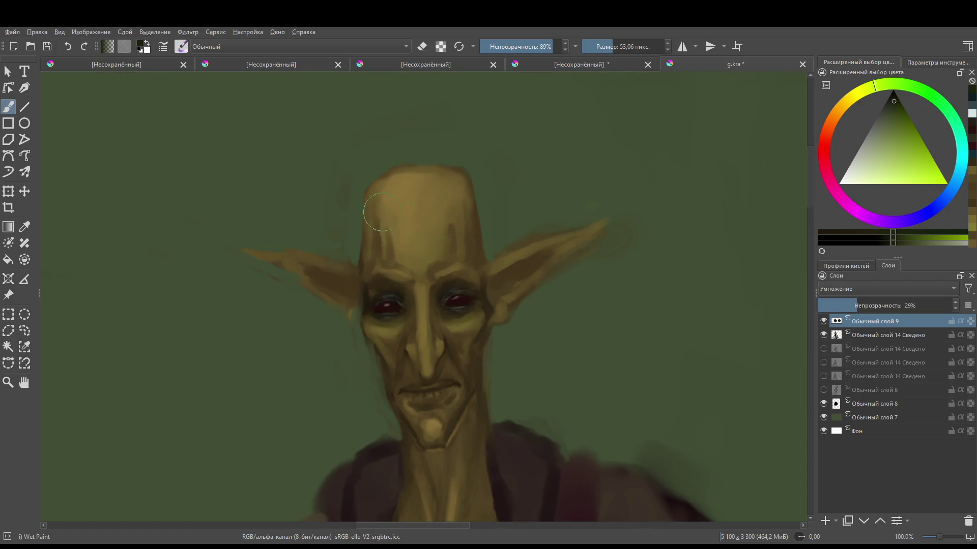
left_click(874, 334, "ctrl")
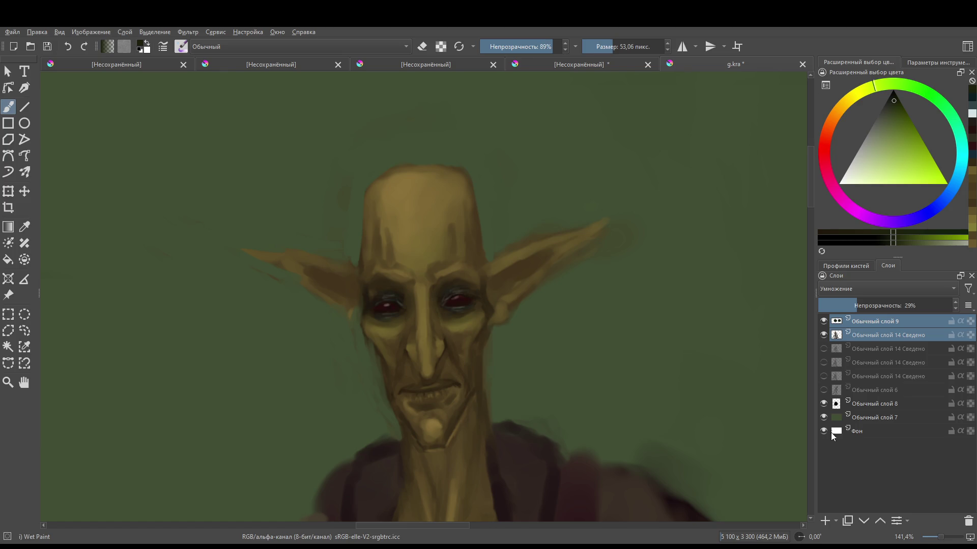
key("ctrl+e")
scroll(458, 306, "up", 3)
left_click(445, 263, "ctrl")
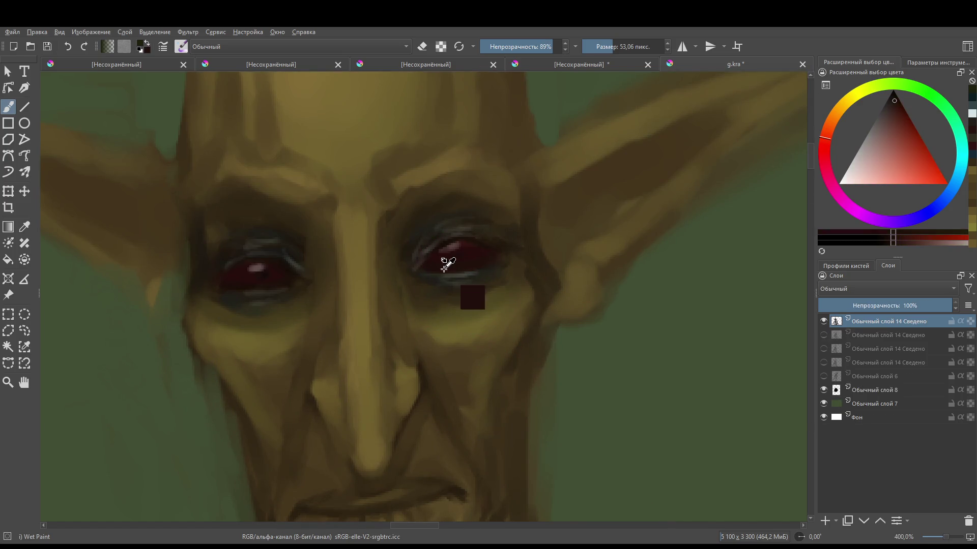
- Pick a pale pink highlight colour and shrink the brush for fine detail
left_click(456, 251, "ctrl")
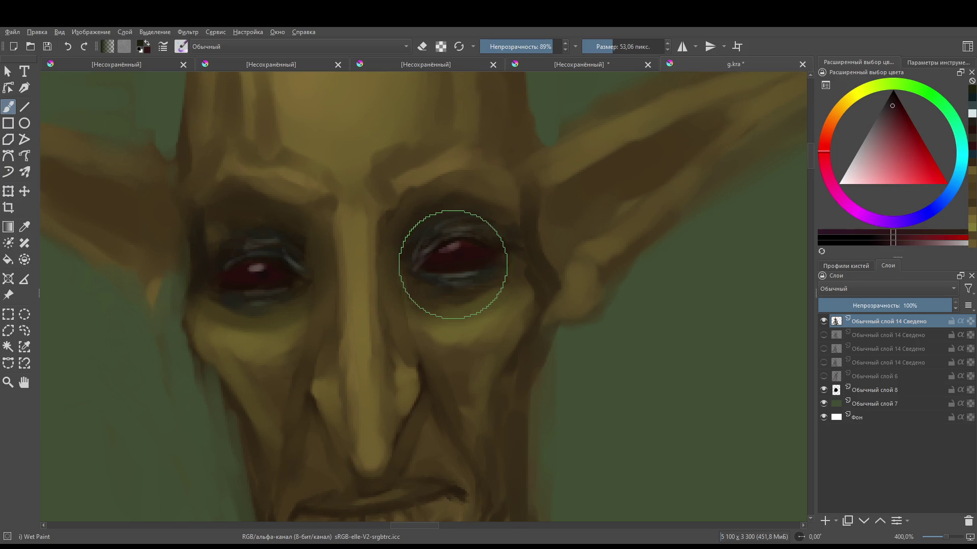
key("bracketleft")
key("bracketleft")
key("bracketleft")
scroll(526, 231, "down", 1)
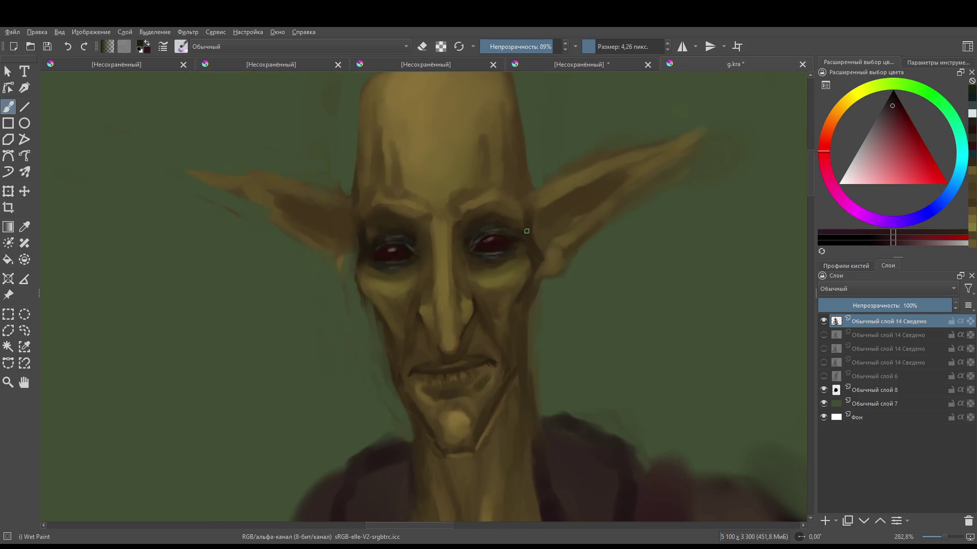
scroll(493, 257, "up", 1)
left_click(841, 189)
left_click(850, 179)
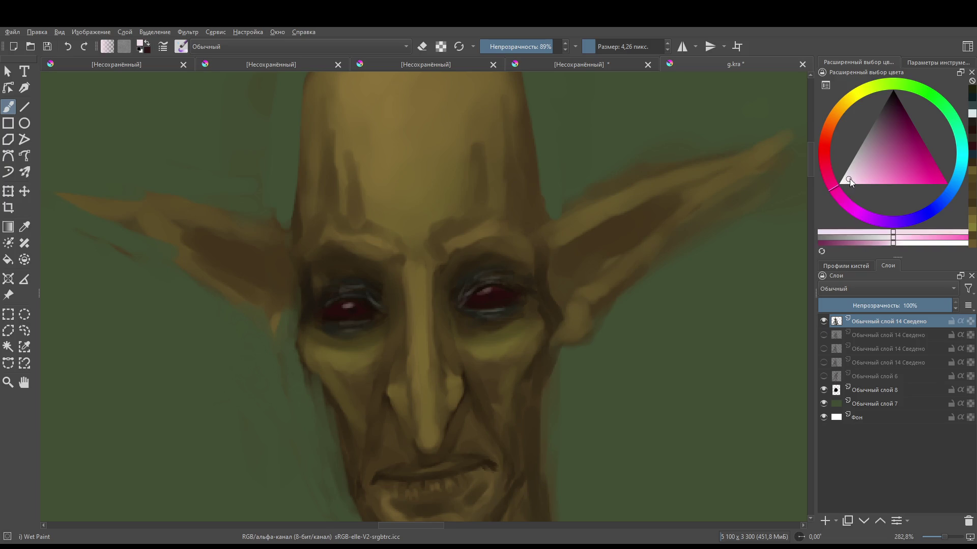
key("bracketleft")
- Dab pale pink glints on both red irises, then zoom out to check the figure
left_click_drag(346, 302, 349, 302)
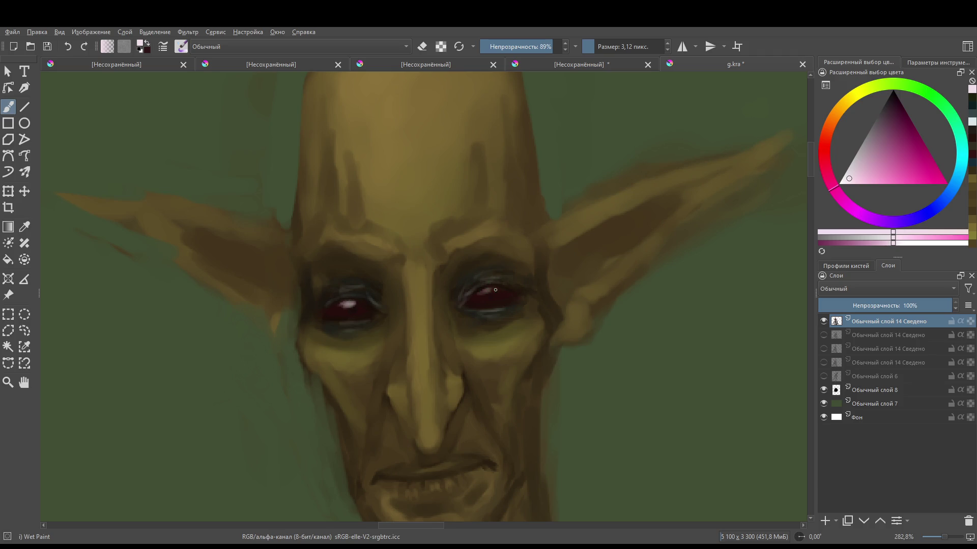
left_click_drag(494, 291, 492, 293)
left_click(351, 318)
left_click(374, 311, "ctrl")
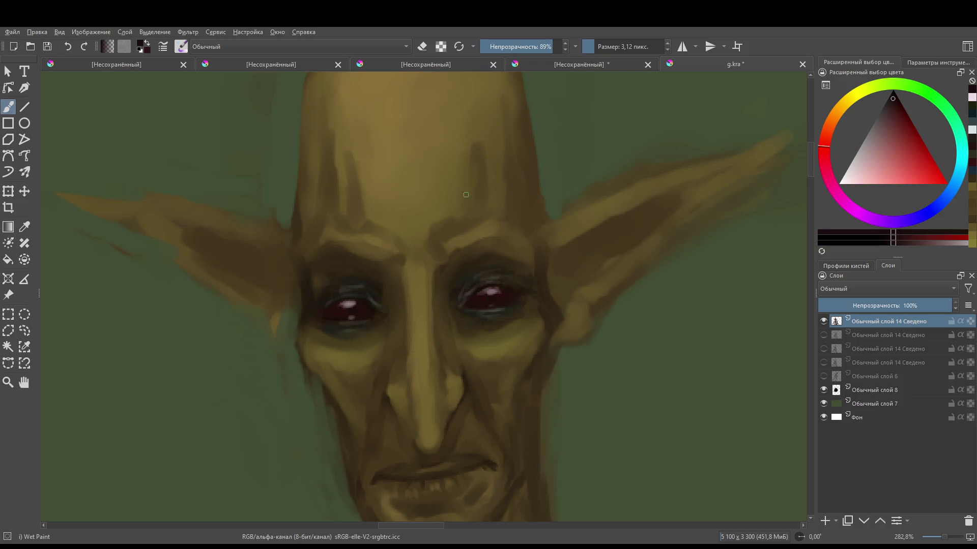
mouse_move(484, 257)
left_mouse_down()
mouse_move(421, 400)
mouse_move(425, 340)
mouse_move(389, 258)
left_mouse_up()
left_click(437, 266, "ctrl")
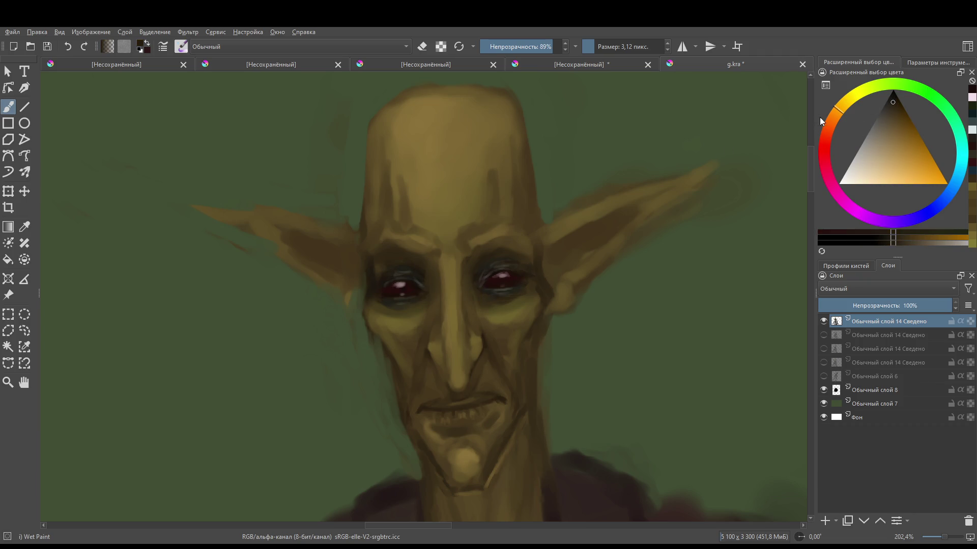
- Deepen the shadow around the left eye socket with a darker ochre at about 18 px
left_click_drag(456, 253, 404, 273)
left_click(891, 100)
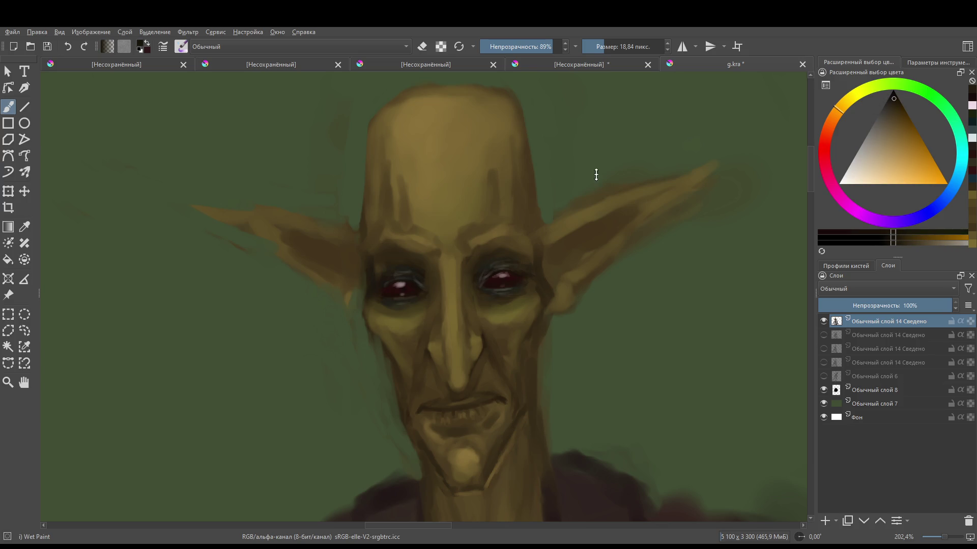
mouse_move(388, 269)
left_mouse_down()
mouse_move(414, 266)
mouse_move(392, 264)
mouse_move(432, 279)
left_mouse_up()
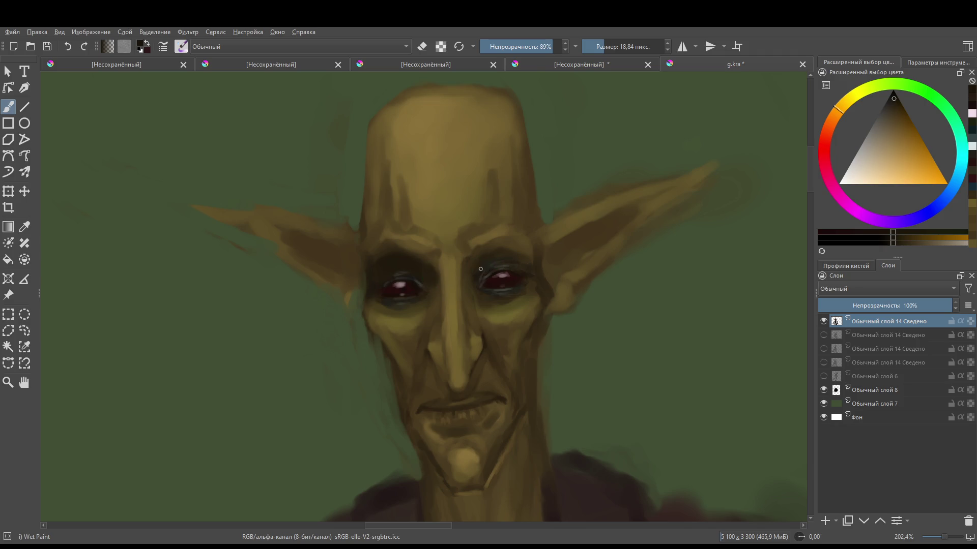
- Lighten and soften the left brow with sampled mid-tone ochre, blending the area between the brows
mouse_move(530, 273)
left_mouse_down()
mouse_move(517, 337)
mouse_move(539, 239)
left_mouse_up()
left_click(436, 235, "ctrl")
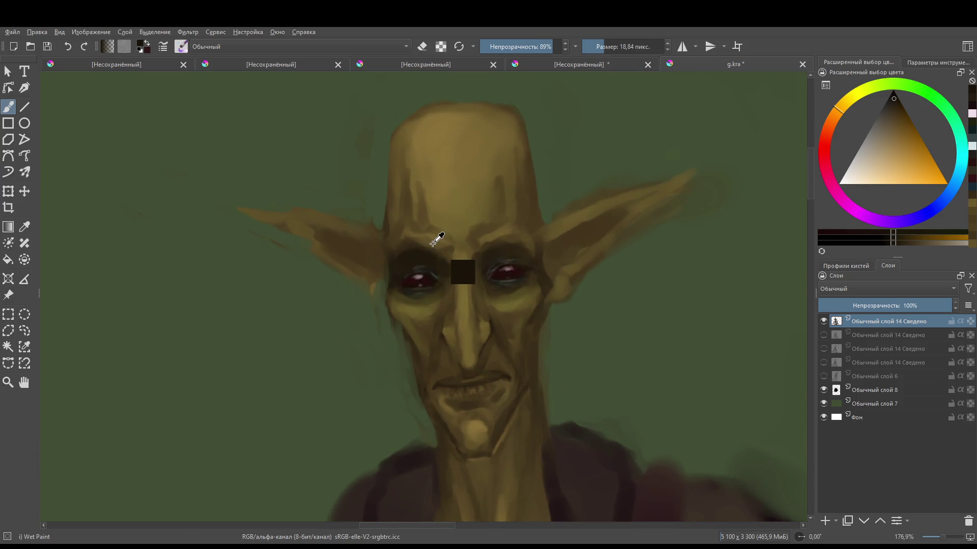
mouse_move(437, 254)
left_mouse_down()
mouse_move(430, 260)
mouse_move(496, 243)
mouse_move(488, 239)
left_mouse_up()
mouse_move(423, 251)
left_mouse_down()
mouse_move(413, 247)
mouse_move(437, 247)
mouse_move(428, 242)
left_mouse_up()
mouse_move(496, 240)
left_mouse_down()
mouse_move(502, 246)
mouse_move(476, 249)
mouse_move(494, 237)
left_mouse_up()
scroll(494, 237, "down", 3)
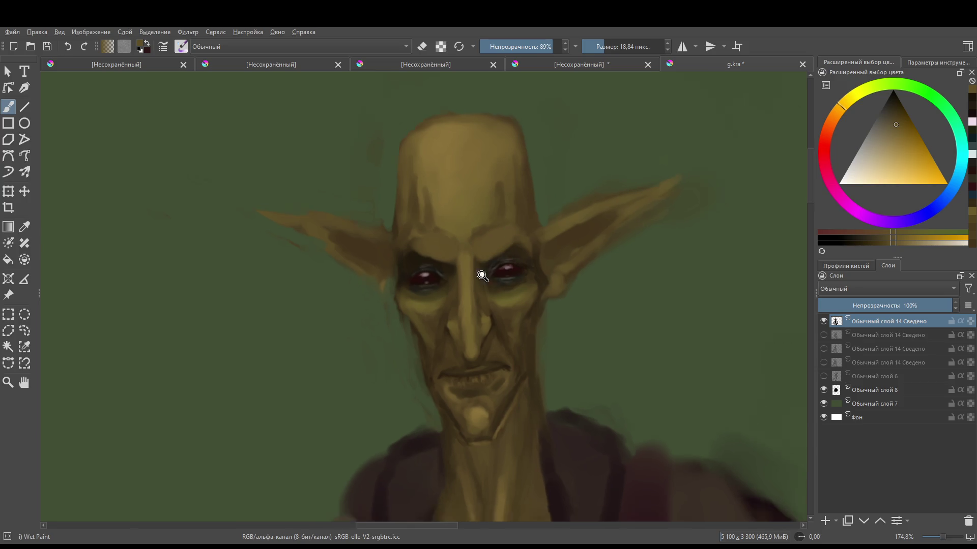
scroll(448, 242, "up", 2)
mouse_move(415, 261)
left_mouse_down()
mouse_move(405, 259)
mouse_move(419, 243)
left_mouse_up()
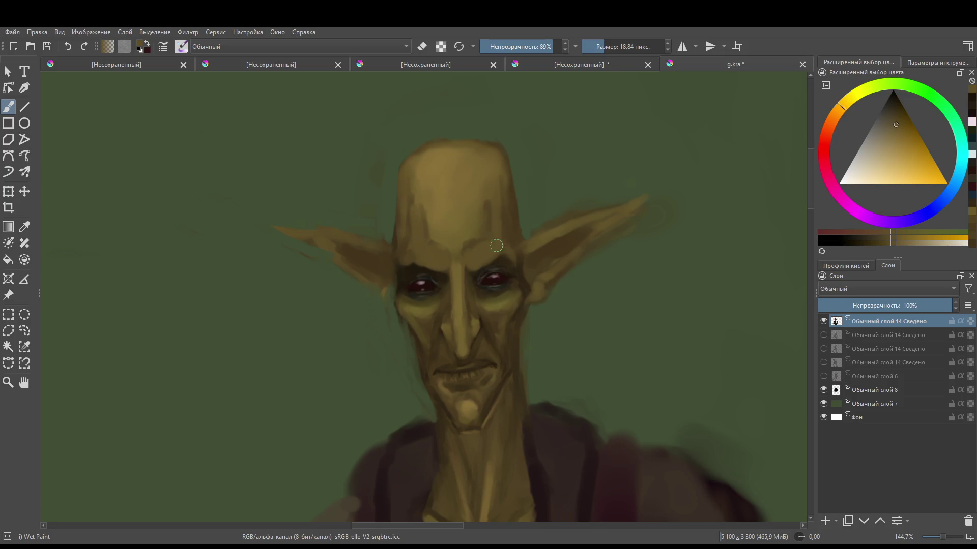
- Add small highlights on the left brow ridge and right brow edge with a fine brush
left_click_drag(458, 218, 432, 246)
left_click(455, 235, "ctrl")
mouse_move(444, 247)
left_mouse_down()
mouse_move(434, 257)
mouse_move(445, 268)
mouse_move(486, 256)
mouse_move(472, 262)
left_mouse_up()
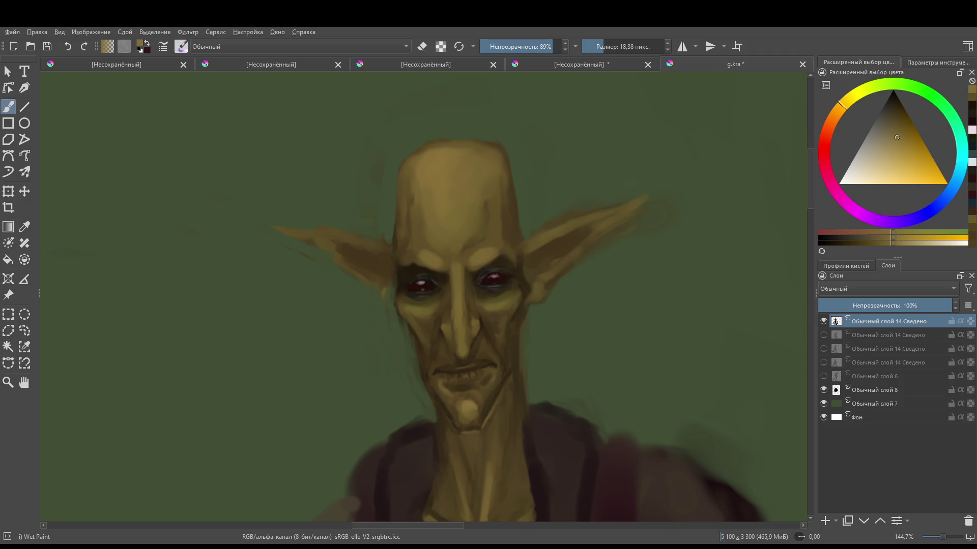
scroll(472, 262, "down", 3)
scroll(476, 288, "up", 4)
key("bracketleft")
key("bracketleft")
key("bracketleft")
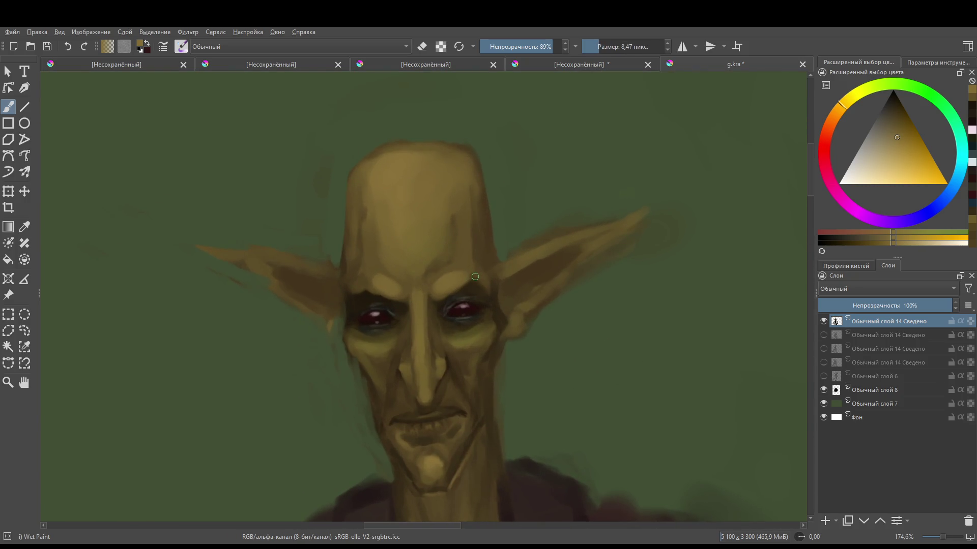
left_click_drag(363, 283, 367, 285)
left_click_drag(481, 284, 477, 274)
scroll(428, 277, "down", 5)
scroll(420, 353, "up", 6)
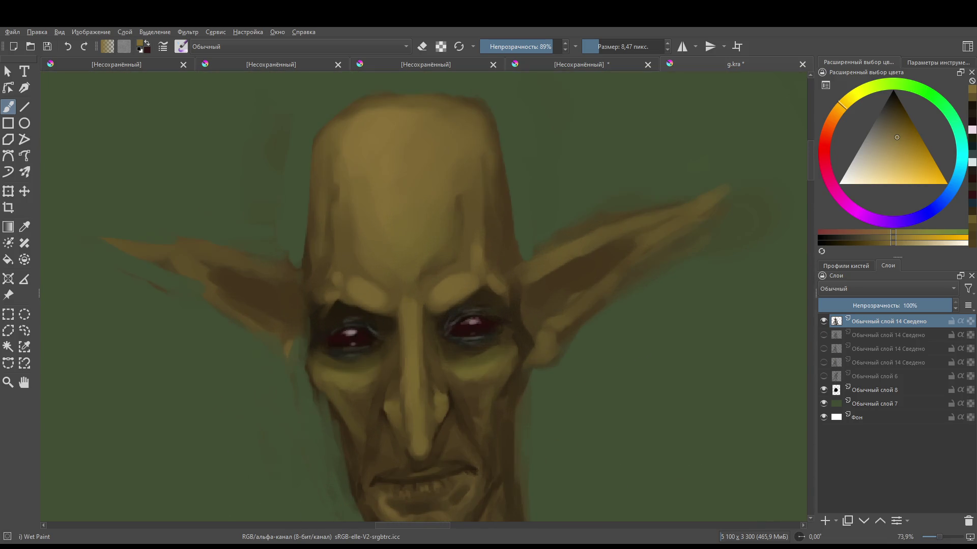
- Try a light desaturated tan highlight along the nose bridge, then undo it
left_click_drag(873, 153, 869, 157)
key("bracketleft")
key("bracketleft")
left_click_drag(409, 317, 412, 356)
key("ctrl+z")
scroll(434, 339, "down", 2)
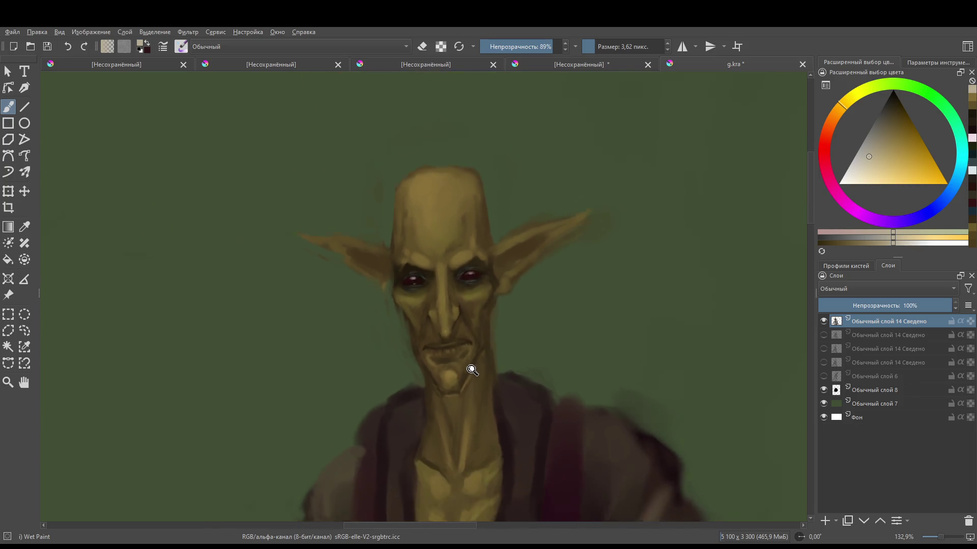
scroll(459, 307, "up", 3)
- Paint a bright highlight on the right brow ridge with a brush of roughly 8 px
key("bracketright")
key("bracketright")
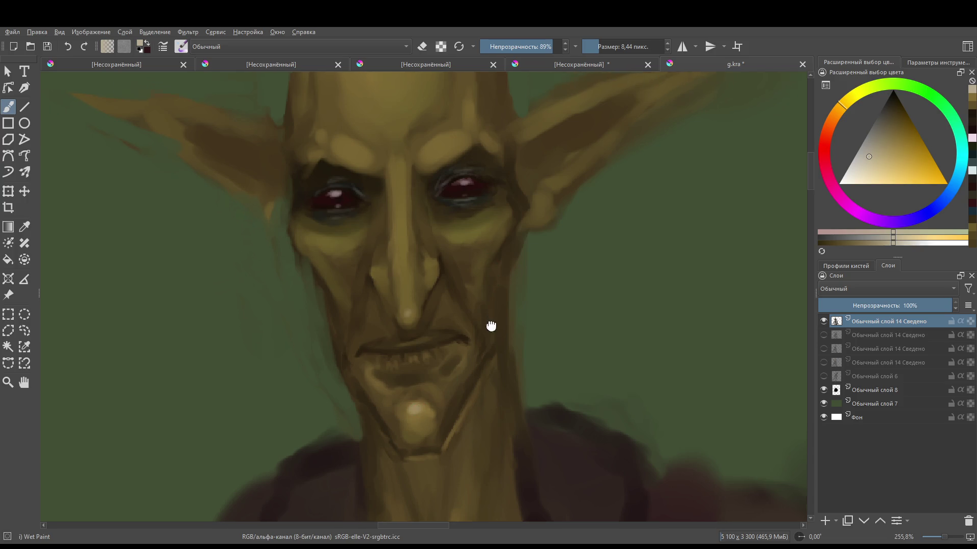
scroll(491, 327, "up", 4)
key("bracketleft")
left_click_drag(450, 255, 436, 263)
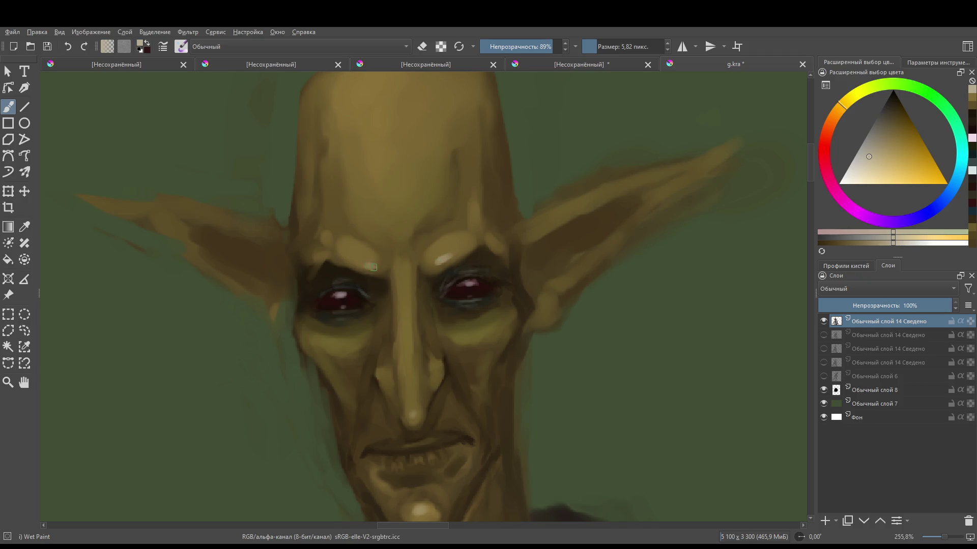
scroll(450, 270, "down", 6)
scroll(451, 271, "up", 6)
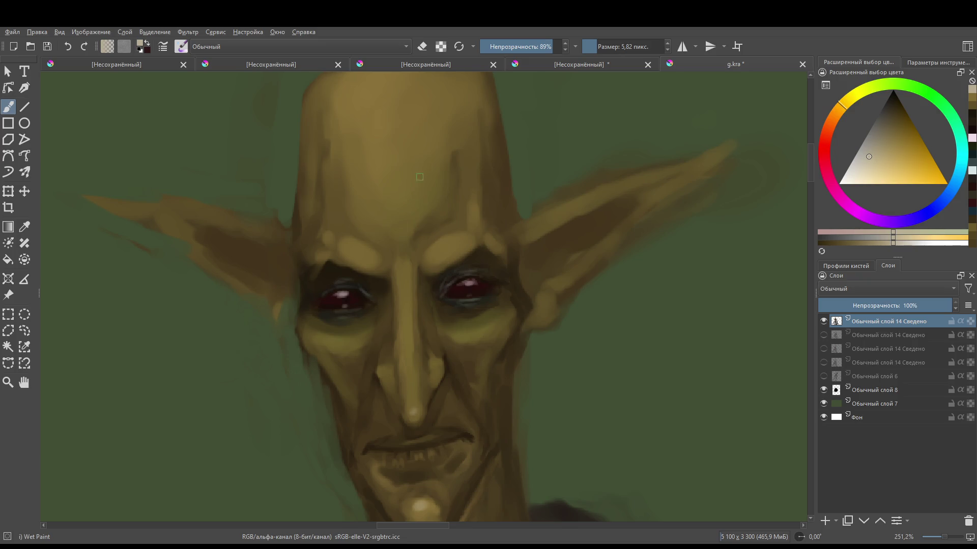
scroll(417, 217, "up", 3)
- Paint a pale highlight on the upper-left forehead with a lighter sampled shade at about 12 px
left_click(410, 196, "ctrl")
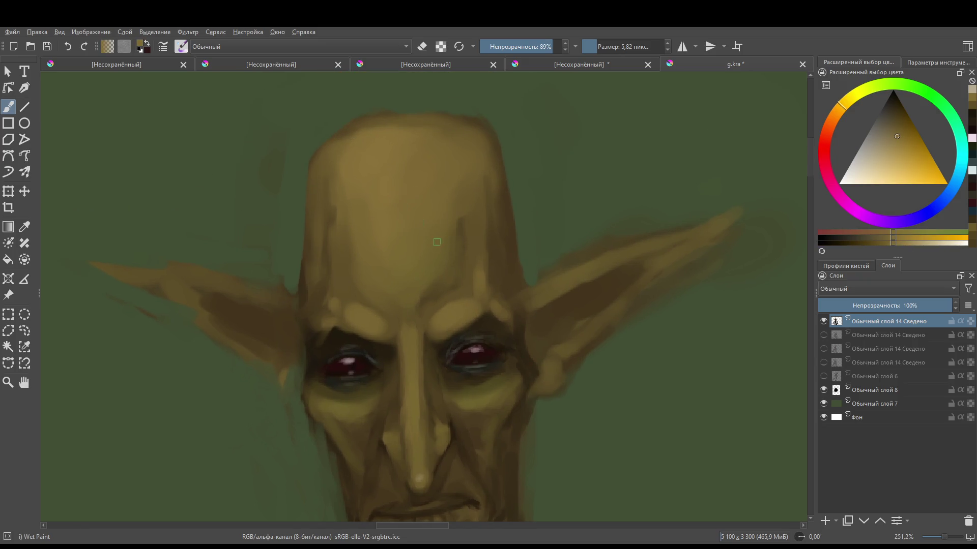
left_click(448, 507, "ctrl")
left_click(393, 154, "ctrl")
left_click(872, 161)
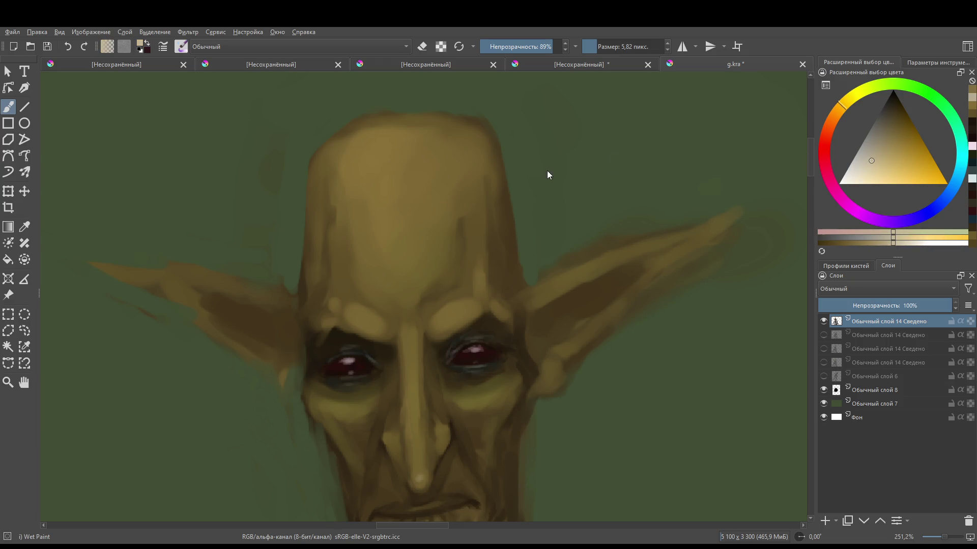
key("bracketright")
key("bracketright")
key("bracketright")
left_click_drag(386, 162, 385, 157)
left_click(436, 189, "ctrl")
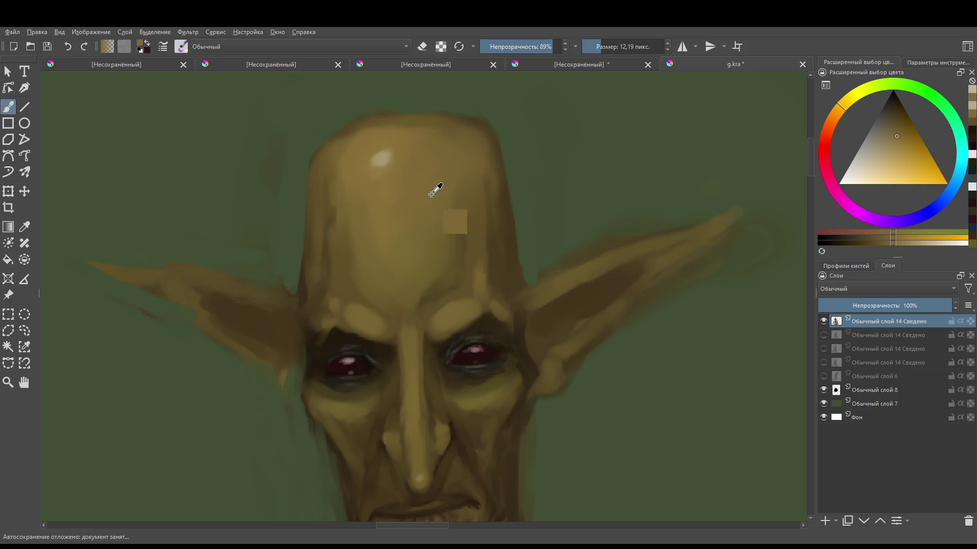
left_click_drag(433, 215, 443, 229)
key("bracketright")
key("bracketright")
key("bracketright")
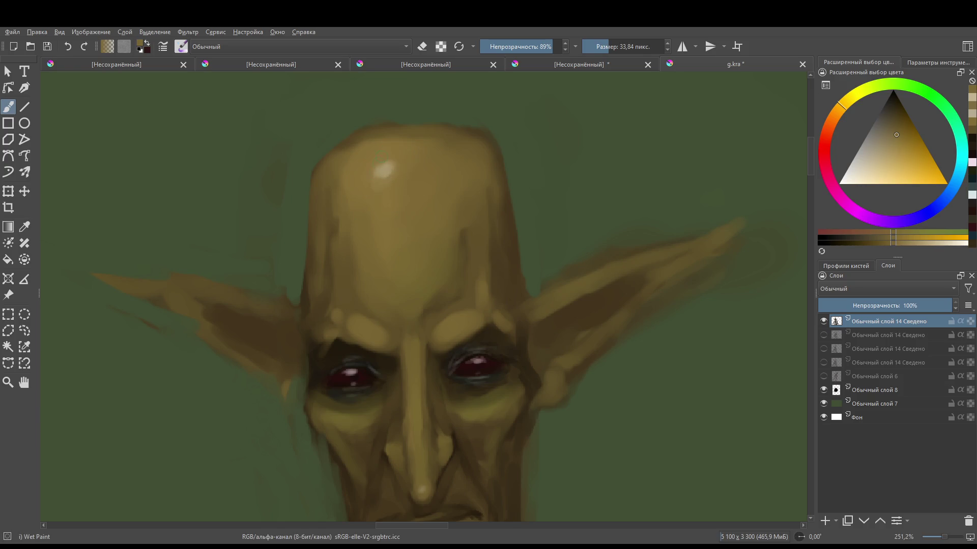
scroll(390, 177, "down", 6)
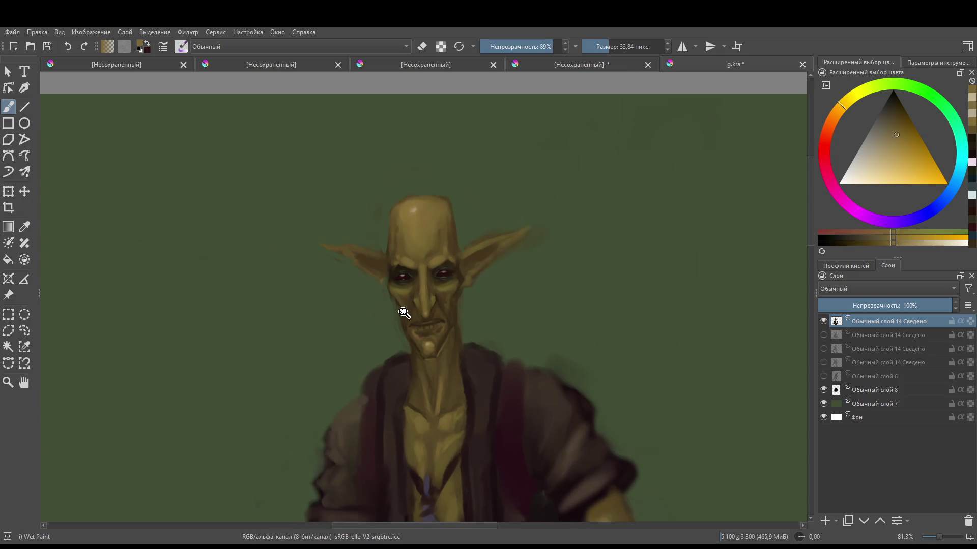
scroll(389, 177, "up", 5)
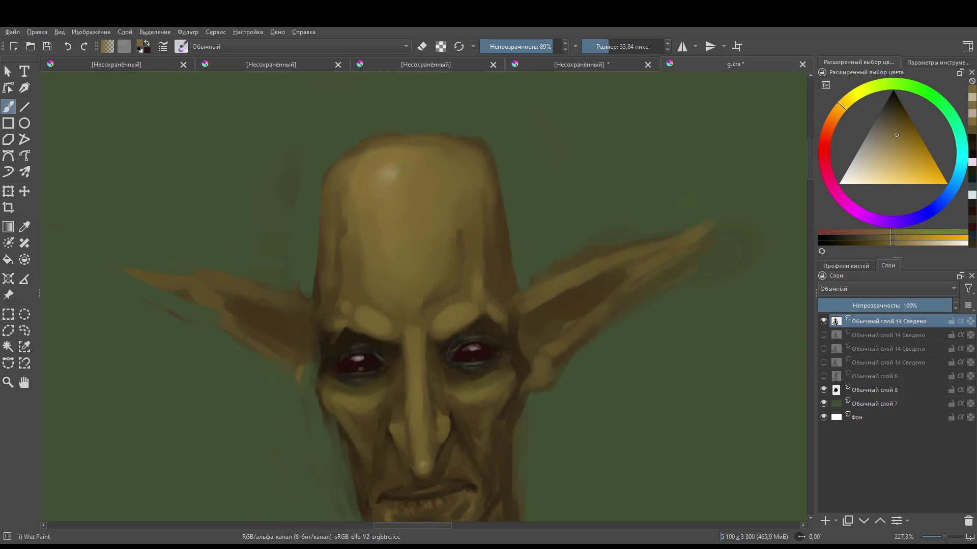
scroll(407, 181, "down", 6)
scroll(380, 199, "up", 5)
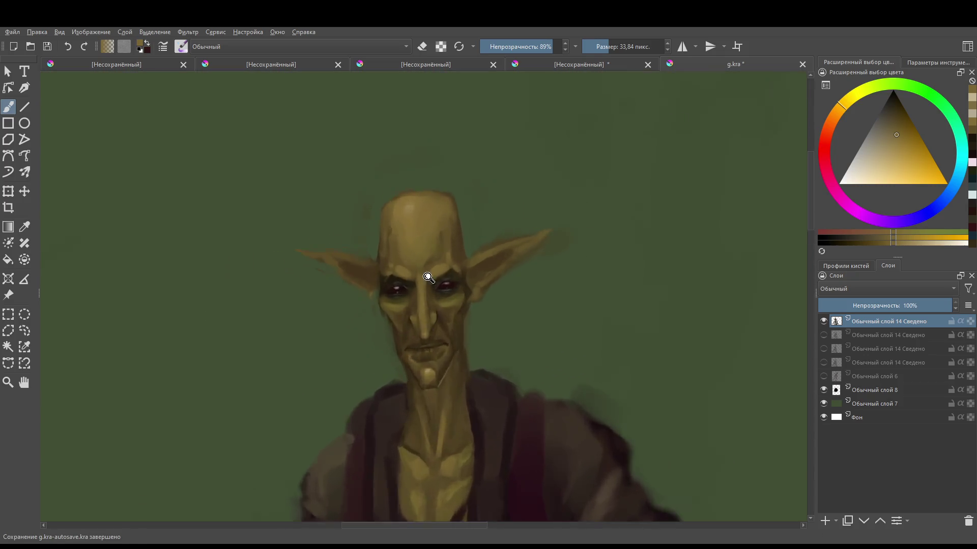
mouse_move(868, 185)
left_mouse_down()
mouse_move(877, 151)
mouse_move(877, 164)
left_mouse_up()
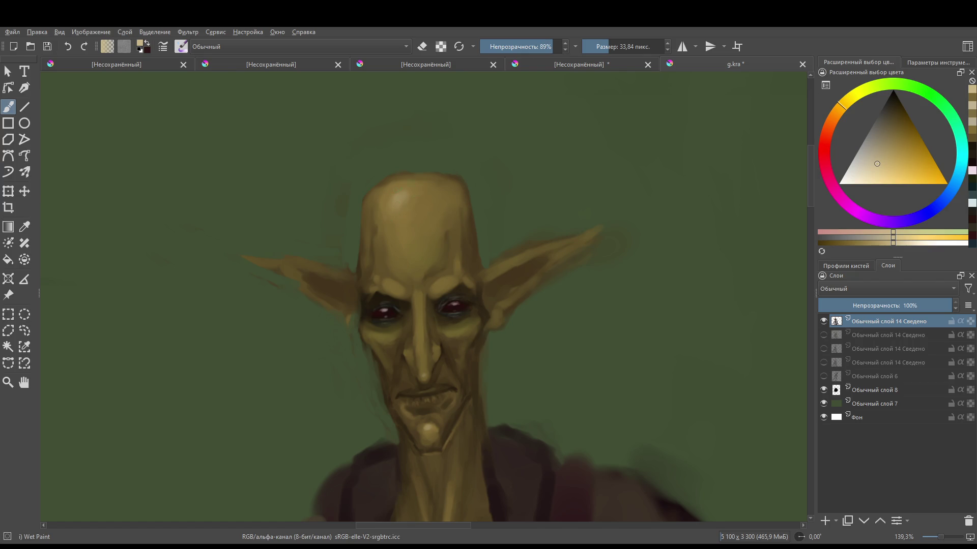
left_click_drag(410, 198, 429, 187, "shift")
scroll(439, 262, "down", 3)
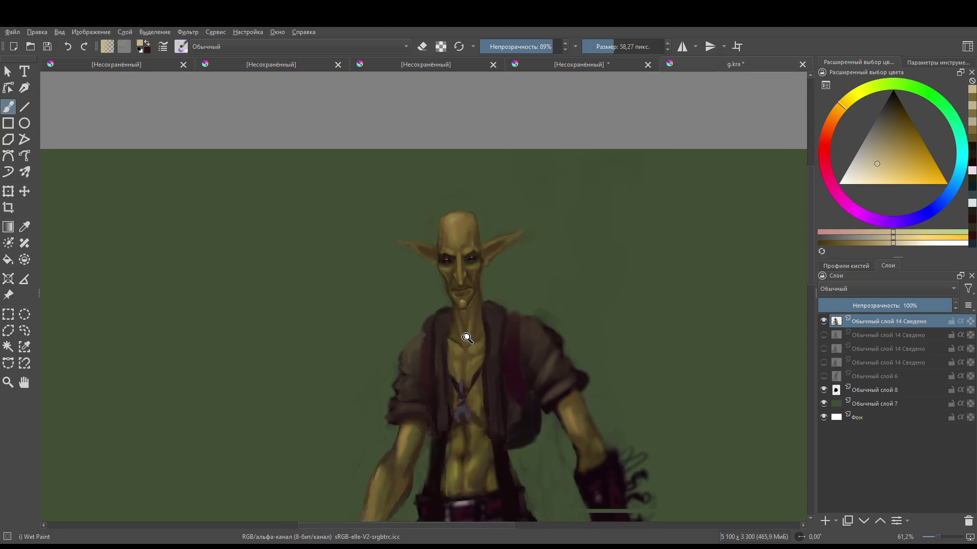
scroll(448, 280, "up", 5)
left_click_drag(456, 294, 455, 308, "shift")
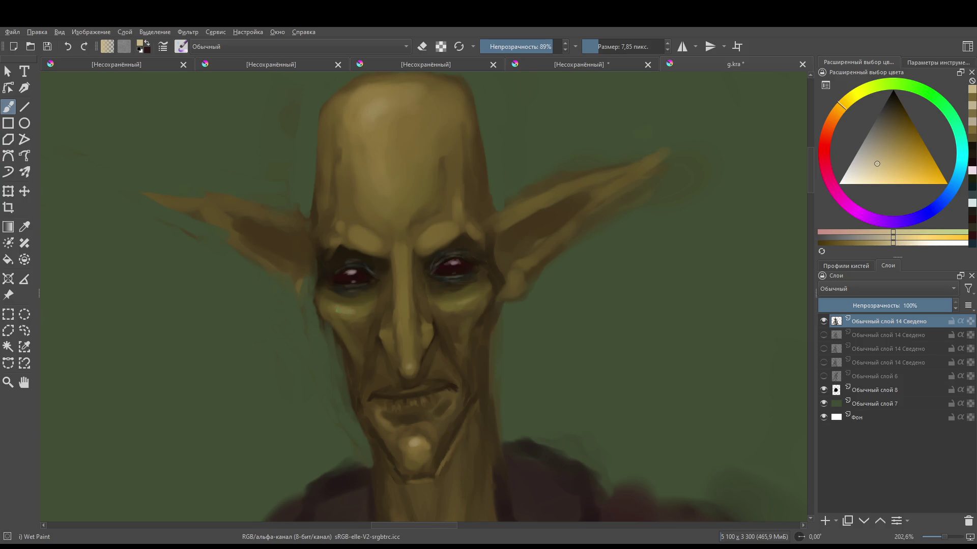
left_click_drag(375, 370, 366, 389, "shift")
left_click(390, 336, "ctrl")
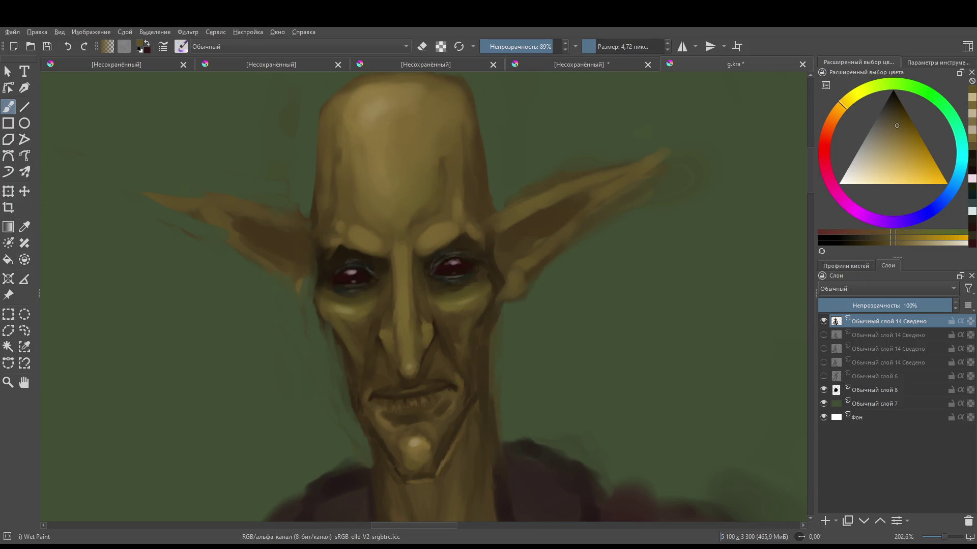
scroll(451, 288, "down", 5)
scroll(451, 288, "up", 4)
mouse_move(451, 288)
left_mouse_down()
mouse_move(460, 307)
mouse_move(460, 239)
left_mouse_up()
- Brighten and saturate the sampled eye red, then dab a red glow into the eye
left_click(438, 240, "ctrl")
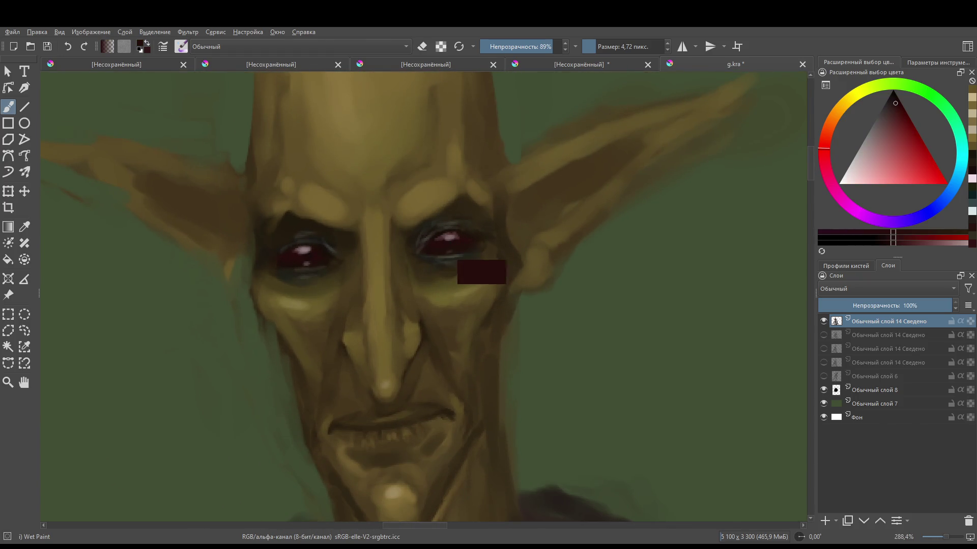
left_click(896, 160)
left_click_drag(902, 151, 910, 146)
left_click_drag(440, 247, 443, 245)
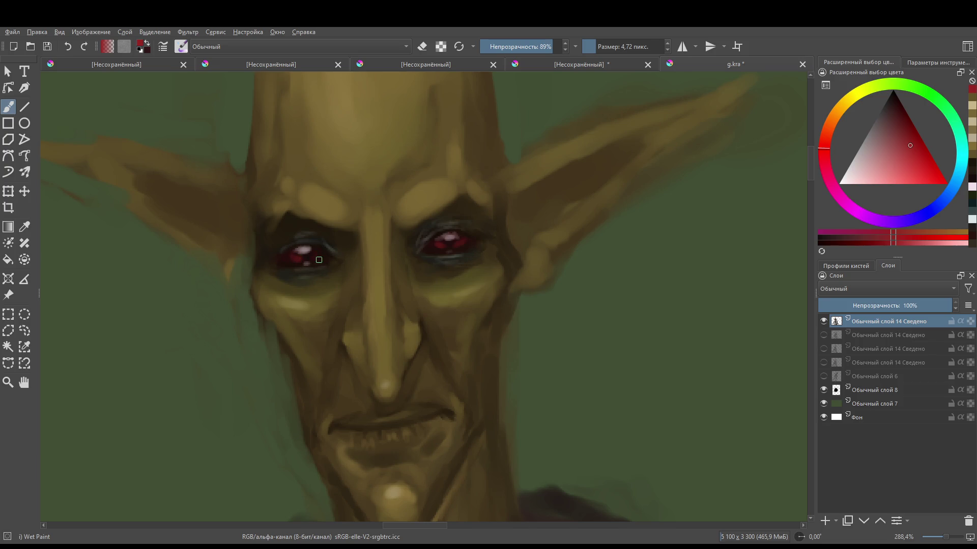
- Shade beside the eye with a dark brown sampled from the face, using a smaller brush
mouse_move(359, 255)
left_mouse_down()
mouse_move(349, 359)
mouse_move(324, 274)
mouse_move(326, 326)
mouse_move(356, 285)
left_mouse_up()
left_click(300, 290, "ctrl")
left_click(896, 106)
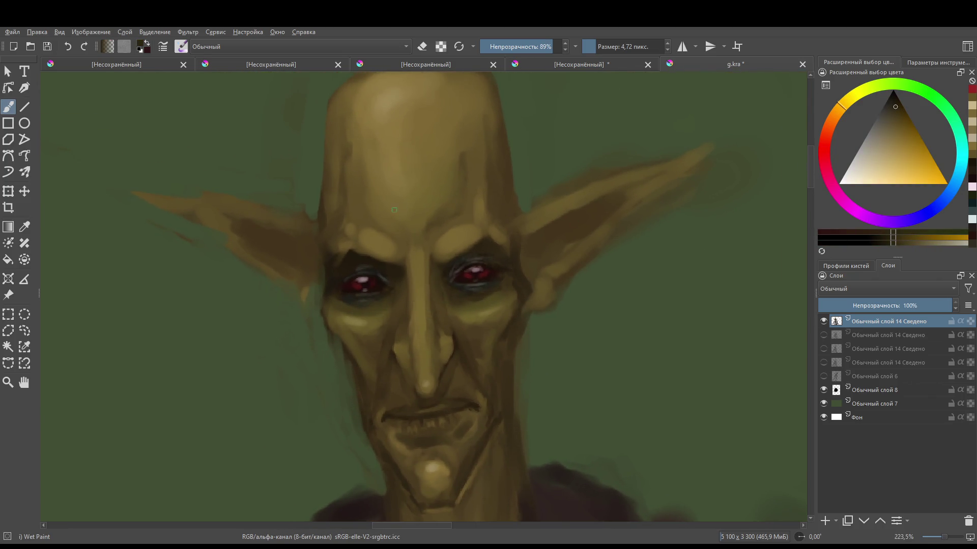
scroll(327, 319, "up", 1)
key("bracketleft")
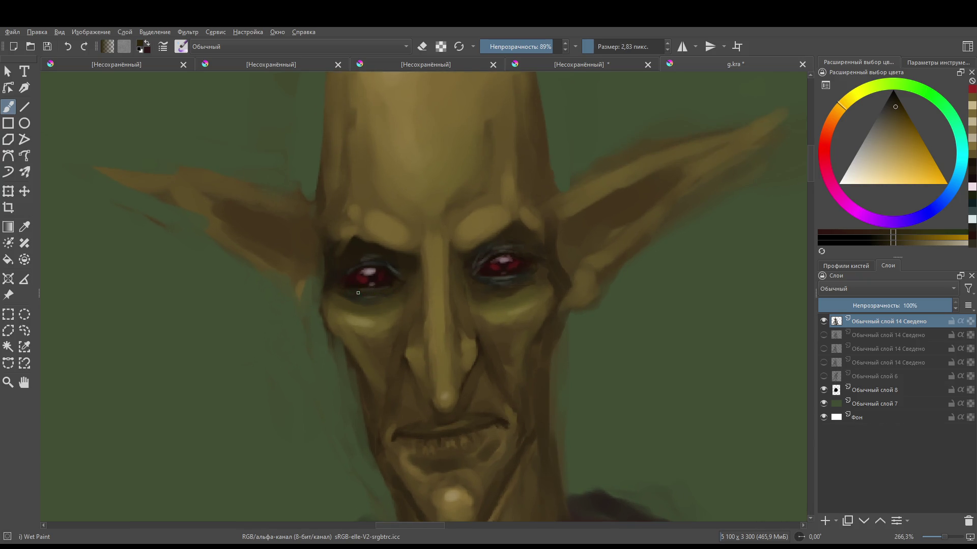
left_click_drag(344, 292, 340, 285)
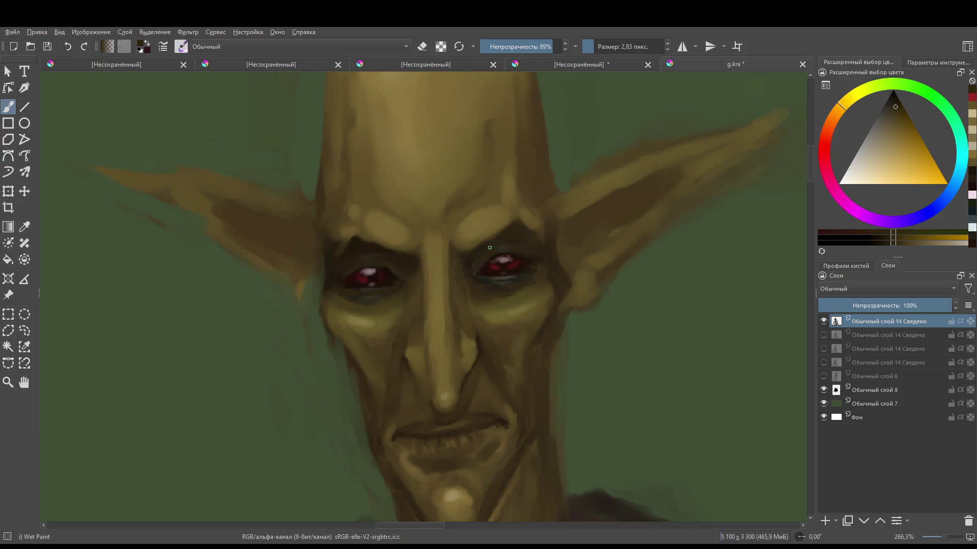
- Sample a warm light skin tone and paint highlights near the right eye and left brow with a 16 px brush
left_click(356, 244, "ctrl")
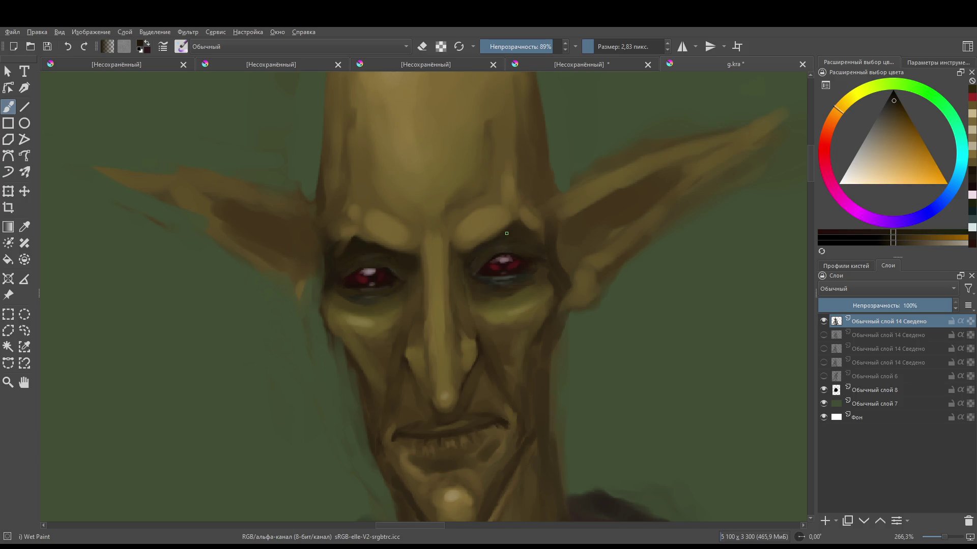
left_click(493, 260)
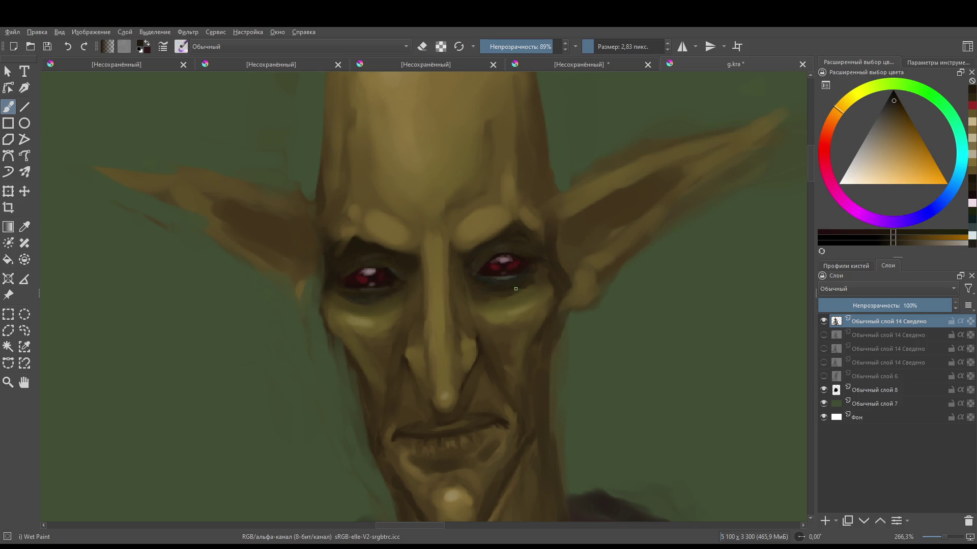
scroll(516, 289, "down", 8)
scroll(437, 388, "up", 6)
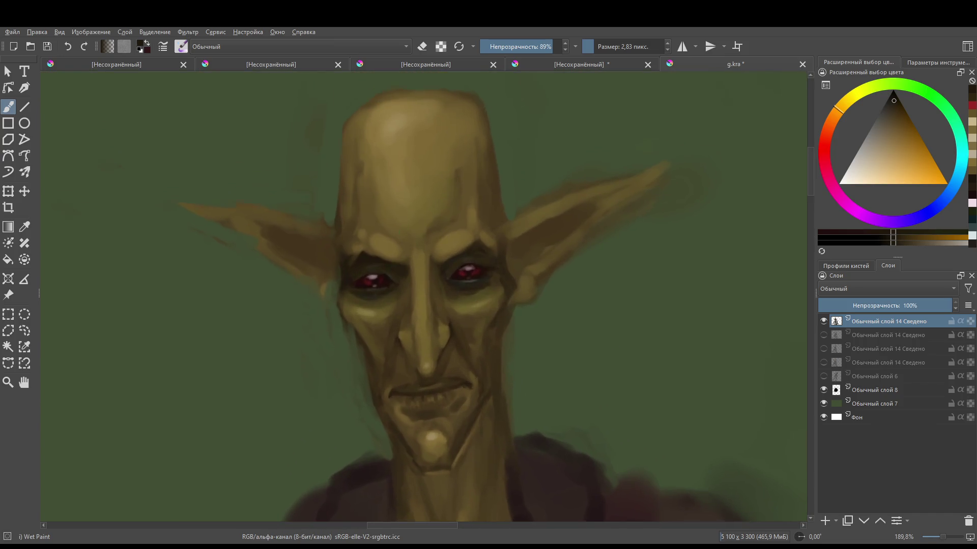
scroll(369, 254, "up", 2)
left_click(376, 245, "ctrl")
key("bracketright")
key("bracketright")
key("bracketright")
left_click_drag(356, 248, 381, 257)
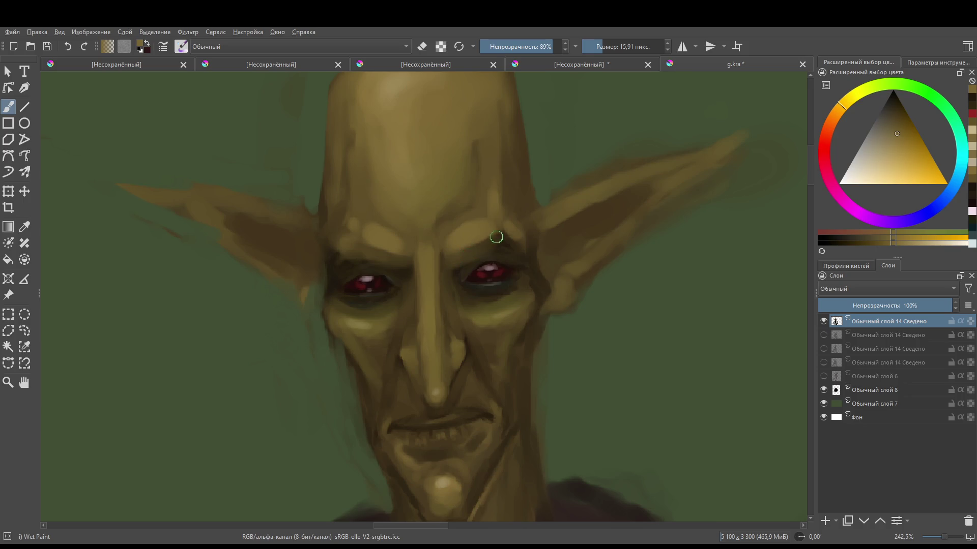
scroll(539, 265, "down", 5)
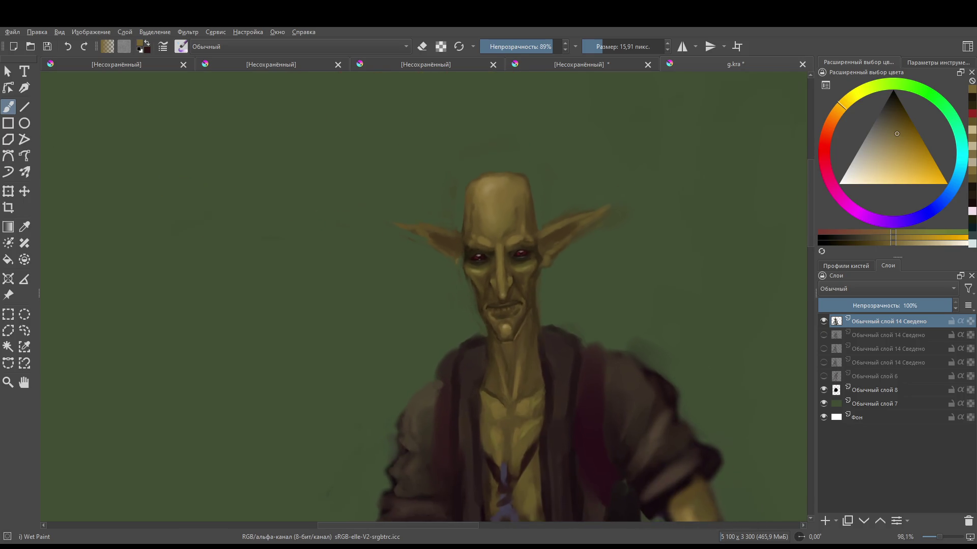
scroll(443, 218, "up", 2)
- Recentre the face in view and set the brush to about 15 px
left_click_drag(441, 228, 447, 235)
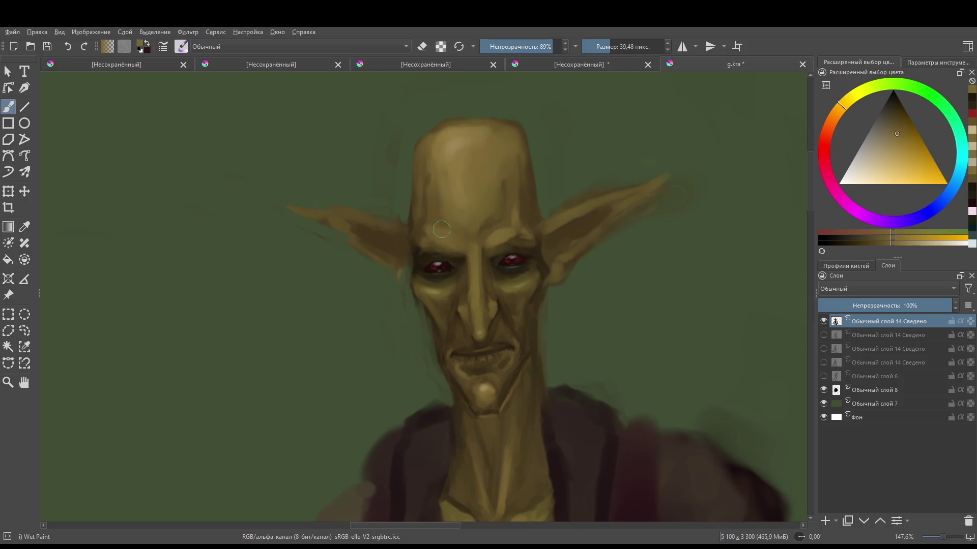
left_click_drag(523, 229, 496, 265)
scroll(496, 265, "down", 4)
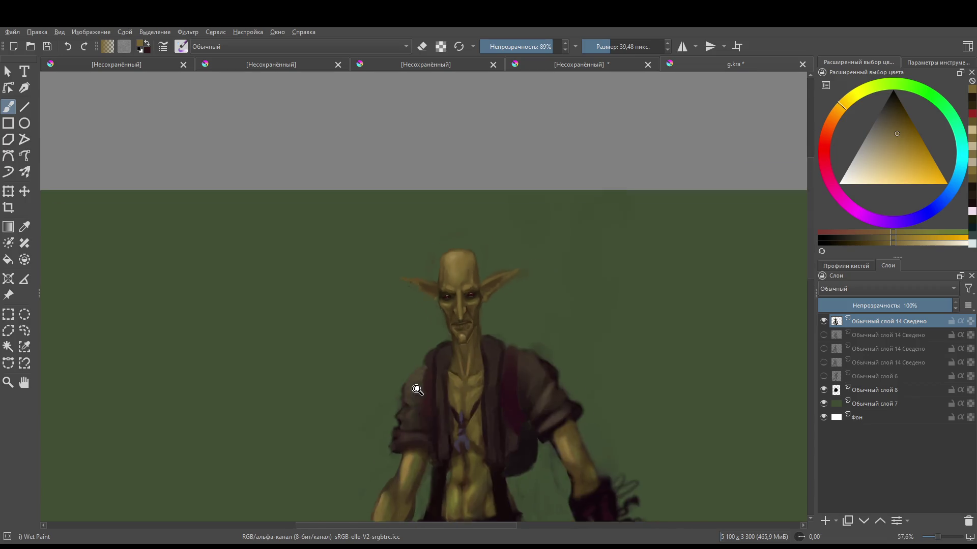
scroll(421, 229, "up", 5)
scroll(421, 229, "down", 2)
scroll(425, 311, "up", 1)
left_click_drag(423, 259, 421, 258)
key("k")
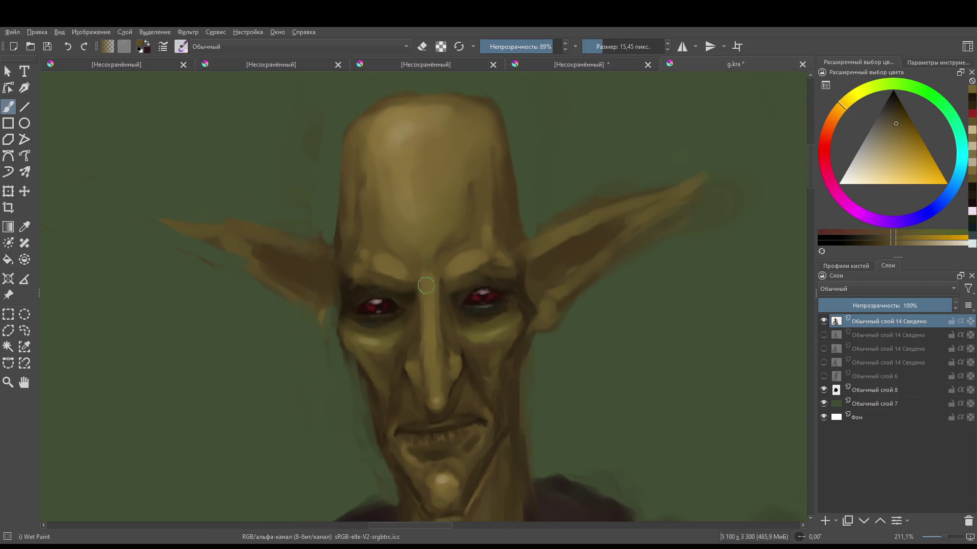
- Pick a dark shadow colour and paint 8 px shading along the brow and nose bridge
left_click(428, 277)
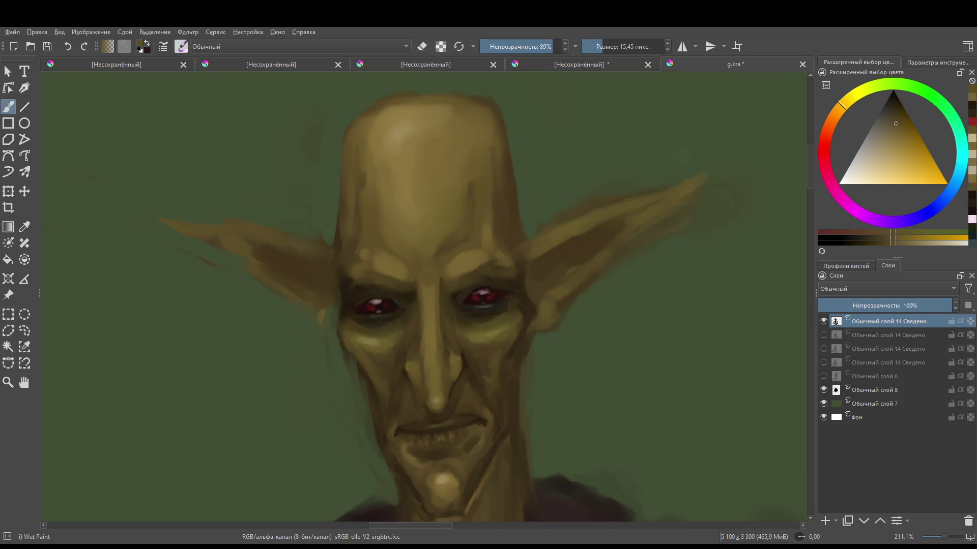
left_click(431, 281, "ctrl")
left_click(430, 267)
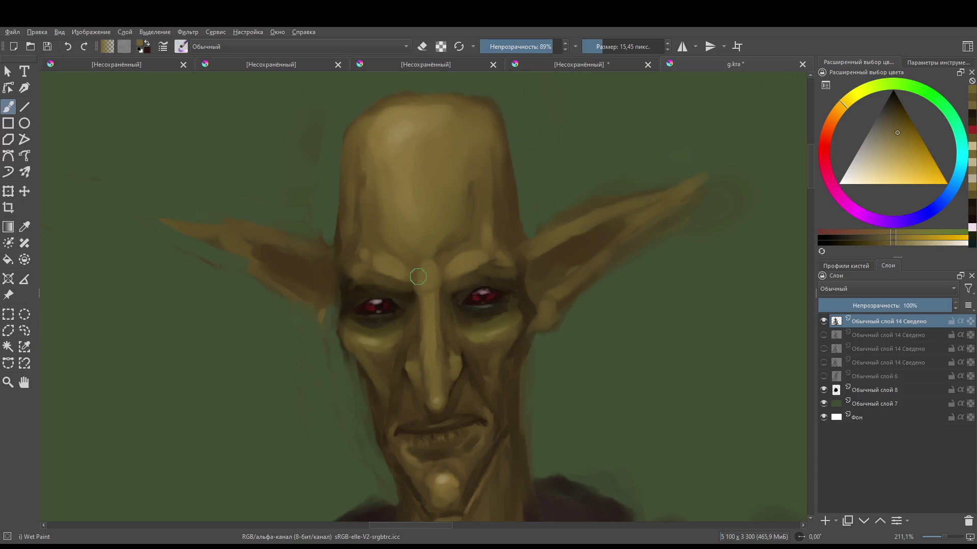
left_click(415, 264, "ctrl")
left_click(408, 295, "ctrl")
key("[")
key("[")
key("[")
left_click_drag(410, 290, 413, 261)
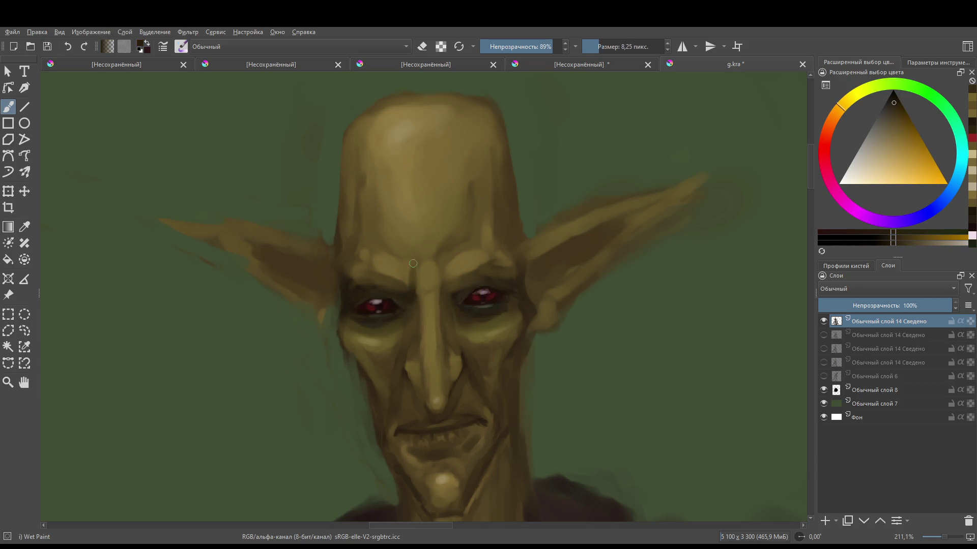
left_click_drag(448, 293, 439, 257)
scroll(455, 295, "down", 5)
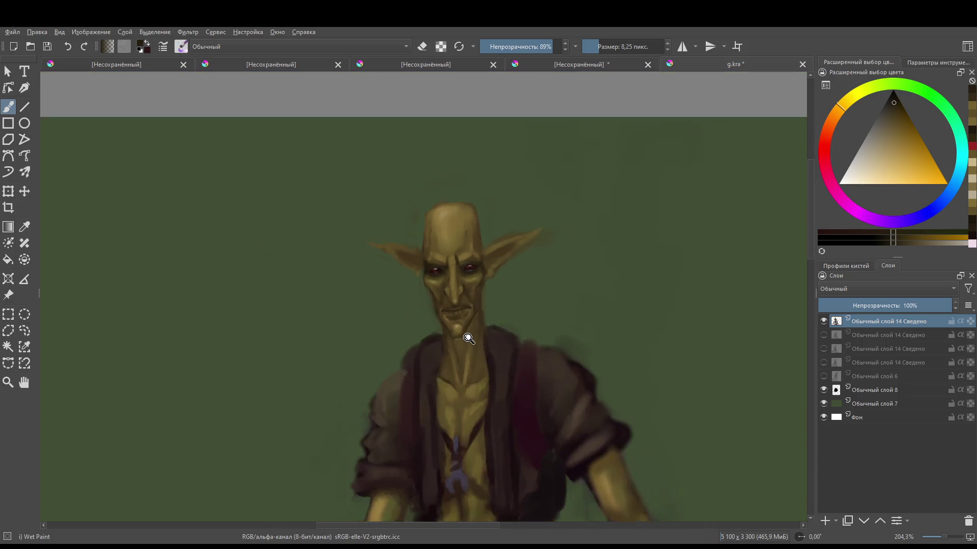
scroll(415, 264, "up", 4)
key("]")
key("]")
key("]")
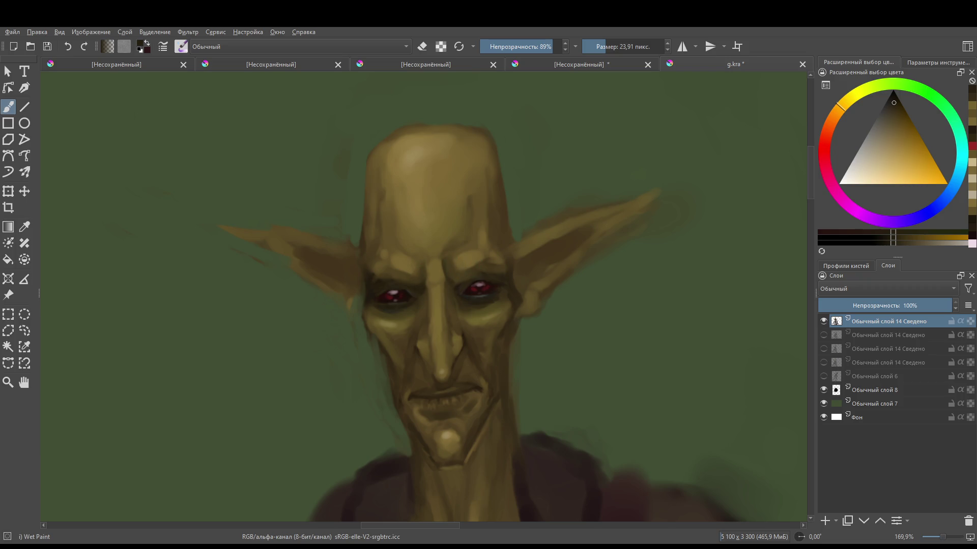
- Pick a darker olive tone and shrink the brush to about 11 px
left_click(461, 262, "ctrl")
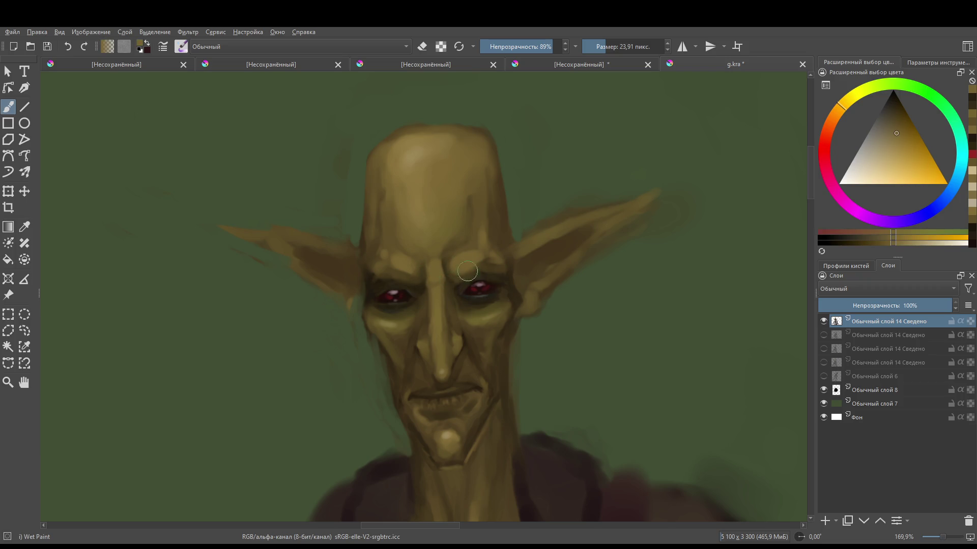
scroll(467, 271, "down", 10)
scroll(458, 270, "up", 10)
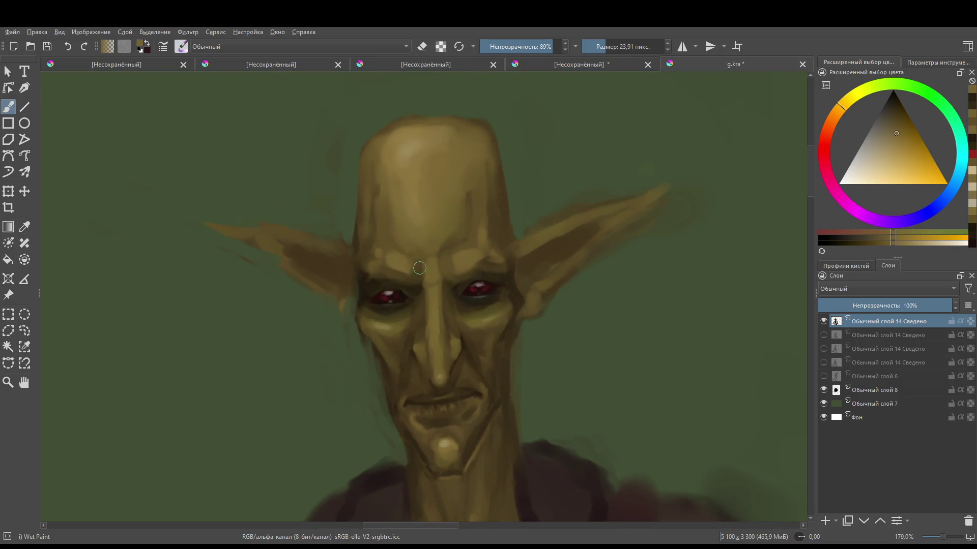
scroll(433, 270, "down", 6)
scroll(448, 270, "up", 6)
key("bracketleft")
key("bracketleft")
key("bracketleft")
key("bracketleft")
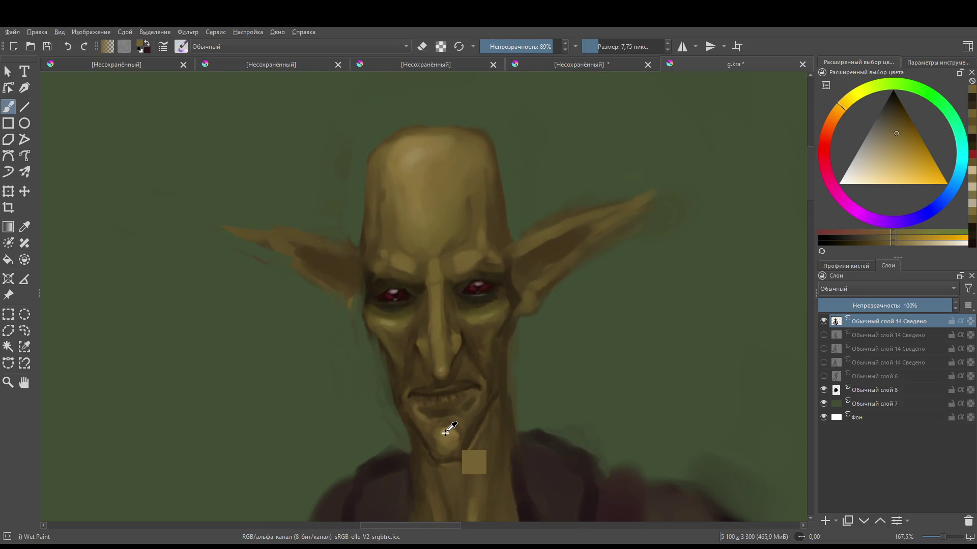
- Dab a chin-sampled highlight on the forehead, then paint and undo two light nose-bridge strokes
left_click(471, 457, "ctrl")
left_click(459, 264)
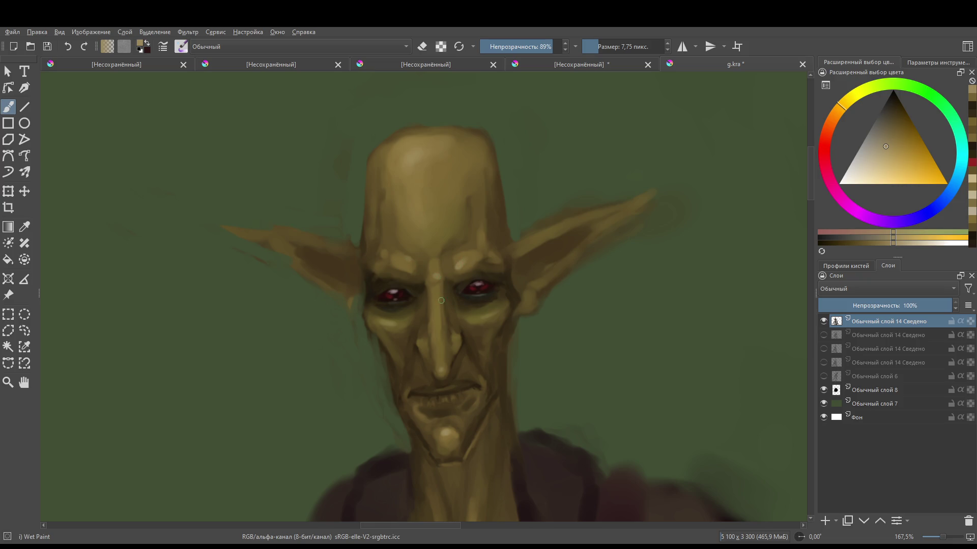
left_click_drag(441, 292, 442, 355)
key("ctrl+z")
left_click_drag(436, 290, 434, 363)
key("ctrl+z")
scroll(424, 344, "down", 4)
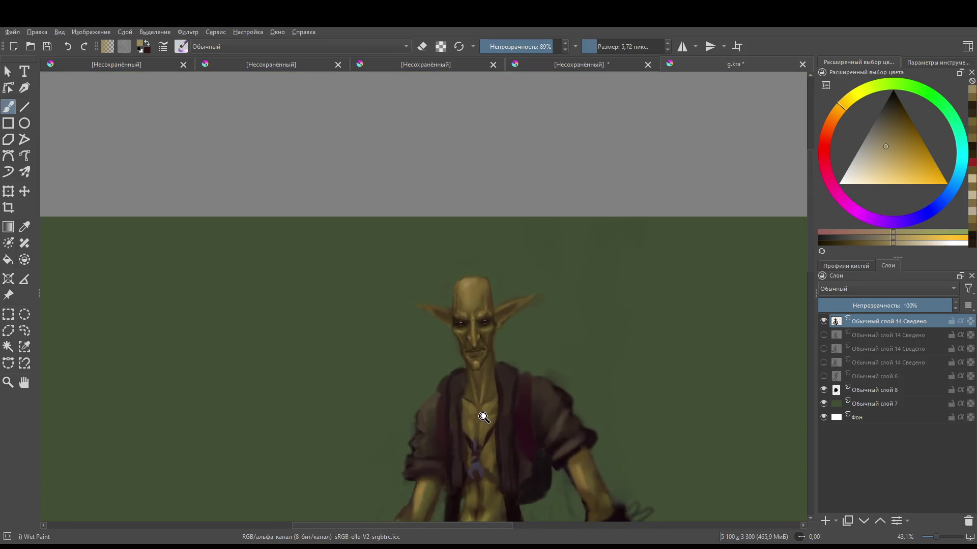
scroll(388, 399, "up", 5)
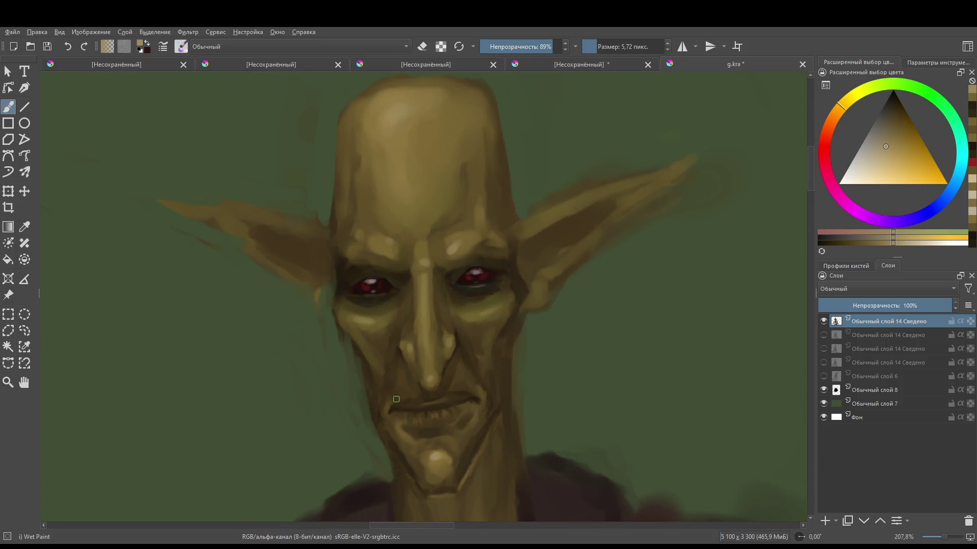
scroll(480, 390, "down", 10)
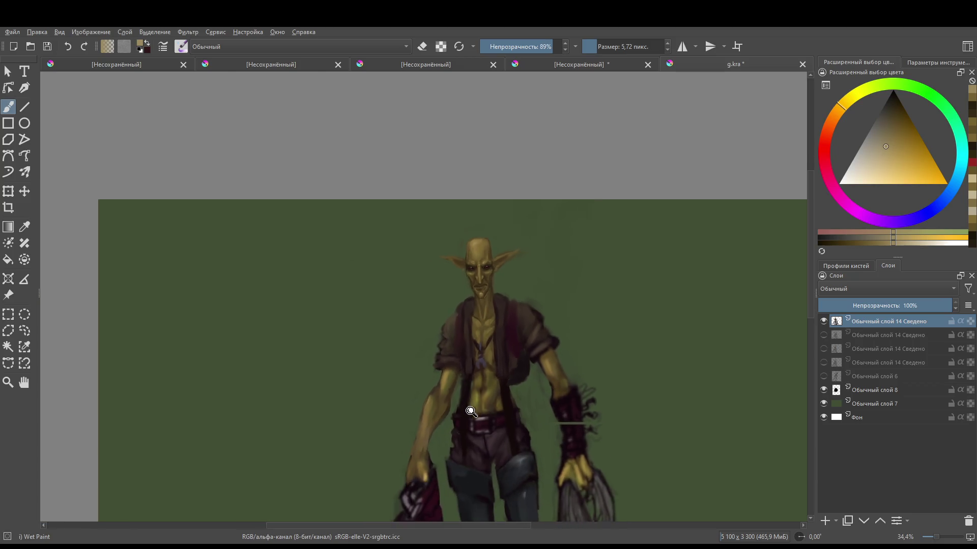
scroll(480, 269, "up", 12)
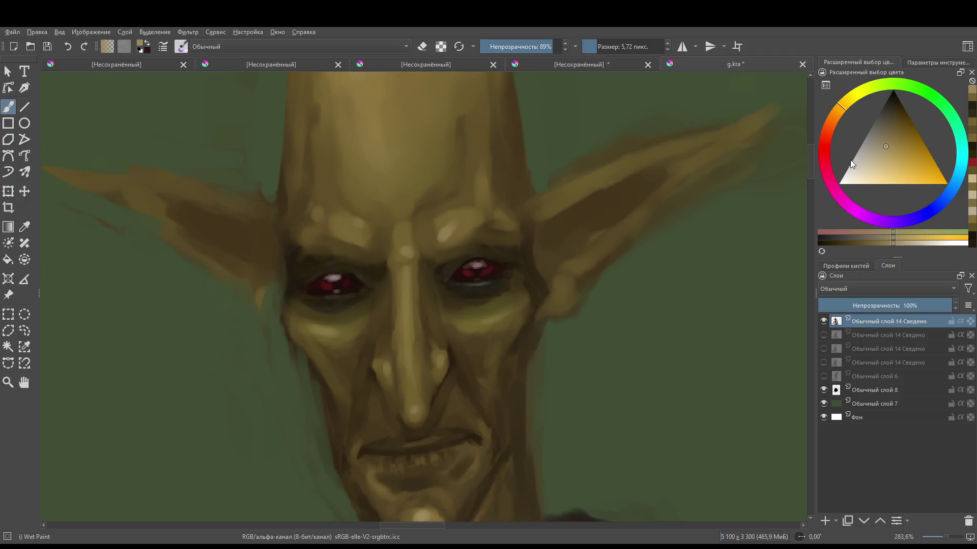
- Paint fine saturated-yellow detail near the eye with a 1.69 px brush
left_click(912, 160)
key("bracketleft")
key("bracketleft")
key("bracketleft")
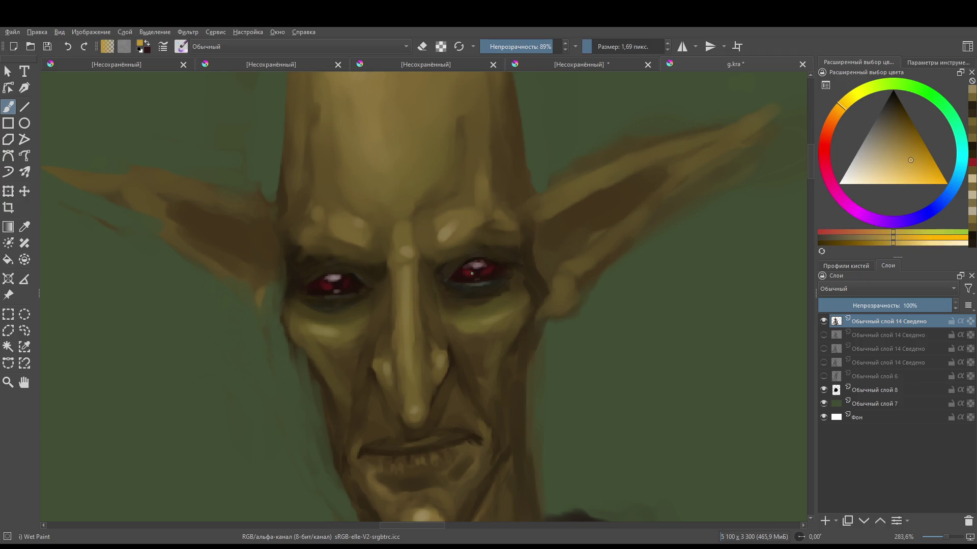
left_click_drag(470, 272, 510, 271)
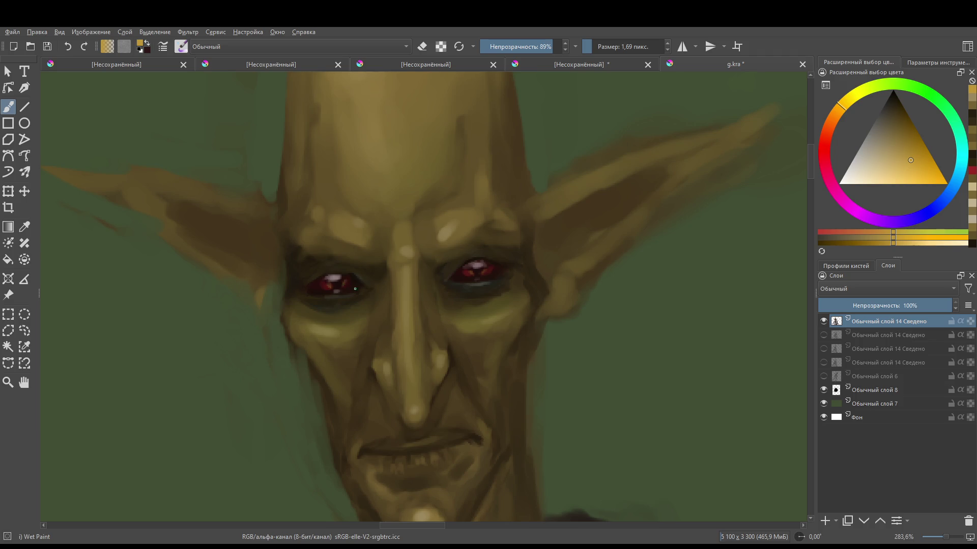
scroll(355, 289, "down", 5)
scroll(352, 242, "up", 5)
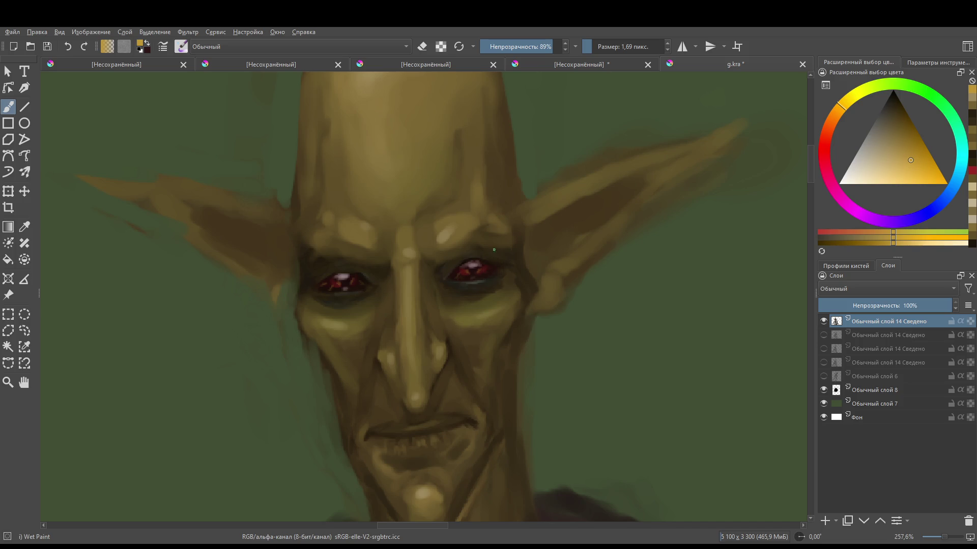
- Add a small brow-sampled skin stroke under the eye and zoom out to the whole figure
scroll(493, 250, "down", 6)
scroll(497, 262, "up", 1)
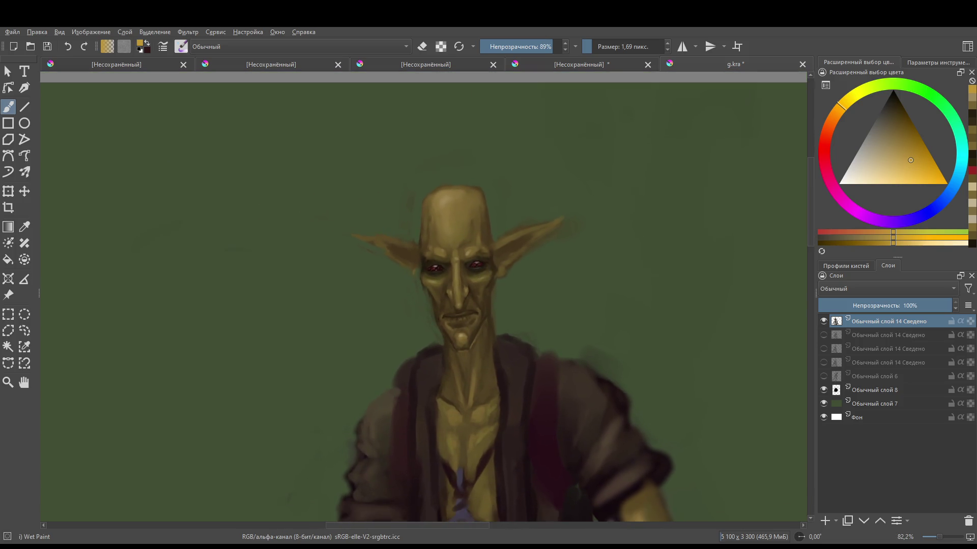
scroll(473, 227, "up", 5)
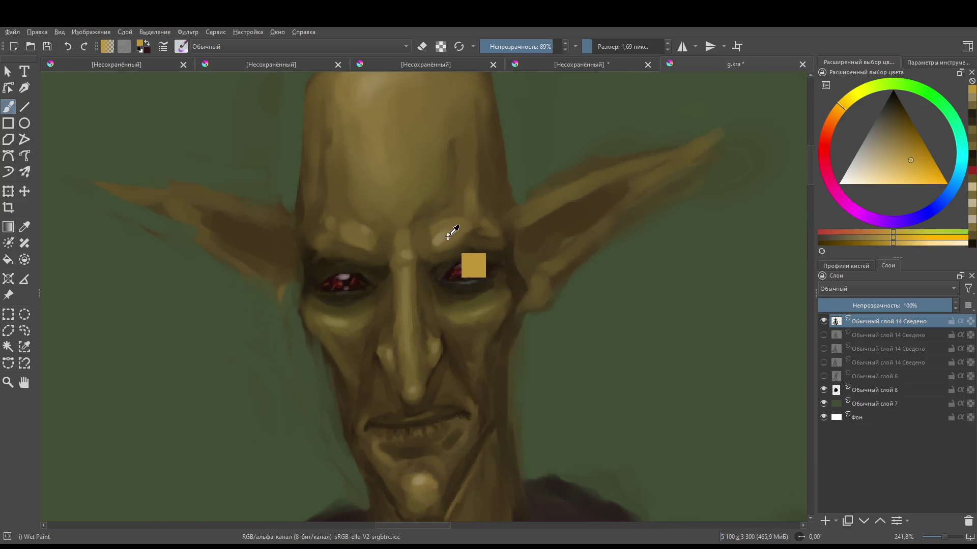
left_click(448, 235, "ctrl")
scroll(442, 280, "up", 2)
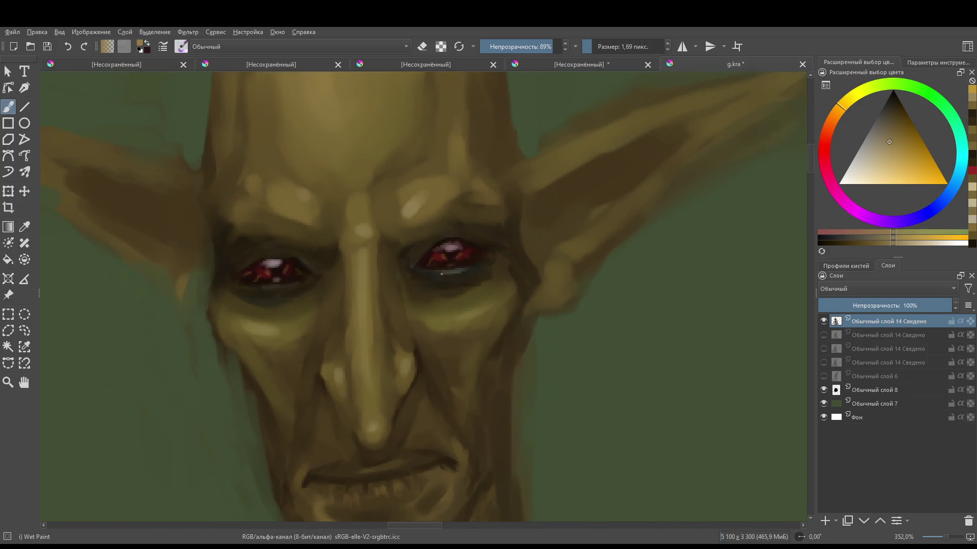
left_click_drag(462, 271, 451, 280)
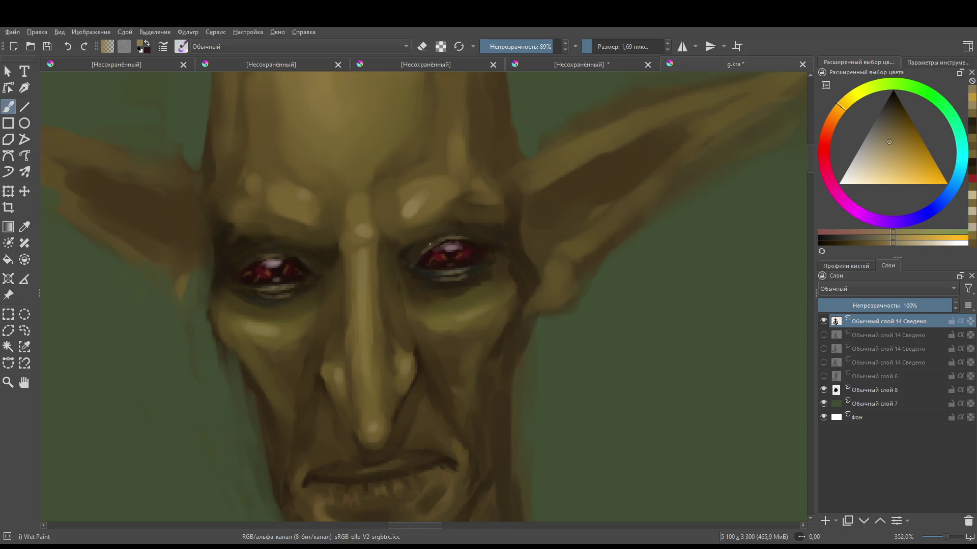
mouse_move(474, 240)
left_mouse_down()
mouse_move(462, 375)
mouse_move(475, 399)
mouse_move(480, 336)
mouse_move(436, 283)
mouse_move(545, 222)
left_mouse_up()
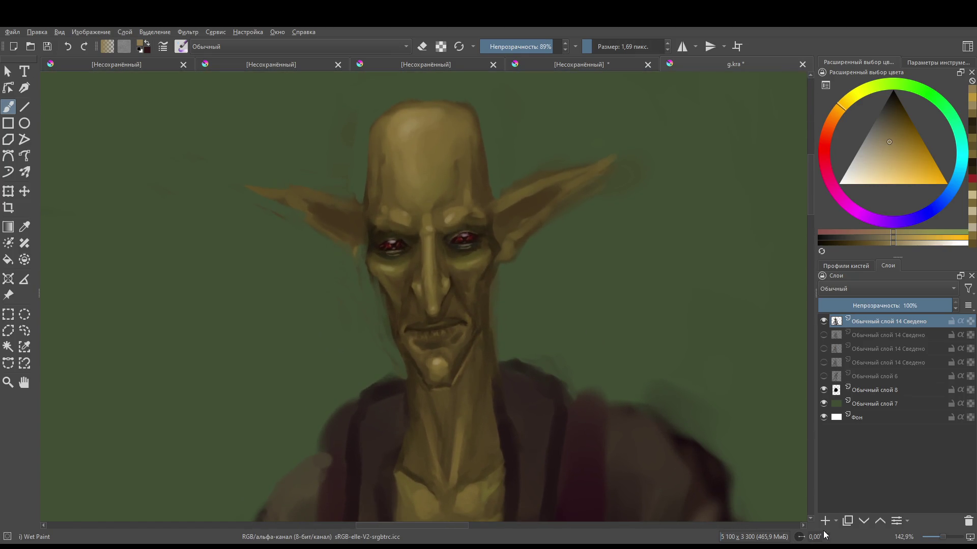
- On a new layer, paint a dark bluish stroke on the right cheek with a 23 px brush
left_click(824, 521)
left_click(878, 124)
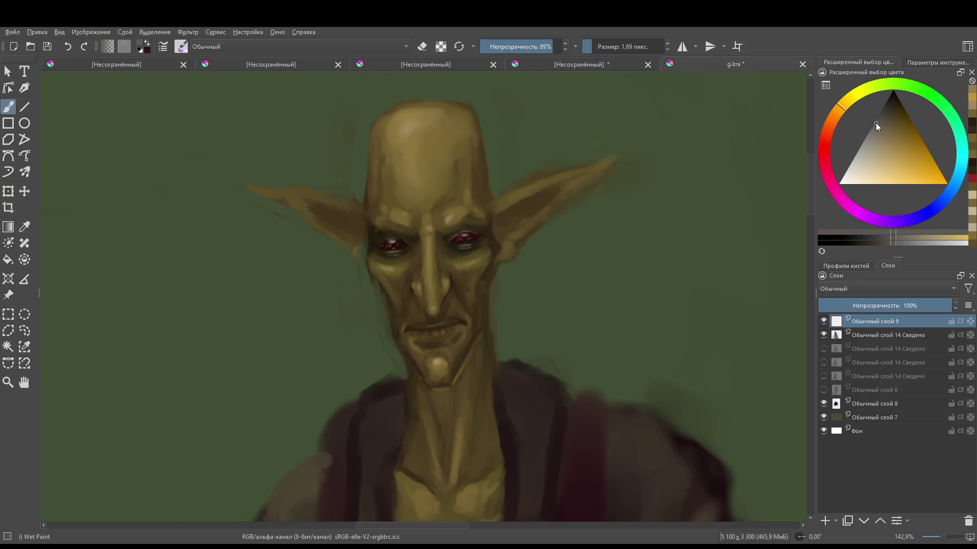
left_click_drag(503, 302, 506, 300)
left_click(886, 110)
mouse_move(478, 252)
left_mouse_down()
mouse_move(486, 278)
mouse_move(471, 321)
left_mouse_up()
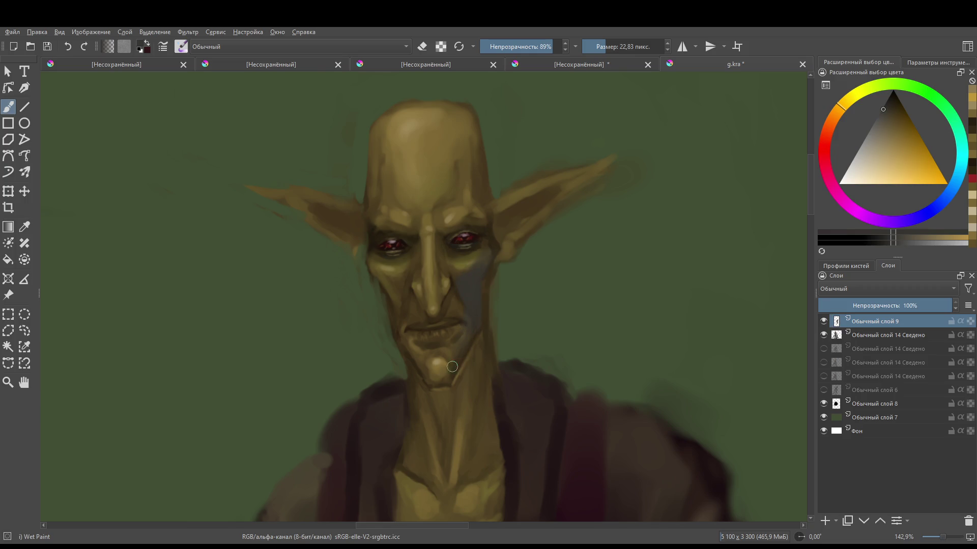
- Shade the chin and jaw blue-grey, then erase to reshape the mouth and lower lip
mouse_move(438, 375)
left_mouse_down()
mouse_move(464, 336)
mouse_move(427, 369)
mouse_move(408, 349)
mouse_move(403, 286)
mouse_move(396, 308)
left_mouse_up()
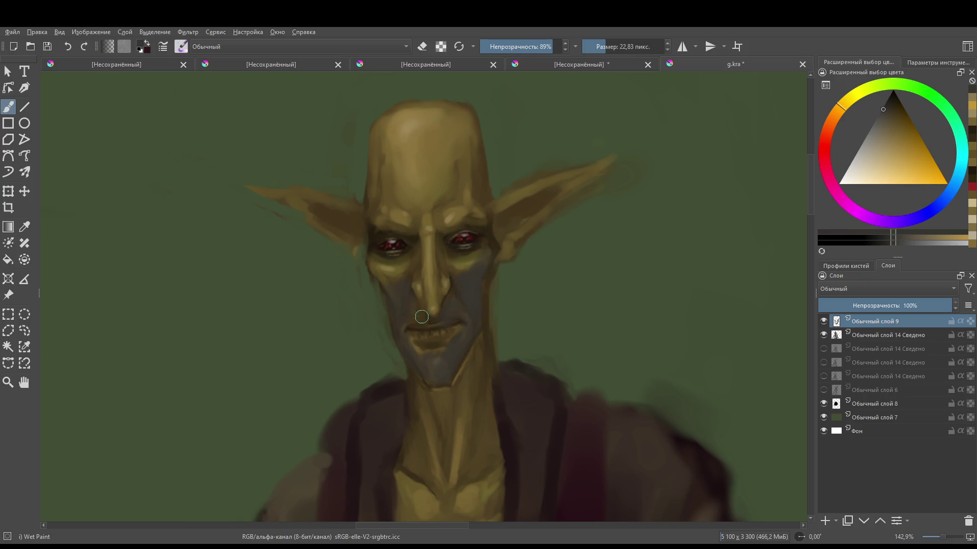
key("e")
left_click_drag(445, 329, 426, 344)
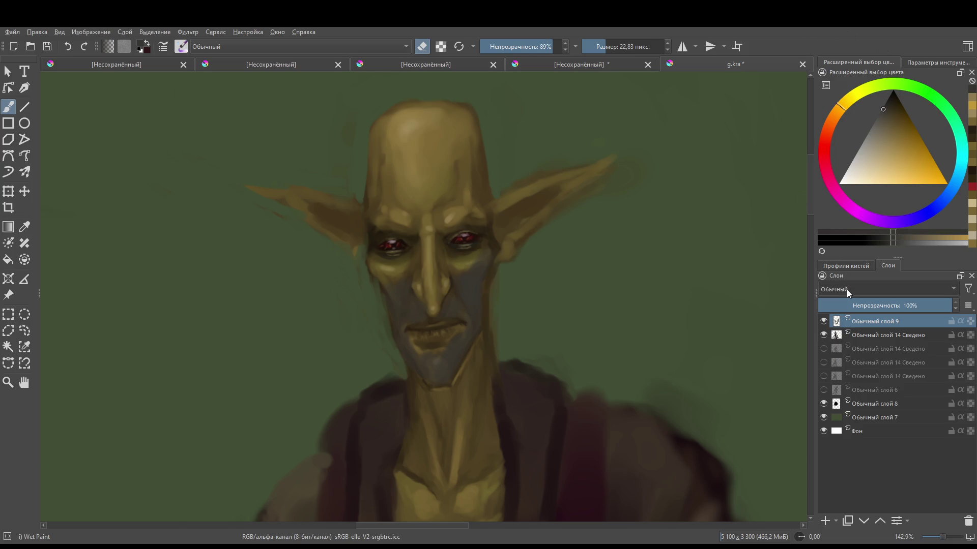
- Set the shading layer's blend mode to Осветление at 56% opacity
scroll(854, 289, "down", 2)
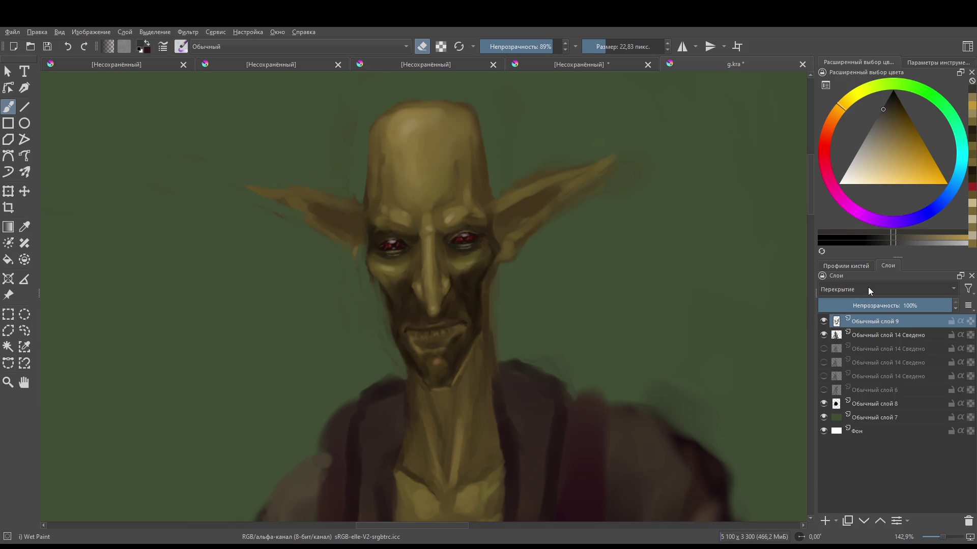
scroll(868, 287, "down", 3)
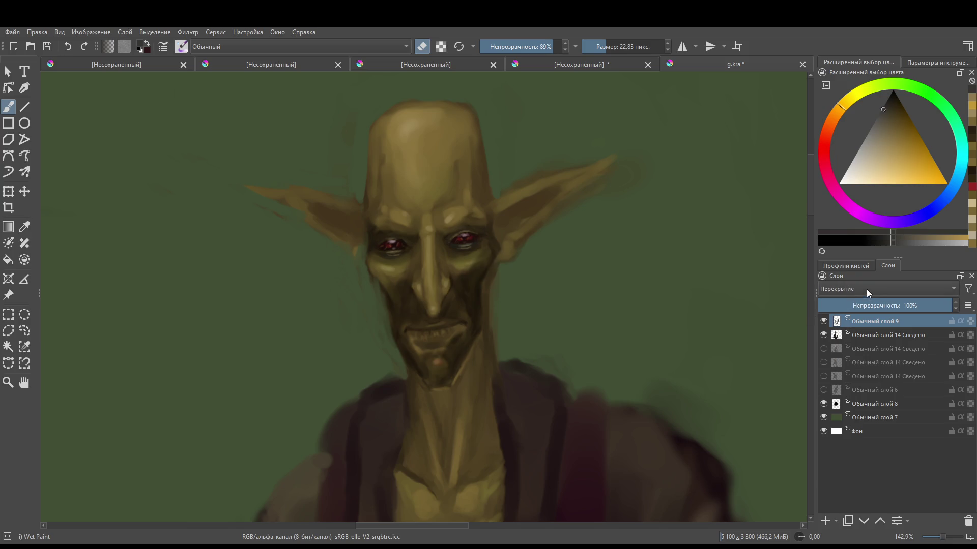
mouse_move(883, 307)
left_mouse_down()
mouse_move(862, 308)
mouse_move(893, 310)
left_mouse_up()
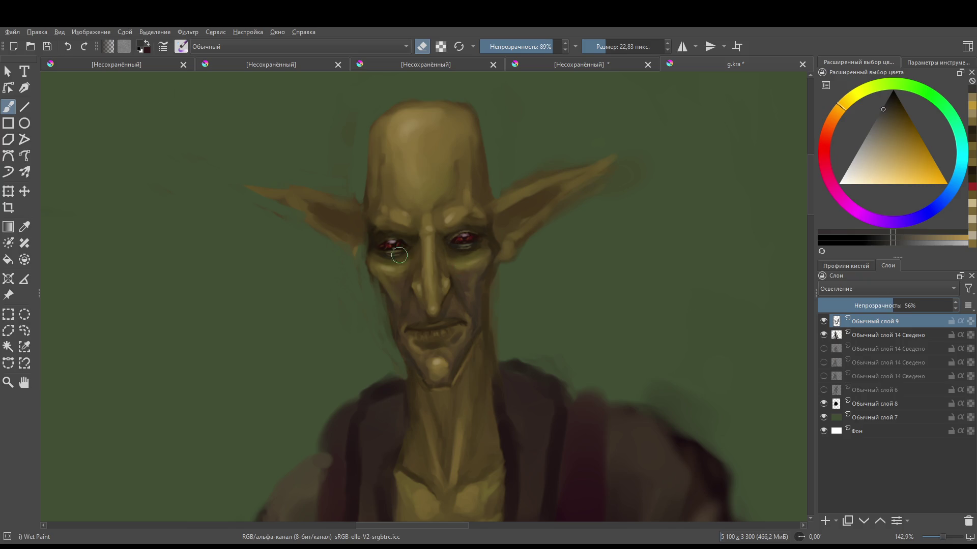
scroll(514, 279, "down", 5)
scroll(560, 290, "up", 1)
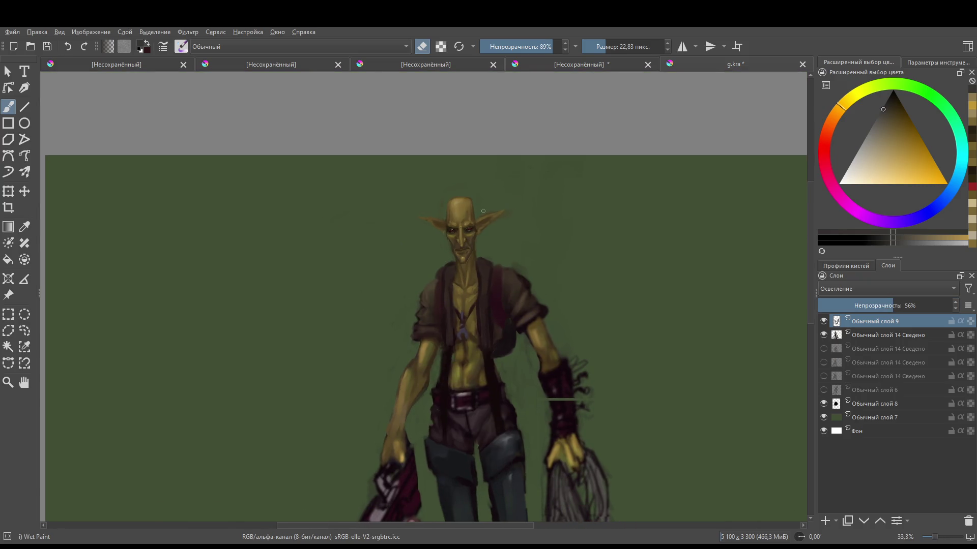
scroll(286, 425, "down", 3)
scroll(567, 378, "up", 8)
- Outline the goblin's left eye with a freehand selection
left_click_drag(566, 377, 510, 283)
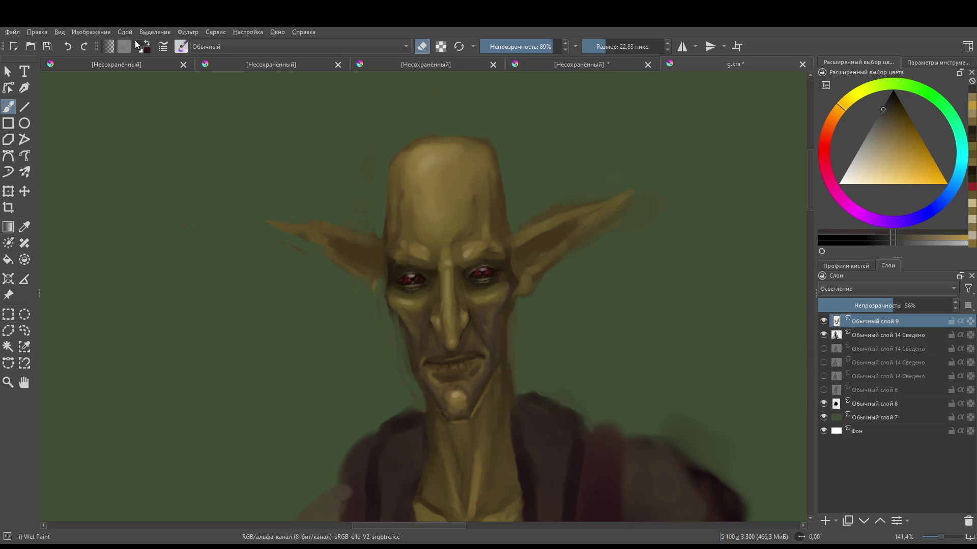
left_click(25, 330)
mouse_move(394, 273)
left_mouse_down()
mouse_move(405, 294)
mouse_move(392, 269)
mouse_move(428, 283)
mouse_move(414, 265)
mouse_move(390, 278)
mouse_move(399, 298)
mouse_move(432, 291)
mouse_move(439, 268)
left_mouse_up()
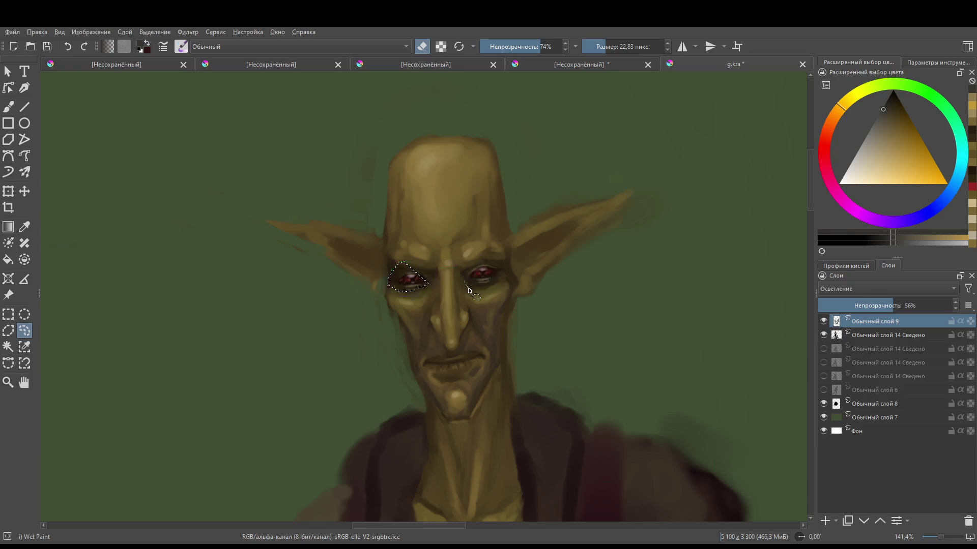
- Add the right eye to the selection and apply a transform to the eye area
mouse_move(501, 263)
left_mouse_down()
mouse_move(481, 293)
mouse_move(442, 275)
mouse_move(447, 267)
left_mouse_up()
key("ctrl+t")
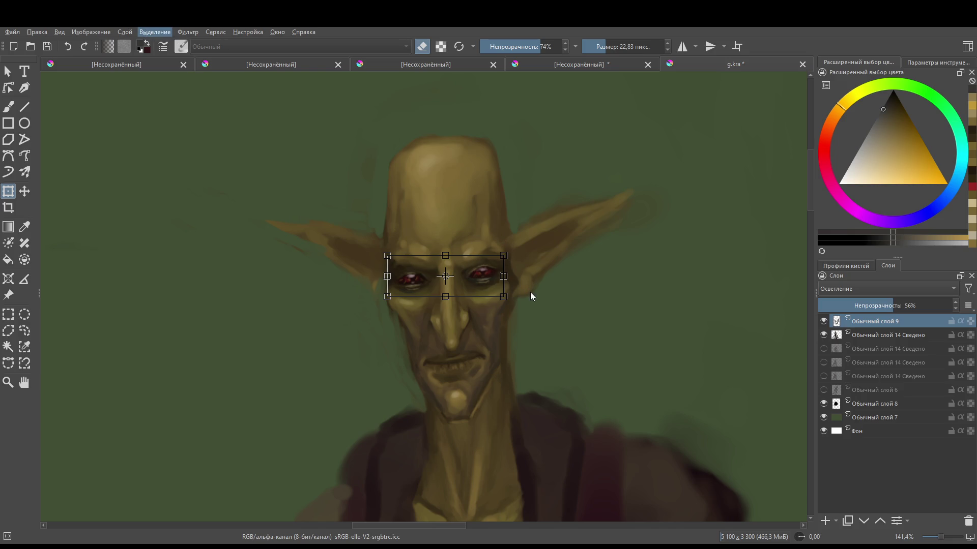
key("Return")
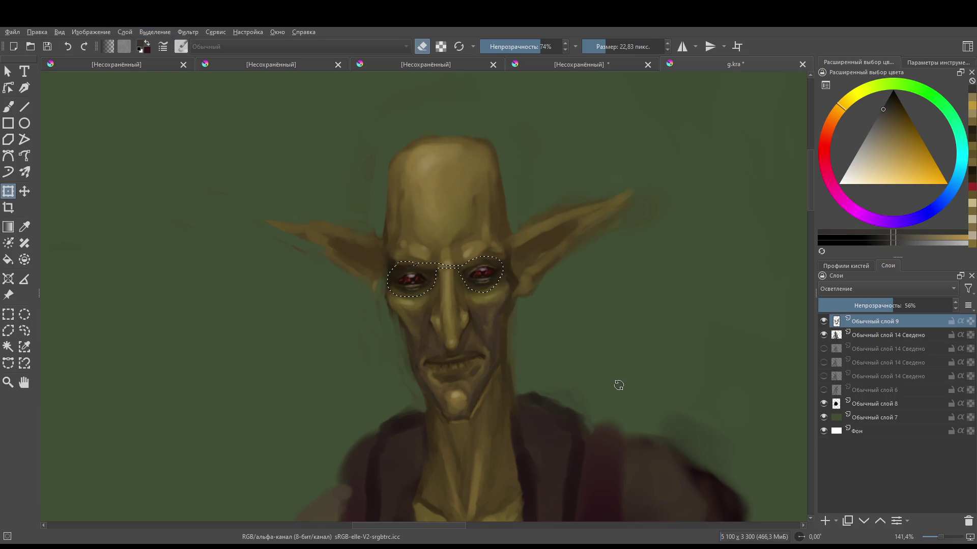
- Delete the empty copied layer and copy the eye area from Обычный слой 14 Сведено to a new layer
key("ctrl+alt+j")
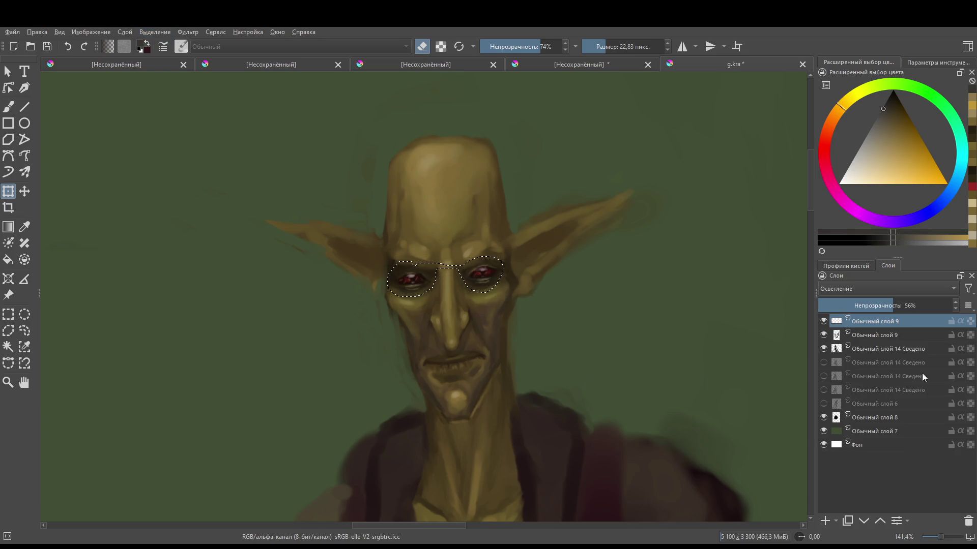
left_click(186, 33)
left_click(440, 148)
left_click(968, 521)
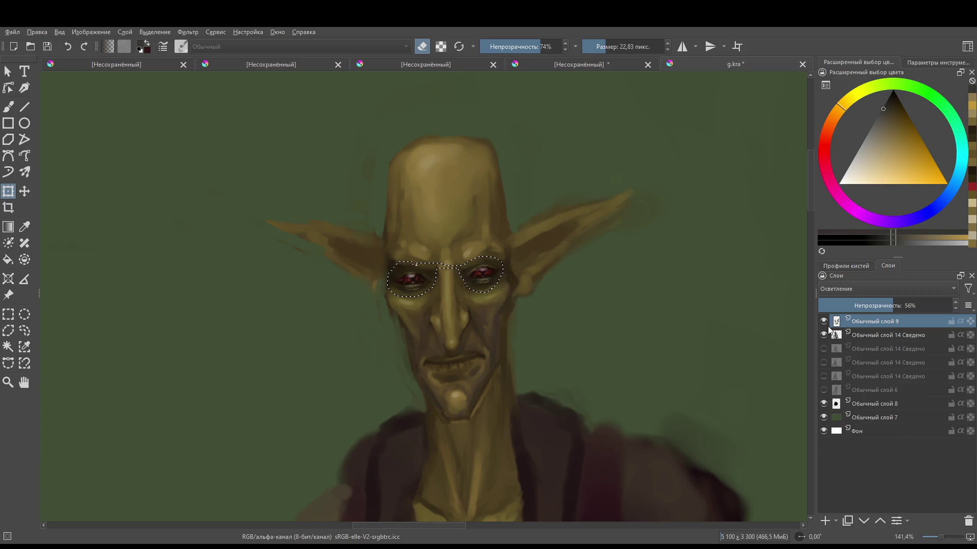
left_click(834, 335)
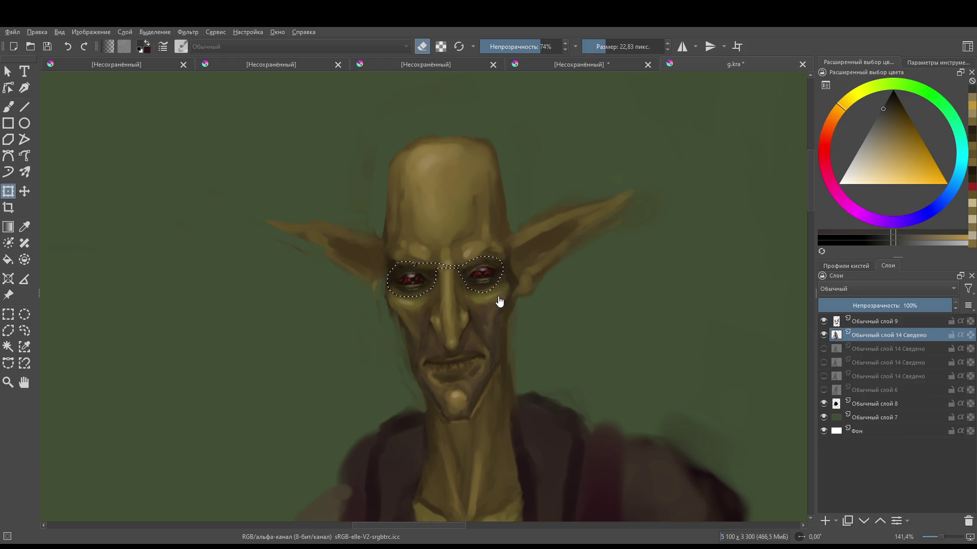
key("ctrl+j")
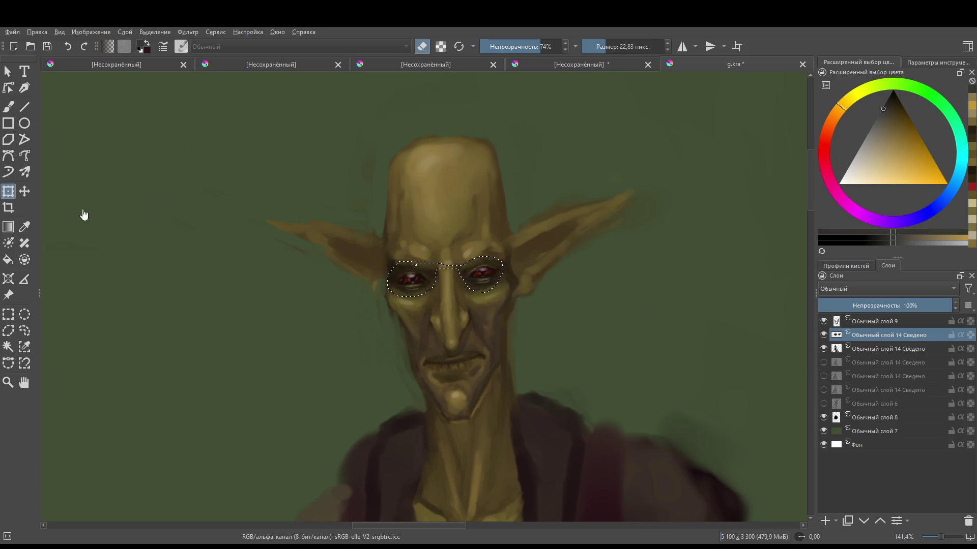
- Clear the eye selection, undo the purple tint on the eyes, and return to the brush
left_click(9, 315)
left_click(235, 280)
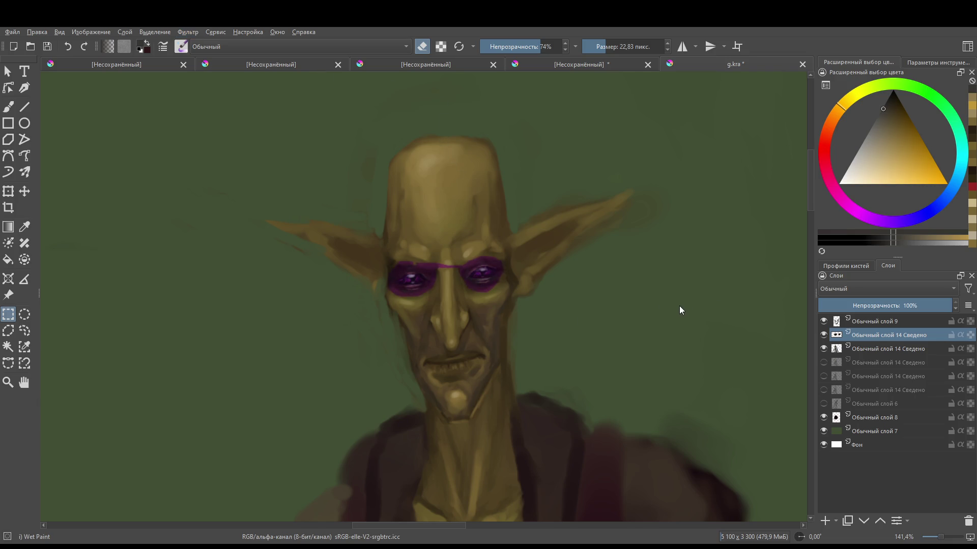
key("ctrl+z")
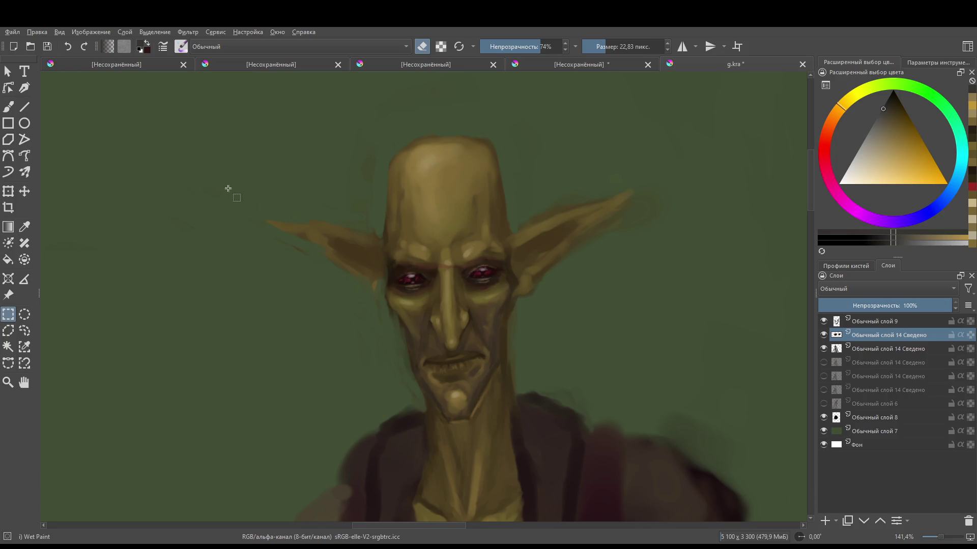
left_click(8, 107)
- Select the chin-shading, eye-copy and painting layers and merge them with Ctrl+E
scroll(505, 284, "up", 1)
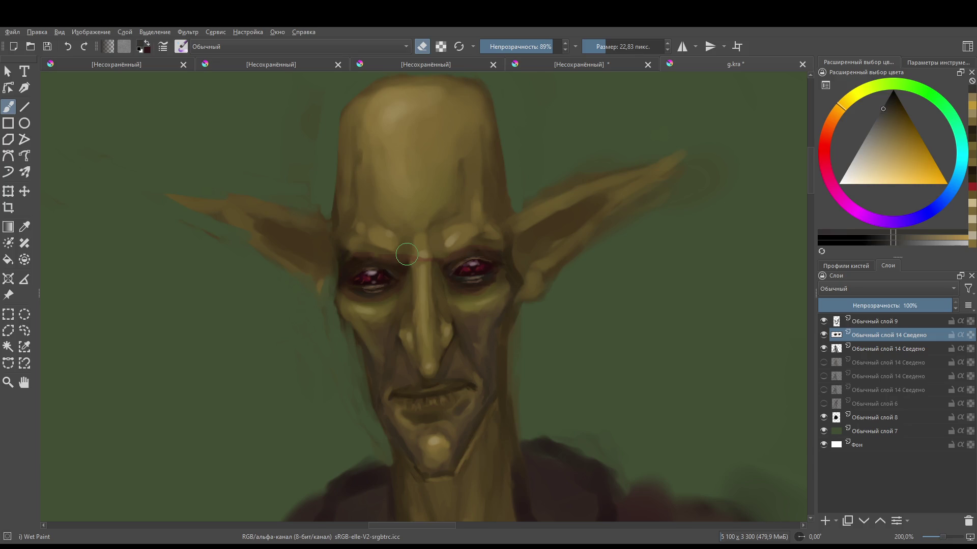
left_click(867, 347, "ctrl")
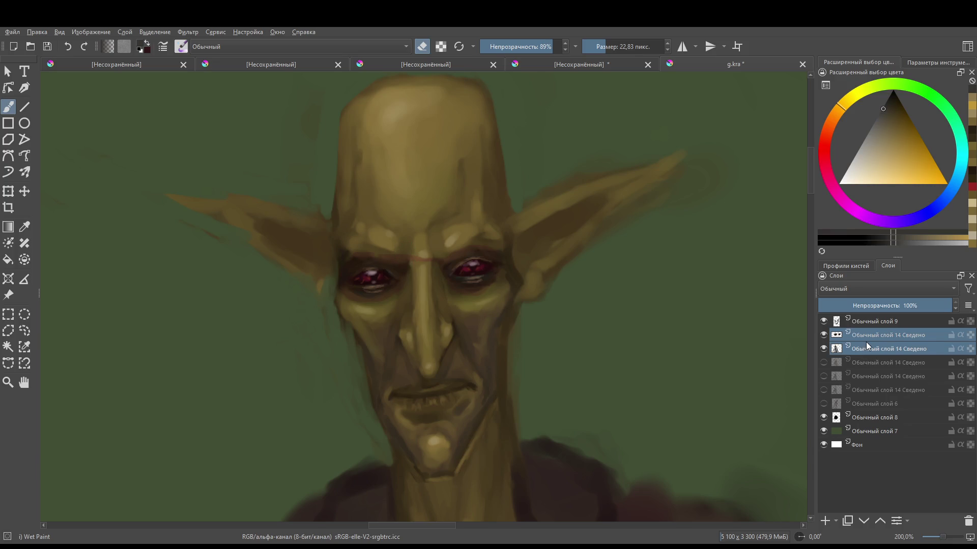
left_click(868, 324, "shift")
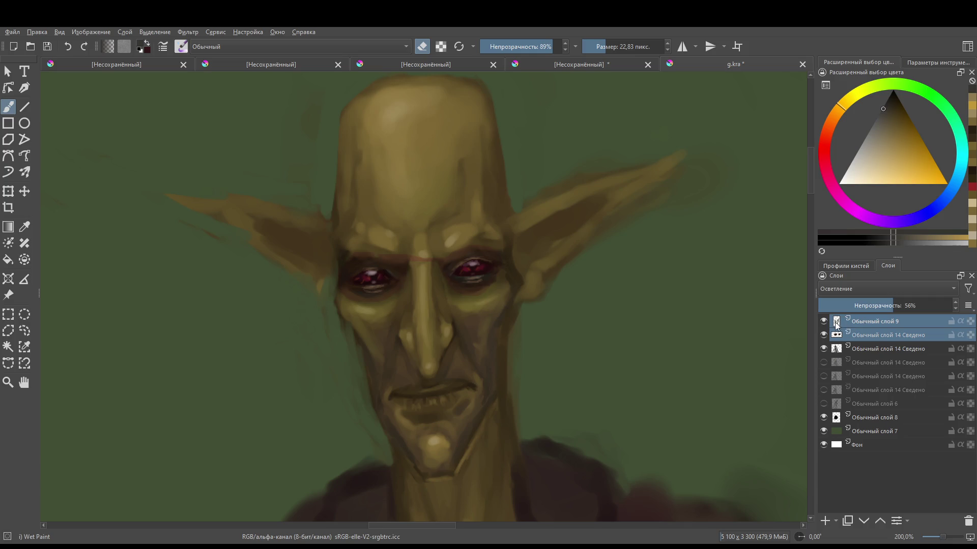
left_click(858, 347, "ctrl")
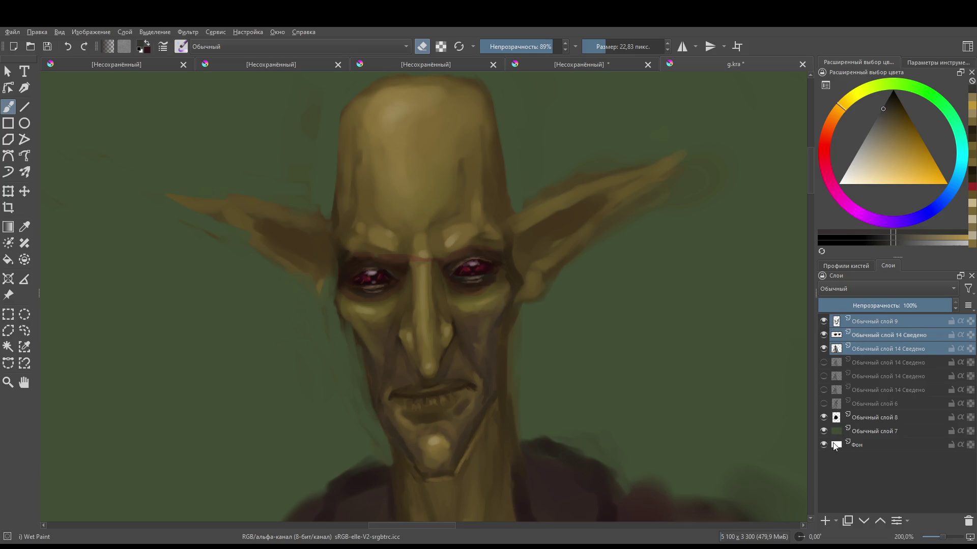
key("ctrl+e")
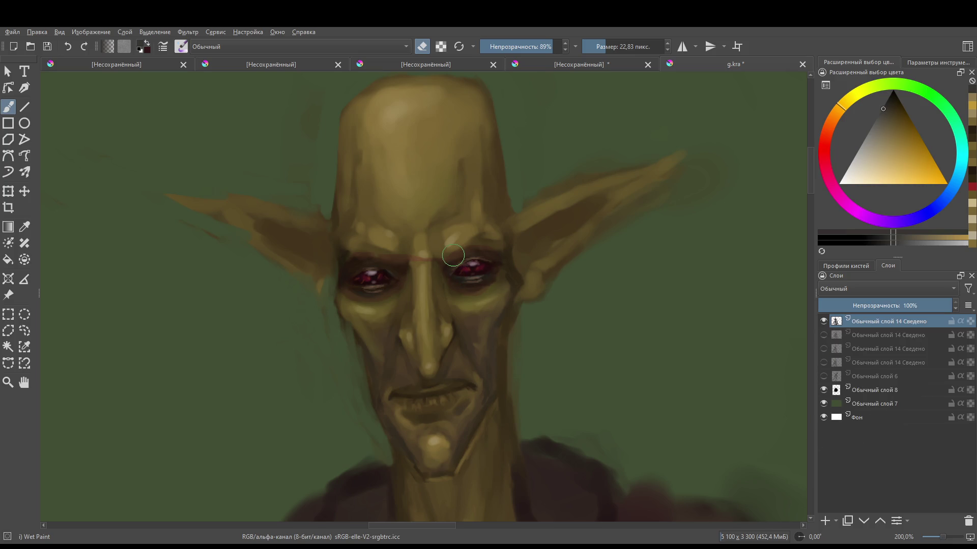
- With a 7 px non-eraser brush, dab yellow-olive skin highlights along the brow ridge
left_click_drag(400, 263, 383, 268)
key("e")
left_click(404, 253, "ctrl")
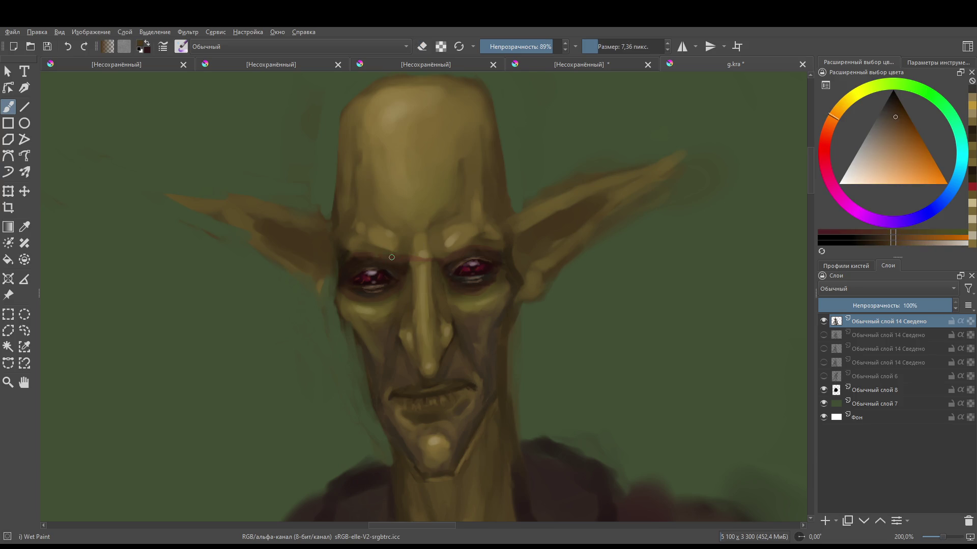
left_click(413, 246, "ctrl")
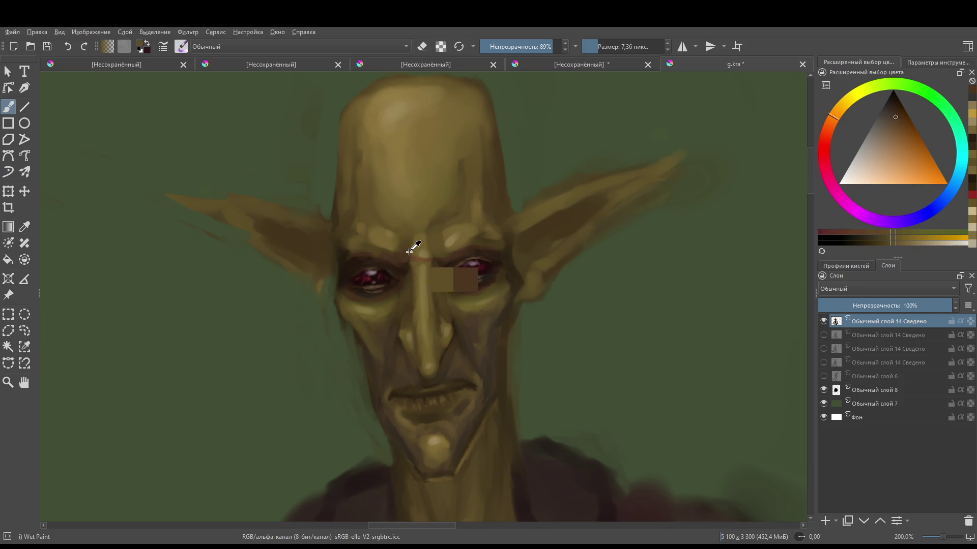
left_click(418, 260, "ctrl")
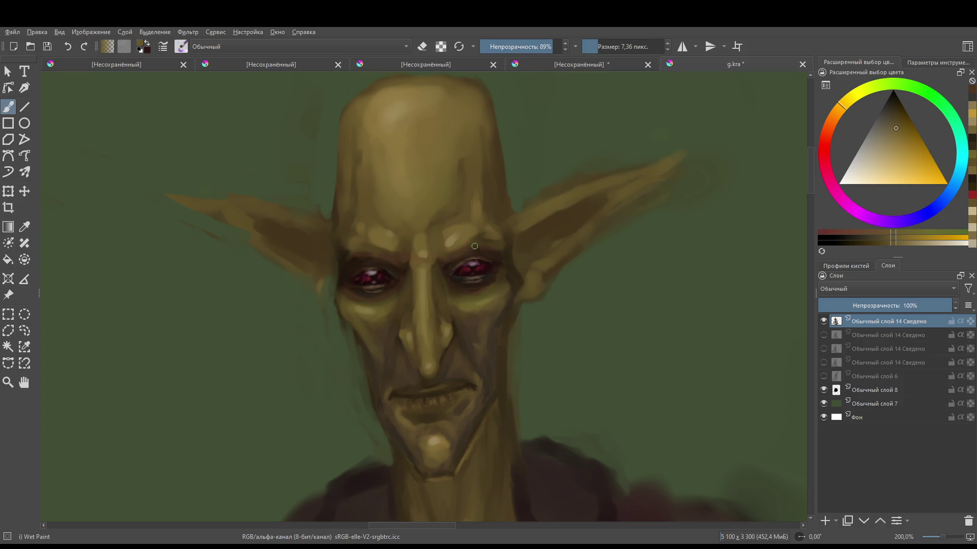
left_click_drag(475, 246, 438, 245)
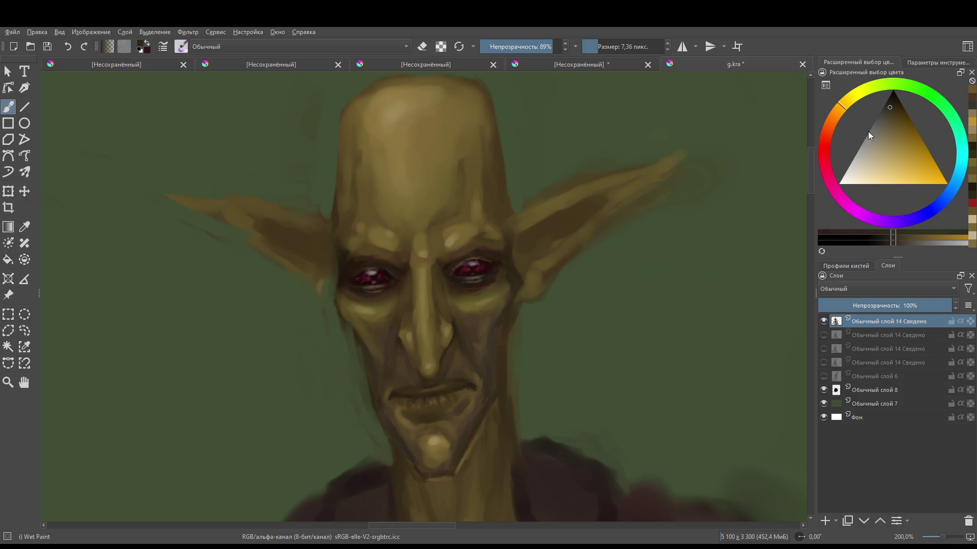
- Choose a dark red-orange colour and zoom out to view the whole figure
left_click(825, 136)
left_click(881, 117)
left_click(892, 104)
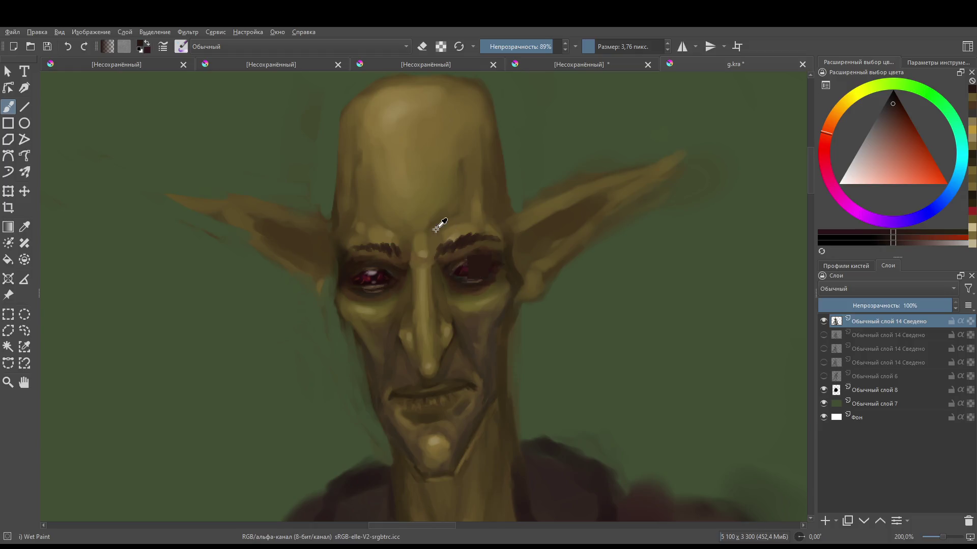
mouse_move(438, 218)
left_mouse_down()
mouse_move(403, 341)
mouse_move(417, 269)
left_mouse_up()
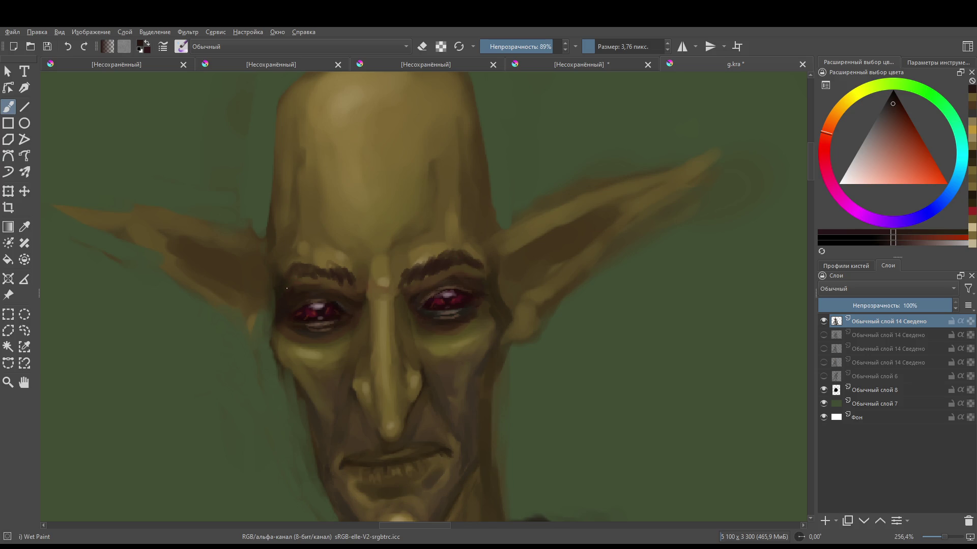
- Enlarge the brush to about 15 px and pick an orange-brown colour
scroll(382, 338, "down", 3)
scroll(392, 305, "up", 3)
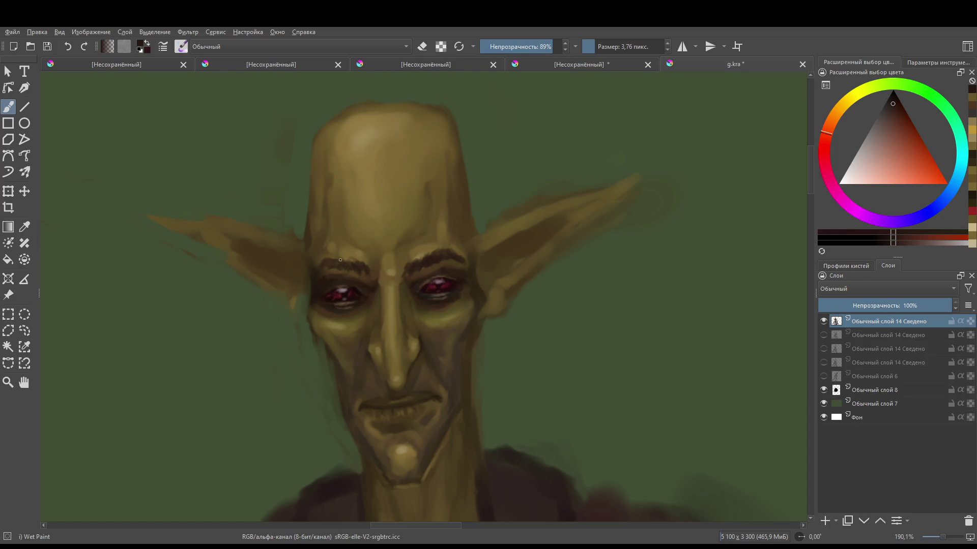
scroll(357, 279, "down", 3)
scroll(412, 273, "up", 4)
left_click(413, 273, "ctrl")
mouse_move(405, 281)
left_mouse_down()
mouse_move(481, 265)
mouse_move(422, 268)
left_mouse_up()
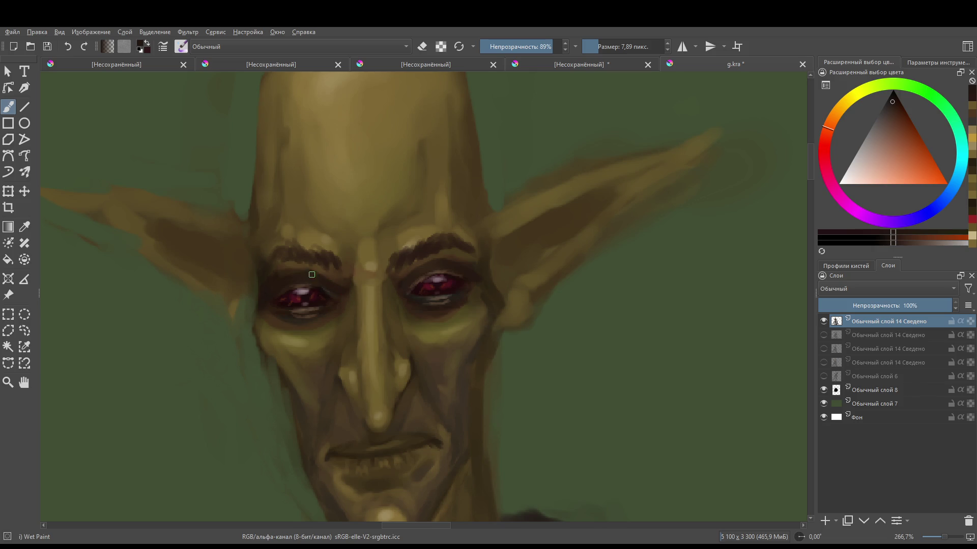
left_click(289, 266, "ctrl")
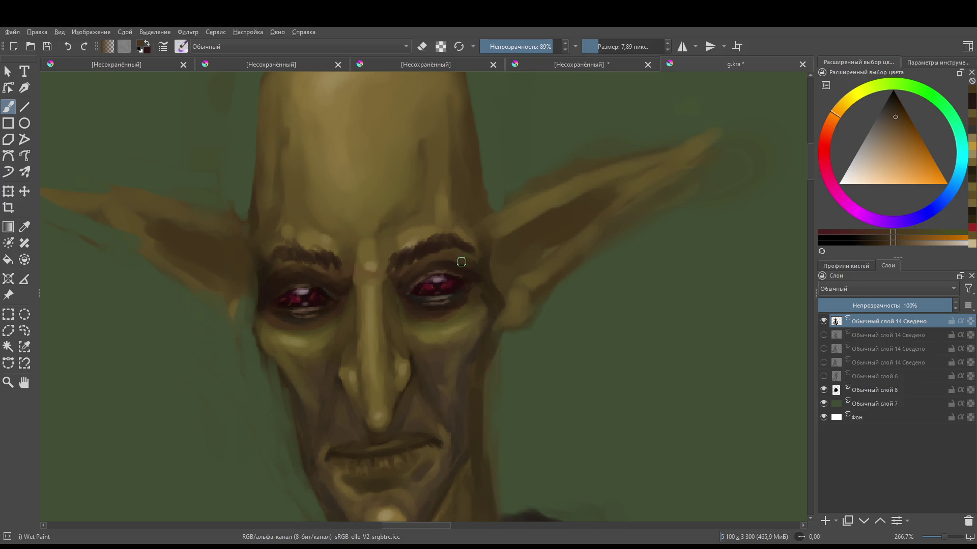
mouse_move(467, 265)
left_mouse_down()
mouse_move(468, 340)
mouse_move(484, 331)
mouse_move(463, 305)
mouse_move(433, 366)
mouse_move(444, 268)
left_mouse_up()
- Paint yellow ochre light tones up the nose bridge to the brows
left_click(419, 240, "ctrl")
left_click(419, 268, "ctrl")
left_click_drag(402, 299, 396, 292)
left_click_drag(402, 326, 395, 287)
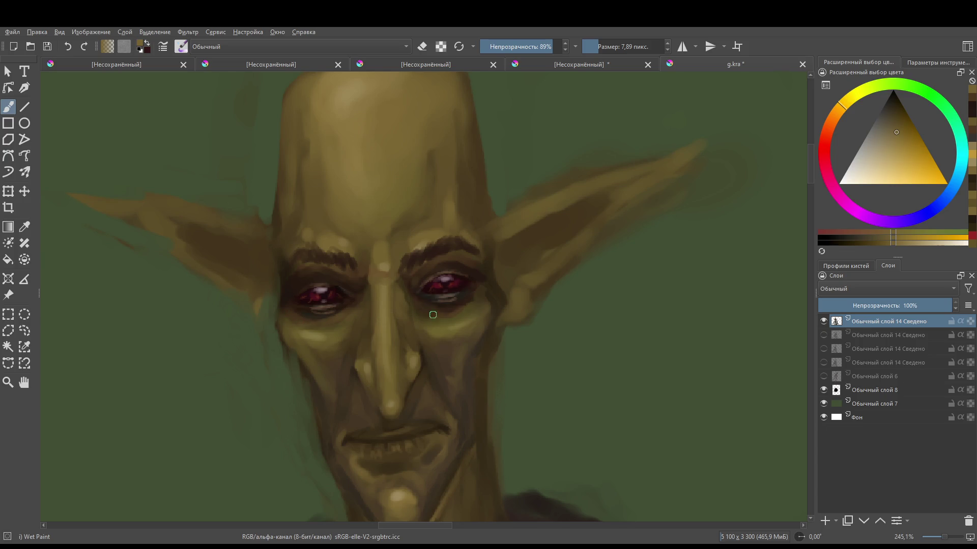
- Darken the right eye's lower lid with sampled dark brown, covering its highlight streaks
left_click_drag(426, 296, 439, 300)
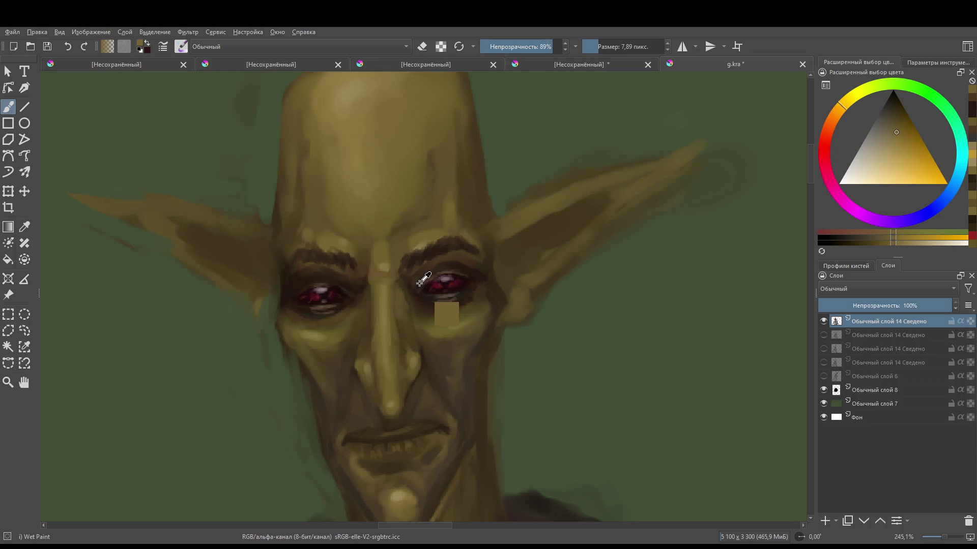
left_click(450, 296, "ctrl")
left_click_drag(420, 298, 438, 299)
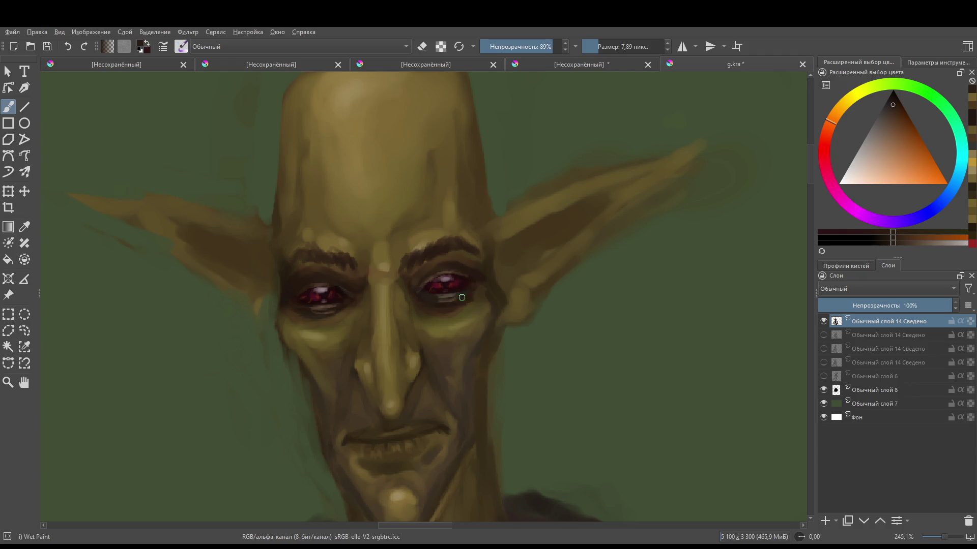
left_click(476, 270, "ctrl")
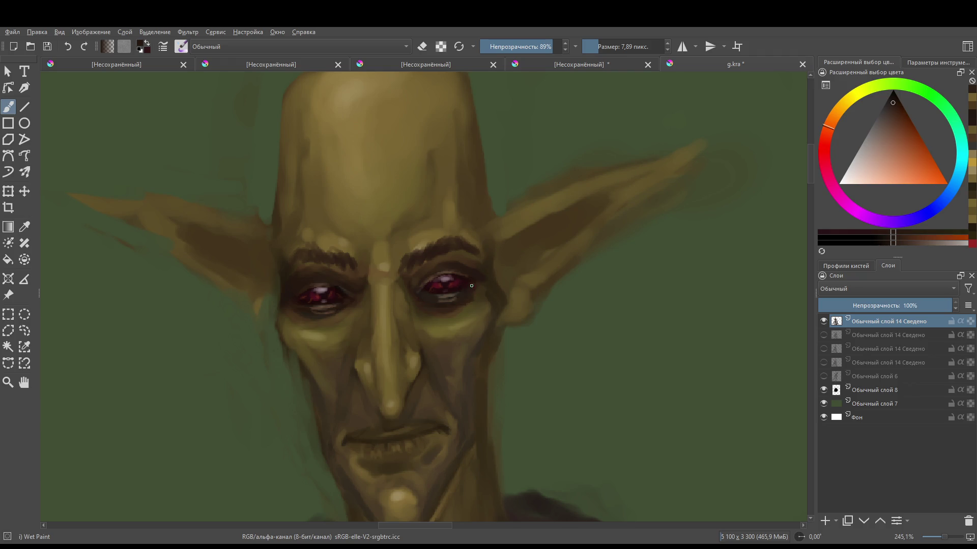
left_click(422, 303)
mouse_move(435, 295)
left_mouse_down()
mouse_move(454, 297)
mouse_move(445, 298)
left_mouse_up()
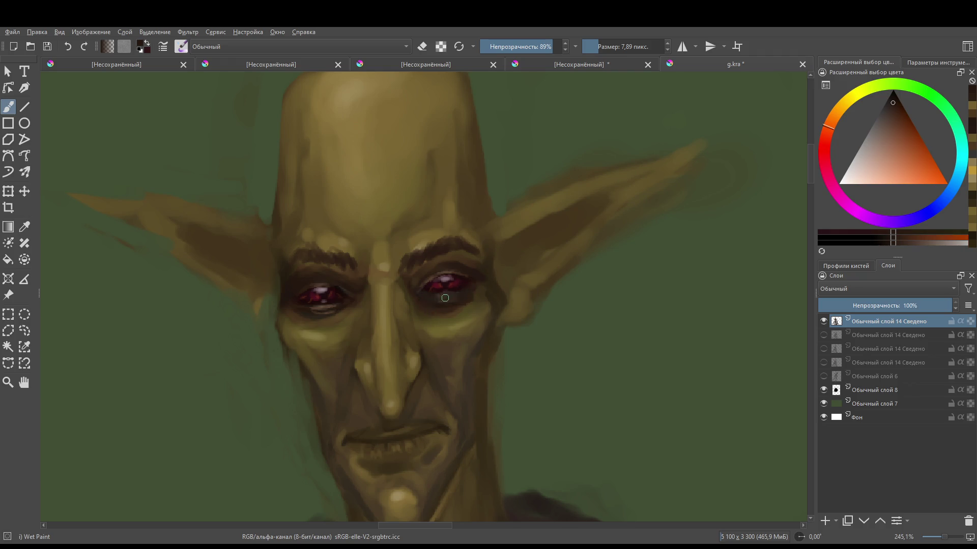
scroll(453, 297, "down", 5)
scroll(436, 381, "up", 5)
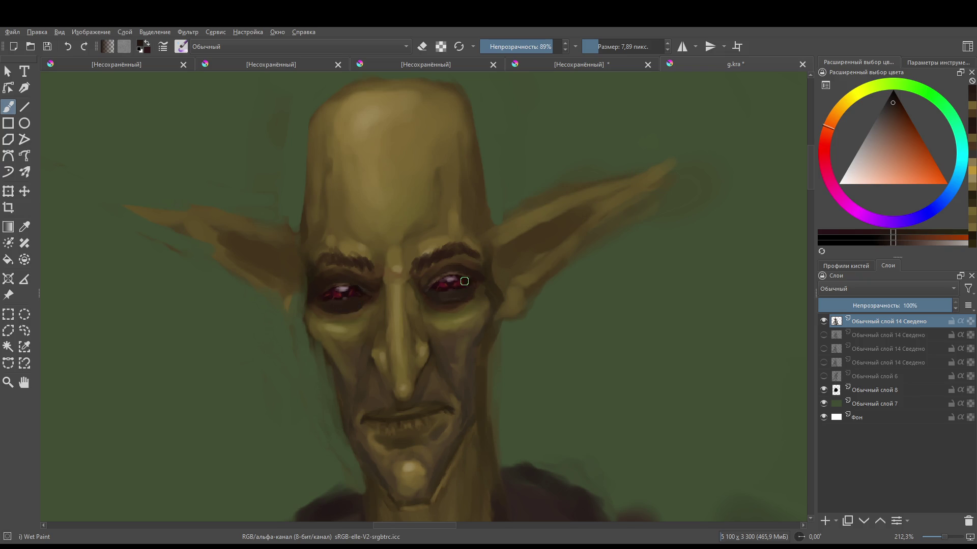
key("ctrl")
- Sample the olive skin tone, shrink the brush and softly lighten the skin under both eyes
left_click(394, 220, "ctrl")
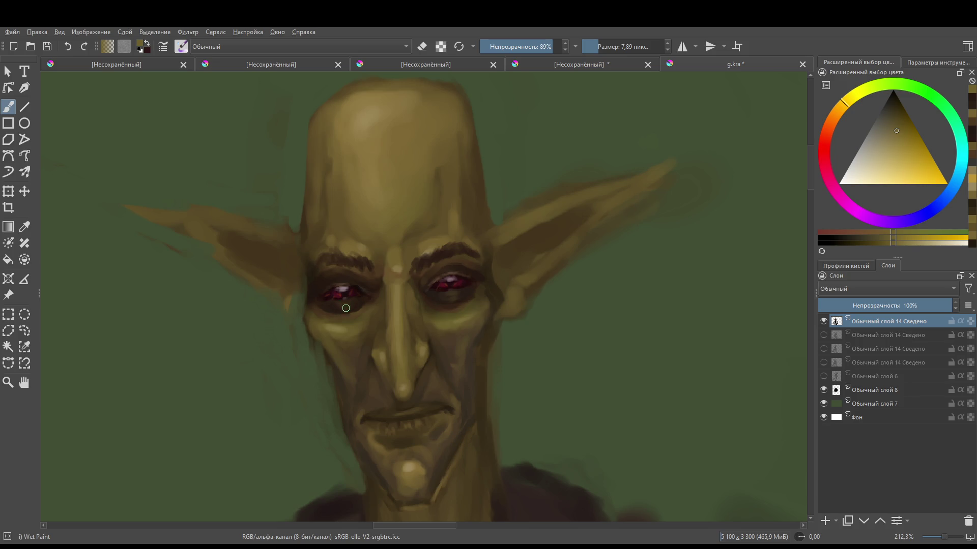
scroll(336, 305, "down", 2)
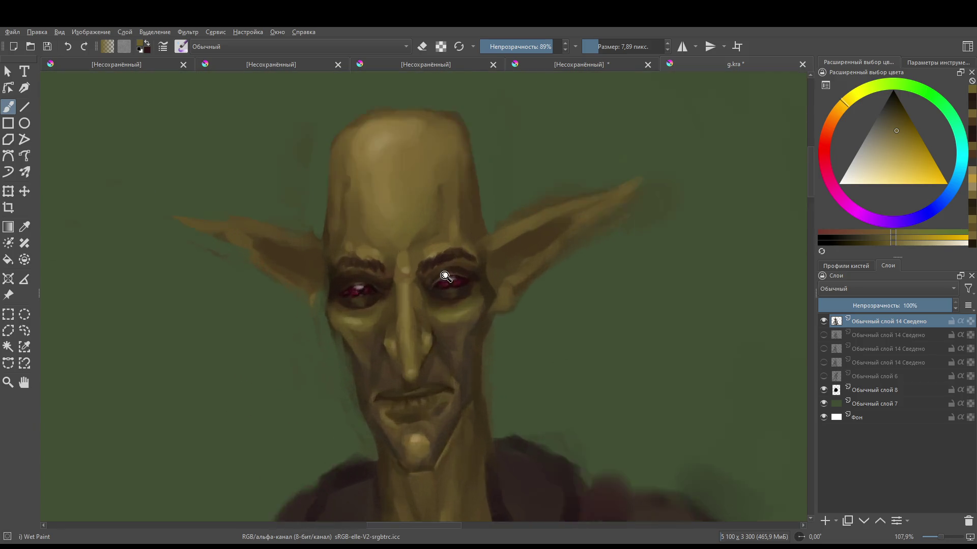
scroll(323, 327, "up", 3)
left_click(323, 326, "ctrl")
left_click_drag(348, 299, 329, 306)
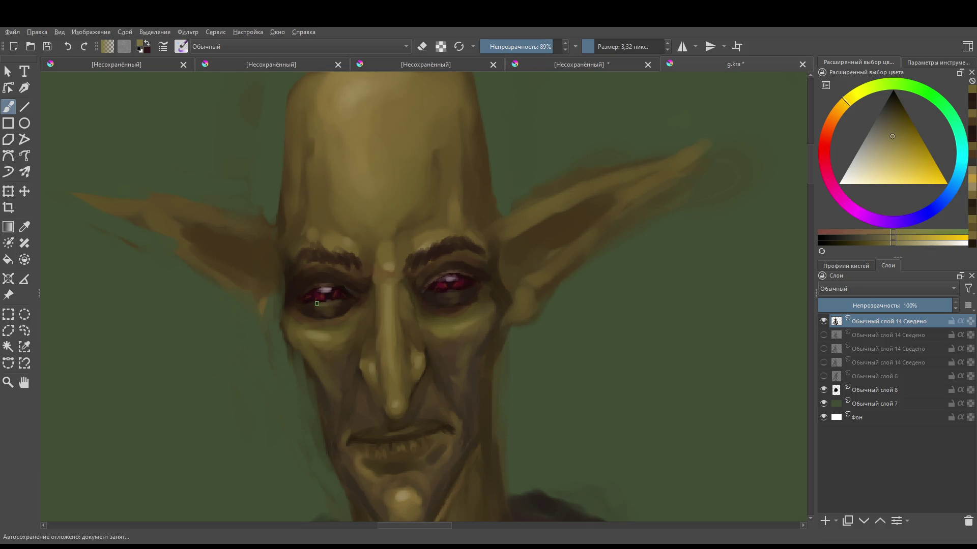
scroll(439, 294, "down", 5)
scroll(455, 292, "up", 6)
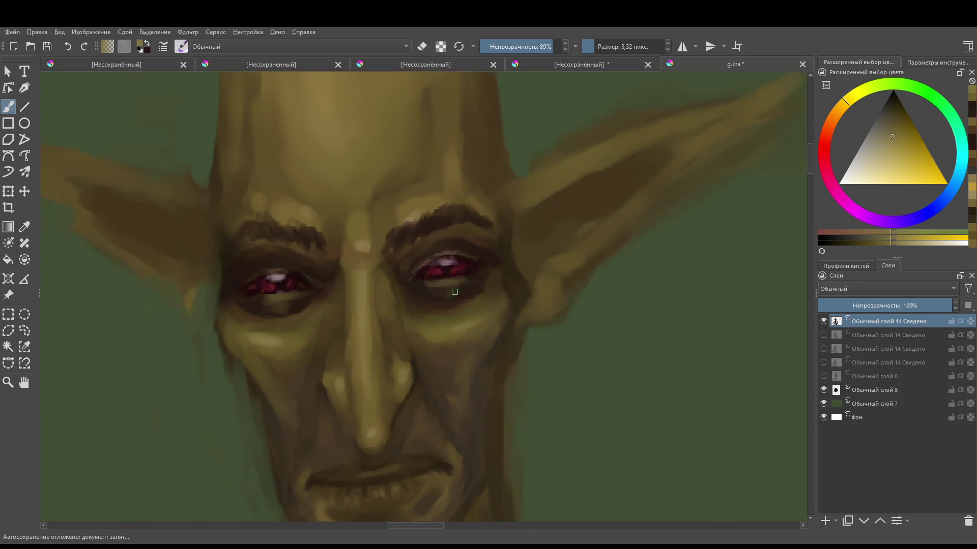
mouse_move(433, 312)
left_mouse_down()
mouse_move(453, 306)
mouse_move(415, 305)
mouse_move(465, 297)
left_mouse_up()
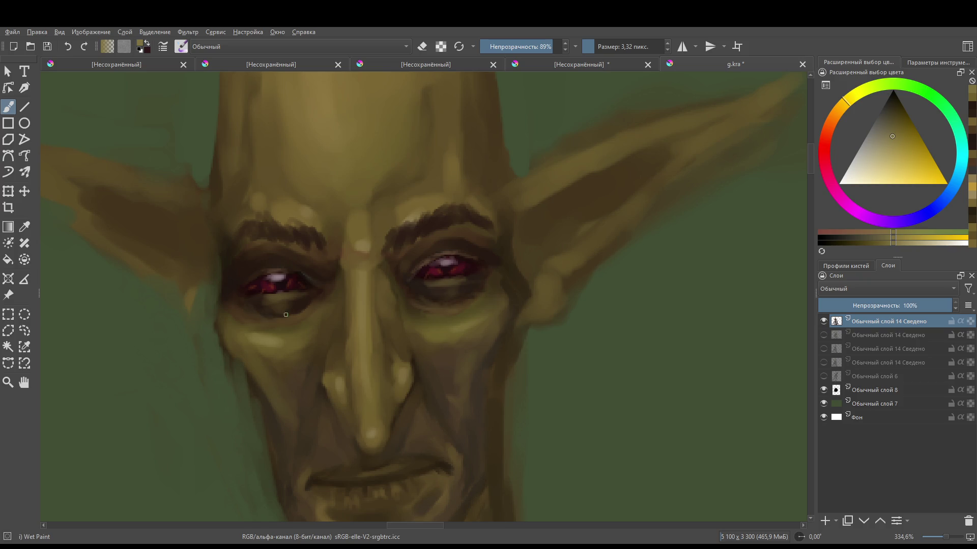
left_click_drag(286, 317, 270, 316)
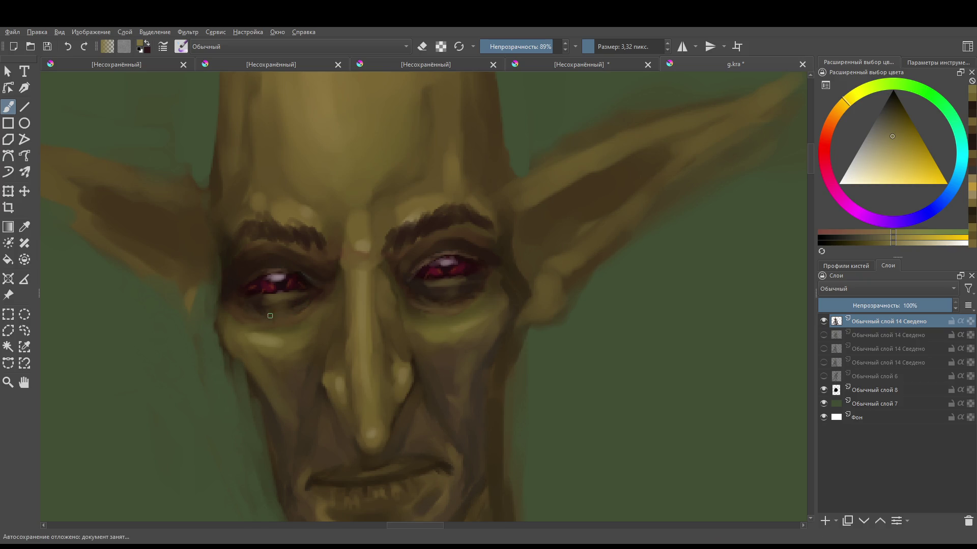
left_click_drag(422, 299, 413, 288)
left_click_drag(477, 288, 435, 308)
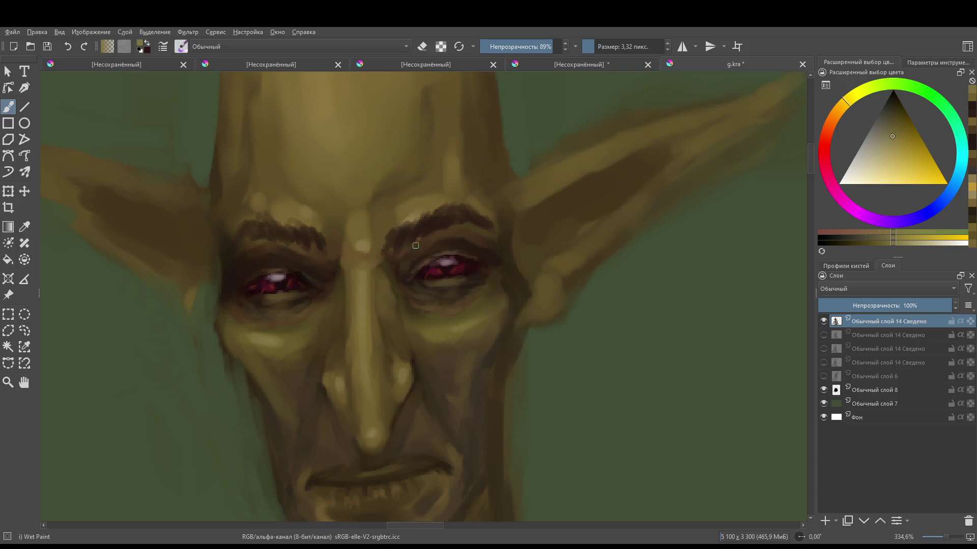
key("minus")
key("minus")
key("minus")
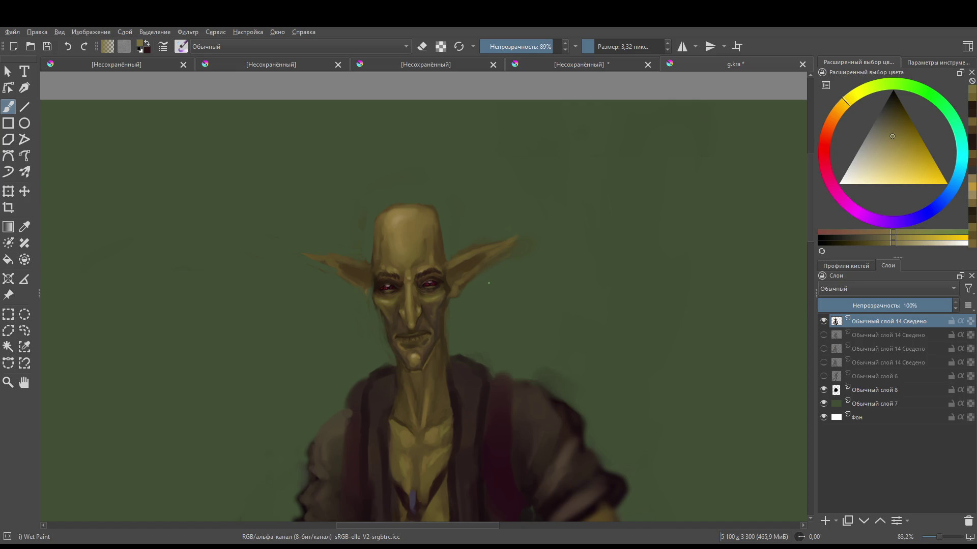
- Choose a saturated red and paint blushes on both cheeks and strokes along both ears
left_click(825, 155)
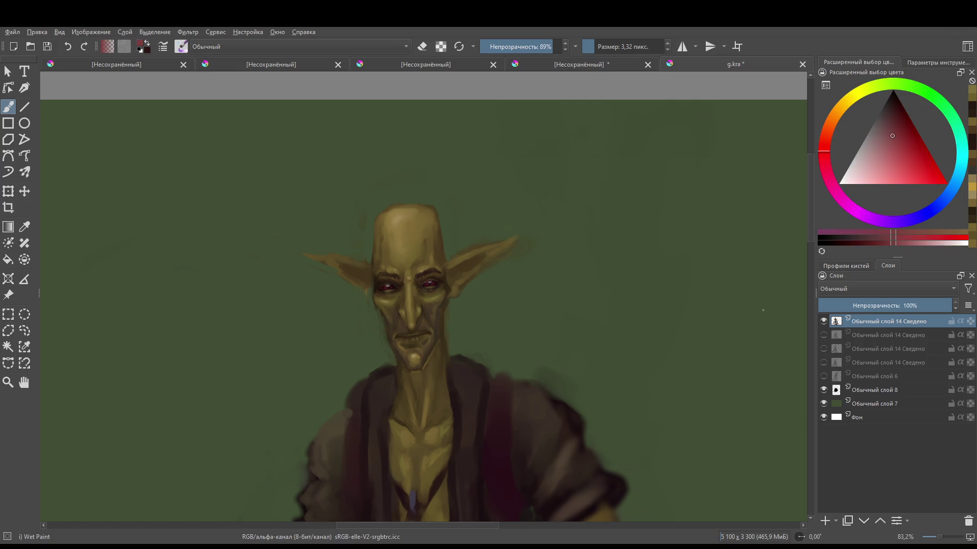
scroll(413, 296, "up", 2)
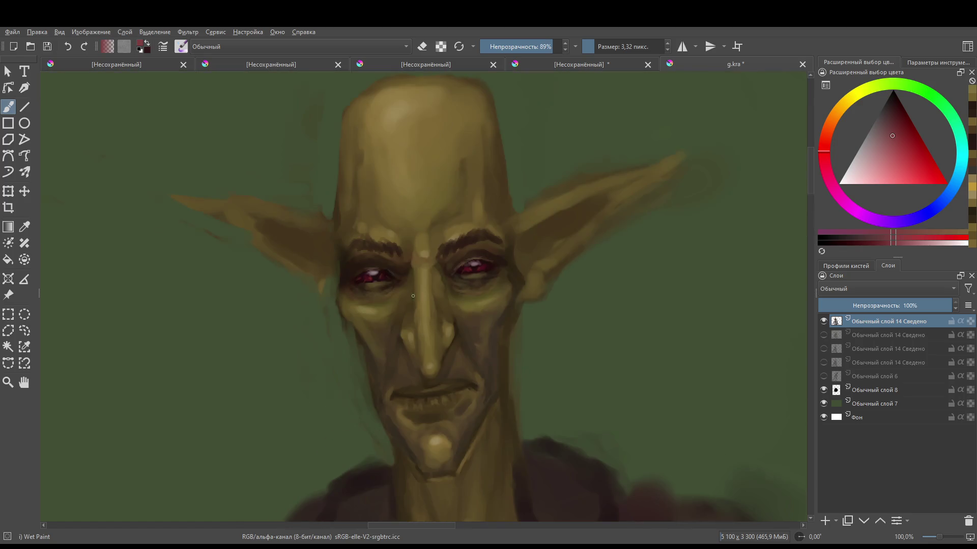
left_click(458, 311, "ctrl")
left_click(829, 161)
left_click_drag(895, 117, 920, 142)
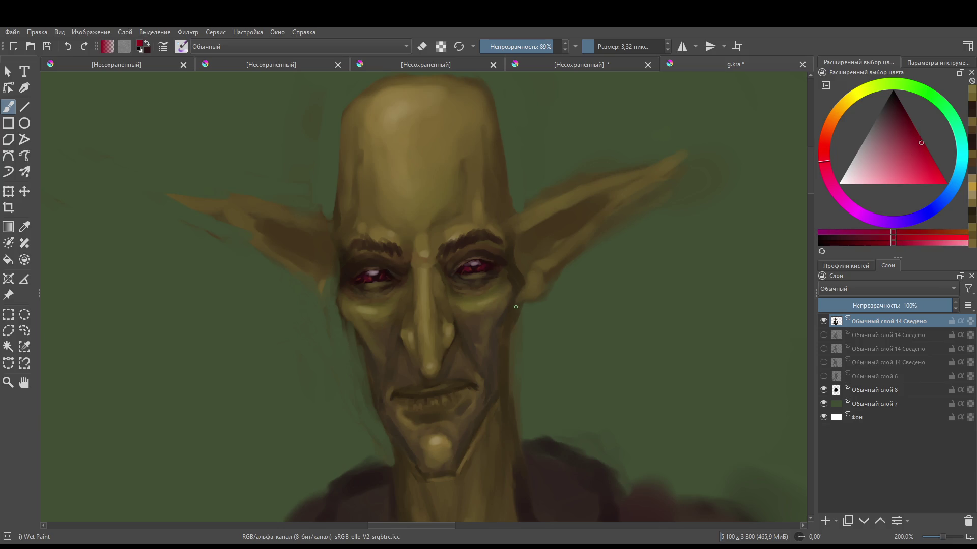
mouse_move(469, 312)
left_mouse_down("shift")
mouse_move(509, 316)
mouse_move(495, 303)
mouse_move(470, 320)
left_mouse_up("shift")
left_click_drag(341, 291, 360, 315)
left_click_drag(551, 208, 424, 307, "space")
left_click_drag(555, 257, 470, 303)
left_click_drag(94, 305, 120, 297)
- With a smaller brush, paint red over the eyebrows
left_click_drag(270, 279, 324, 198, "space")
mouse_move(378, 291)
left_mouse_down("shift")
mouse_move(359, 291)
mouse_move(386, 269)
mouse_move(377, 278)
left_mouse_up("shift")
left_click_drag(308, 274, 332, 278)
mouse_move(383, 300)
left_mouse_down("space")
mouse_move(389, 230)
mouse_move(372, 301)
mouse_move(383, 290)
mouse_move(338, 294)
mouse_move(341, 305)
left_mouse_up("space")
scroll(355, 360, "down", 3)
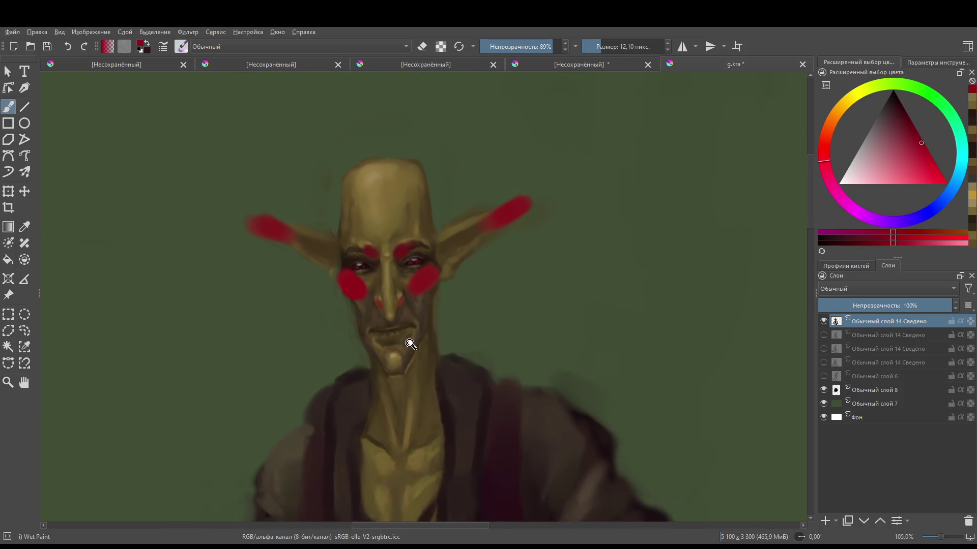
- Paint red lips, then undo the red strokes with Ctrl+Z
scroll(355, 360, "up", 2)
mouse_move(349, 350)
left_mouse_down()
mouse_move(374, 348)
mouse_move(355, 364)
mouse_move(347, 359)
mouse_move(392, 346)
mouse_move(366, 361)
mouse_move(376, 362)
mouse_move(372, 353)
mouse_move(335, 358)
left_mouse_up()
key("e")
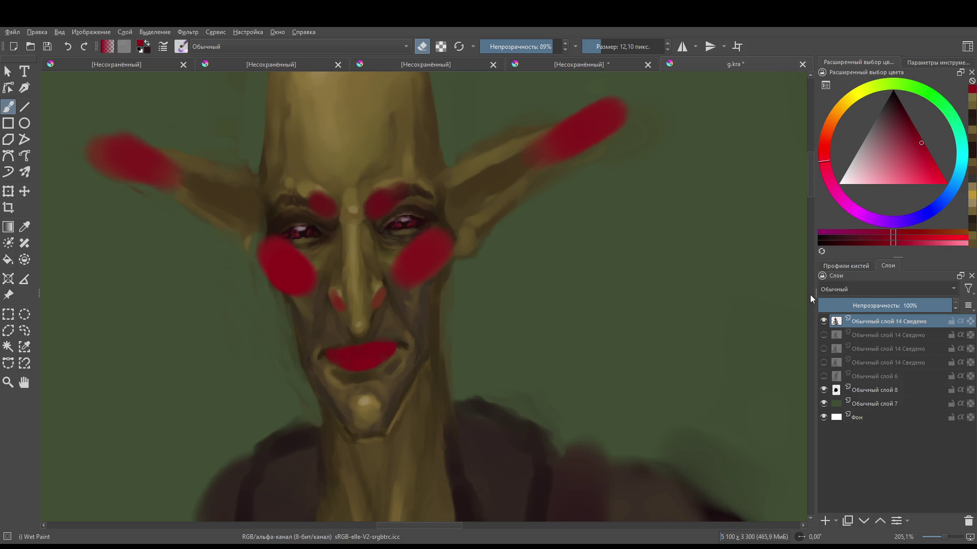
scroll(847, 289, "down", 2)
scroll(846, 289, "up", 3)
key("ctrl+z")
key("ctrl+z")
key("ctrl+z")
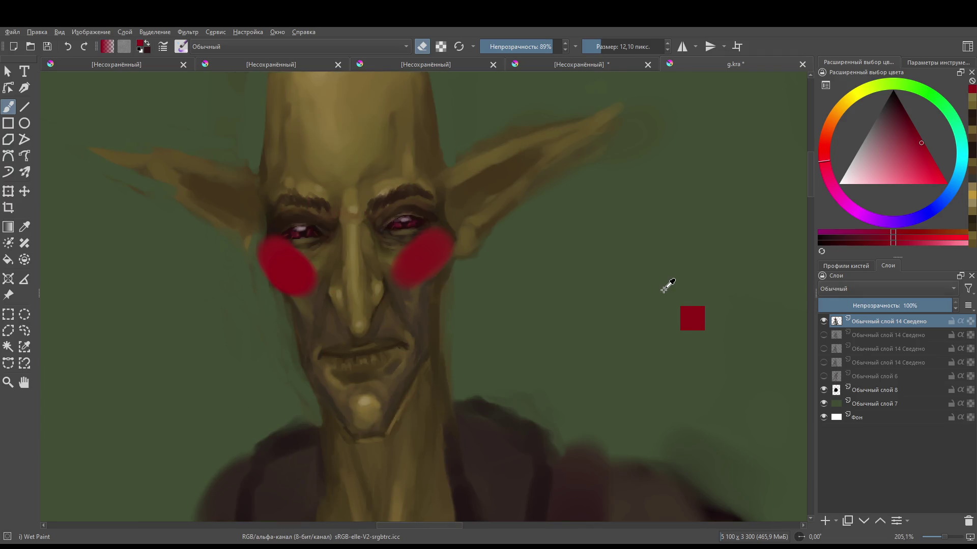
key("ctrl+z")
key("ctrl+z")
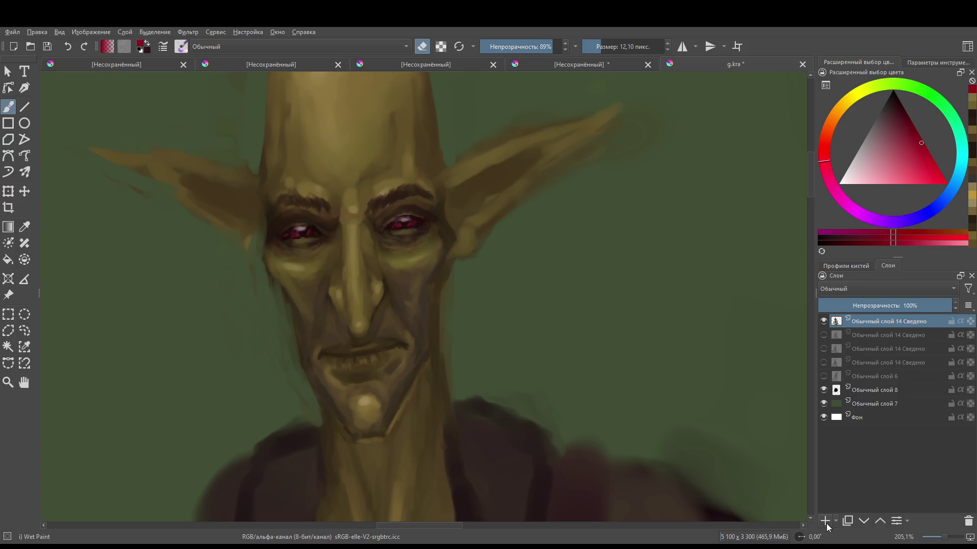
- On a new layer, paint red blush on both cheeks, both eyebrows and the lips
left_click(824, 521)
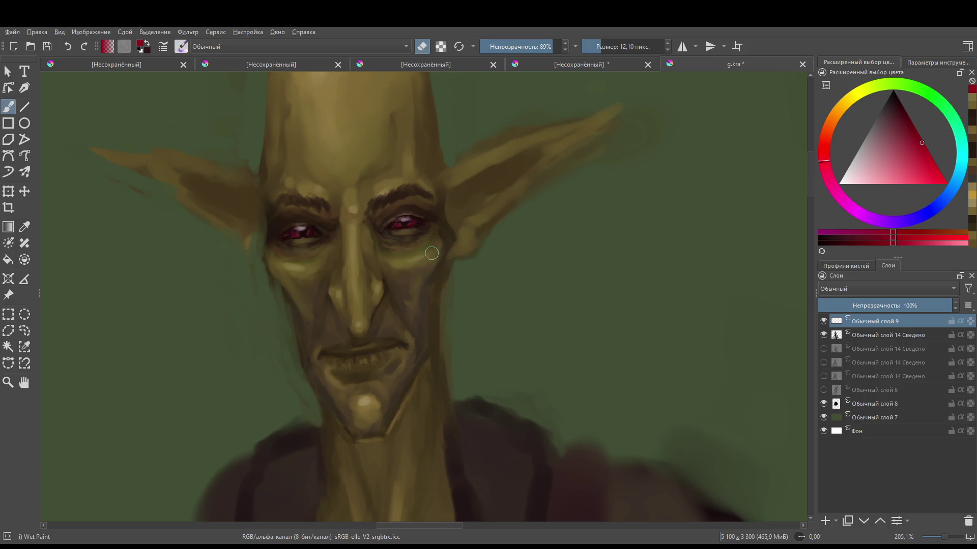
key("e")
mouse_move(407, 258)
left_mouse_down()
mouse_move(438, 241)
mouse_move(406, 255)
left_mouse_up()
mouse_move(270, 257)
left_mouse_down()
mouse_move(298, 275)
mouse_move(305, 256)
left_mouse_up()
left_click_drag(325, 219, 320, 196)
mouse_move(381, 199)
left_mouse_down()
mouse_move(372, 205)
mouse_move(380, 203)
left_mouse_up()
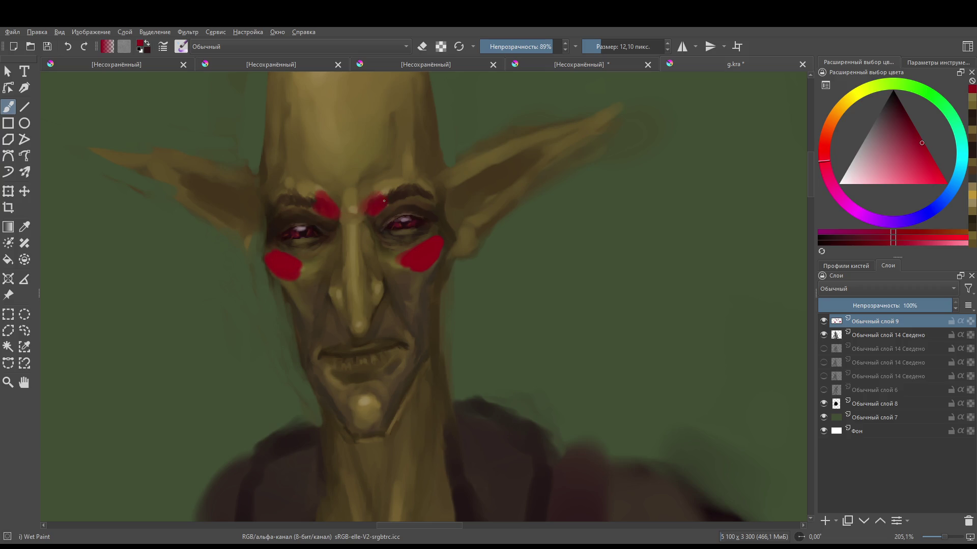
mouse_move(356, 361)
left_mouse_down()
mouse_move(365, 344)
mouse_move(347, 351)
mouse_move(365, 365)
mouse_move(378, 347)
mouse_move(331, 349)
mouse_move(394, 348)
mouse_move(371, 364)
left_mouse_up()
- Paint red strokes along both ear tips and beside the nose
scroll(465, 249, "up", 2)
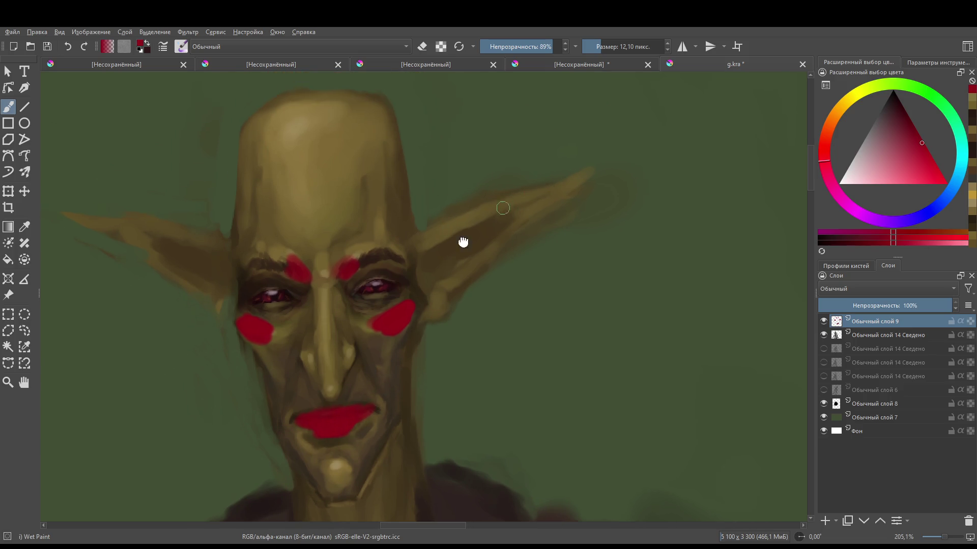
scroll(463, 242, "up", 3)
left_click_drag(513, 226, 445, 259)
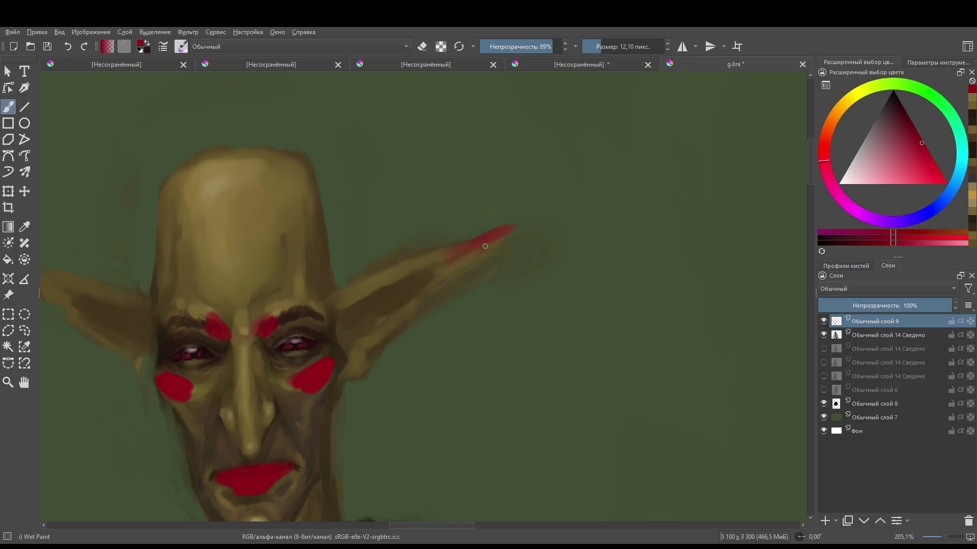
scroll(606, 246, "left", 5)
left_click_drag(186, 237, 269, 269)
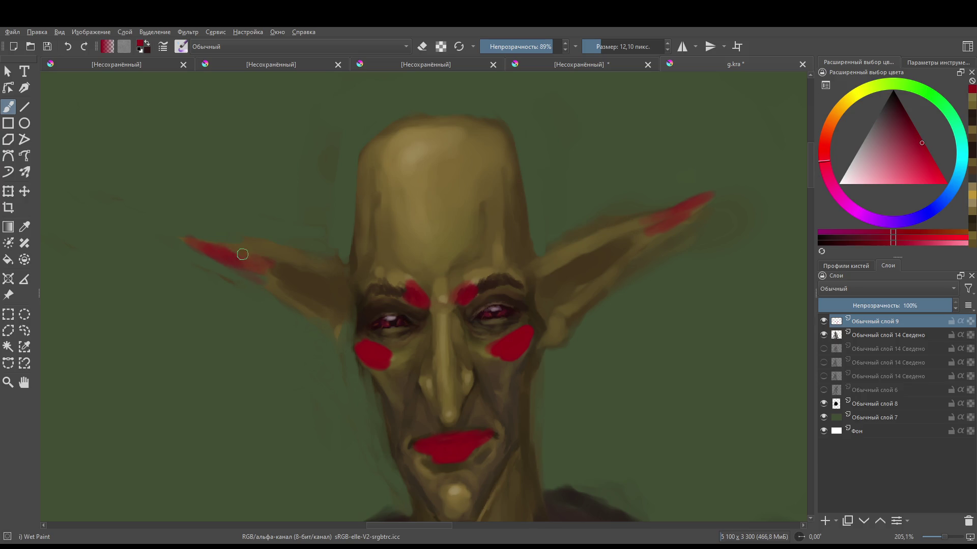
left_click_drag(431, 298, 375, 268)
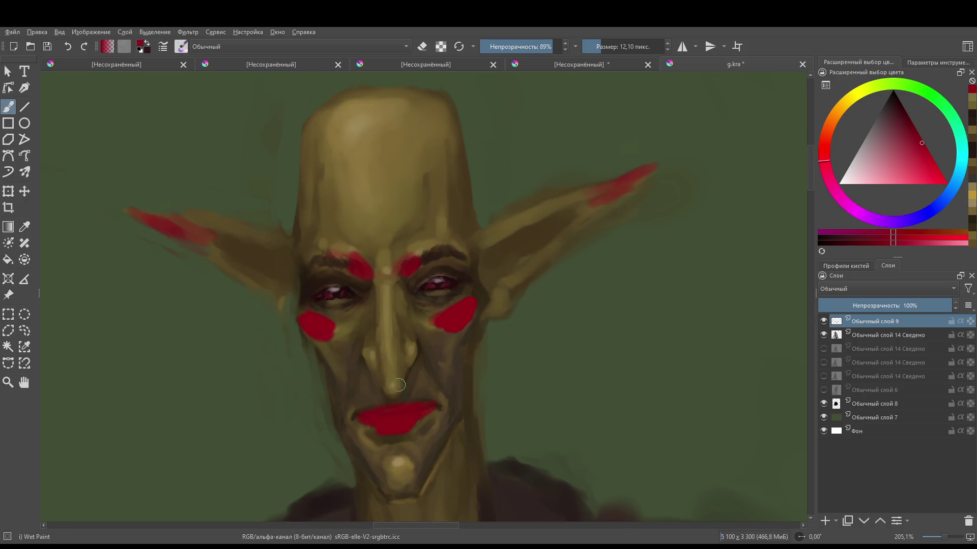
left_click_drag(369, 359, 383, 384)
left_click_drag(415, 347, 407, 368)
- Redden the skin under both eyes
key("e")
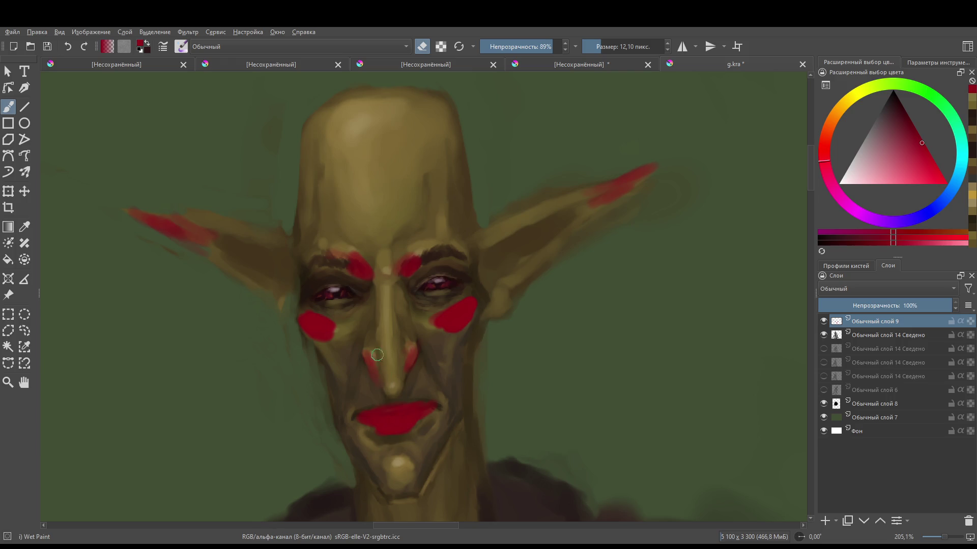
key("e")
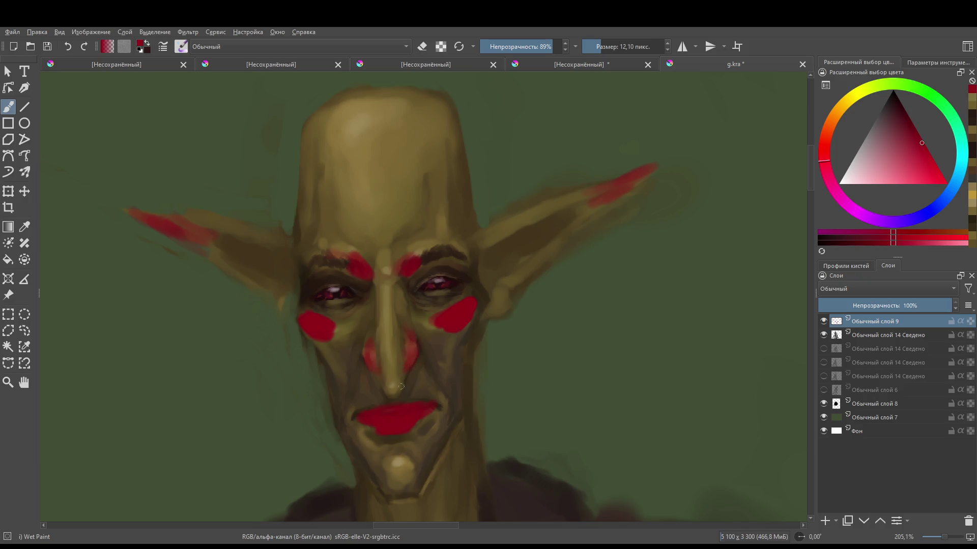
scroll(377, 334, "down", 2)
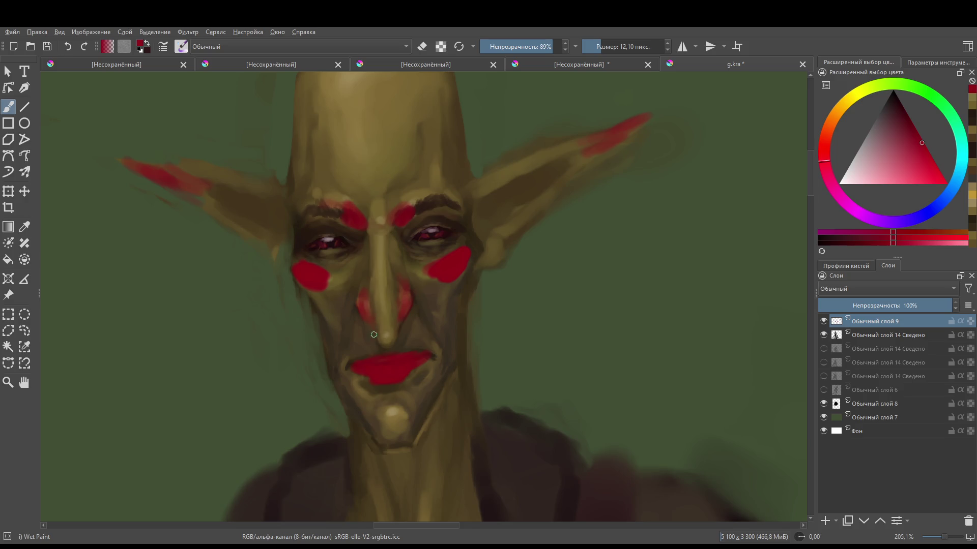
scroll(404, 307, "up", 1)
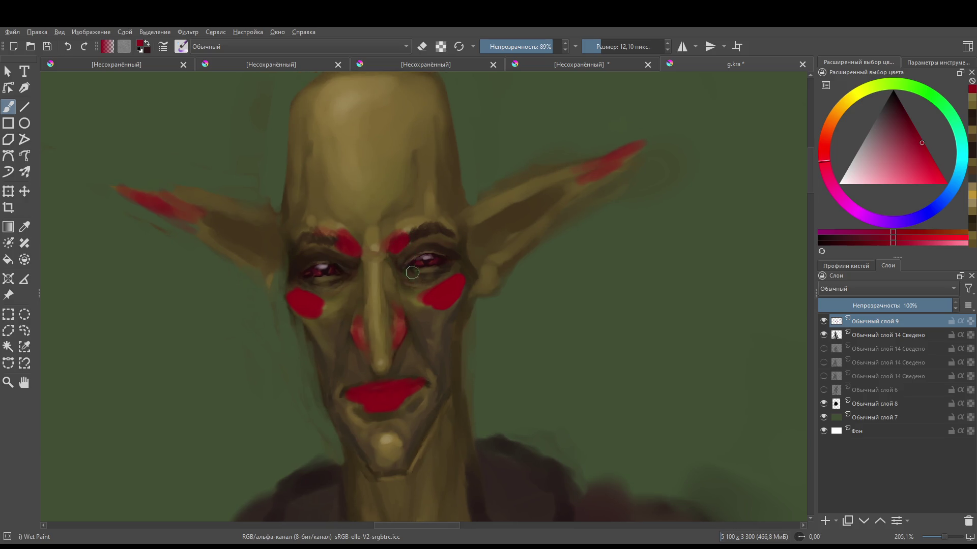
mouse_move(420, 276)
left_mouse_down()
mouse_move(441, 272)
mouse_move(408, 273)
mouse_move(425, 277)
left_mouse_up()
left_click_drag(312, 280, 336, 283)
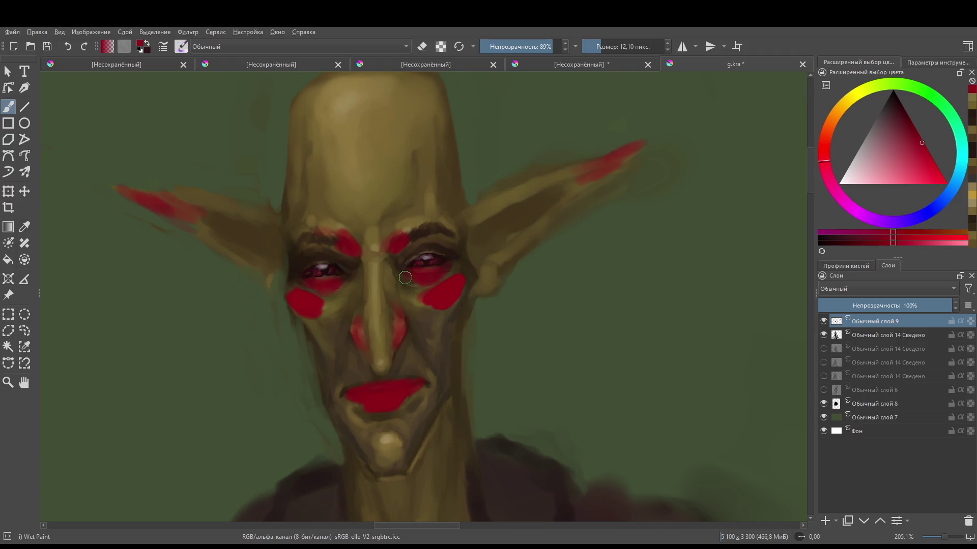
scroll(862, 290, "down", 3)
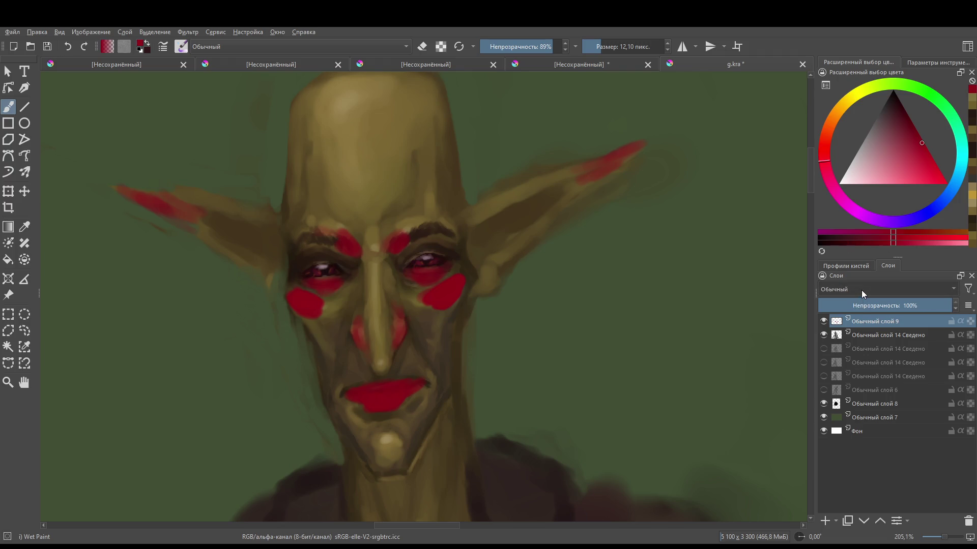
- Set the red blush layer to Overlay blending at 24% opacity
scroll(862, 289, "down", 3)
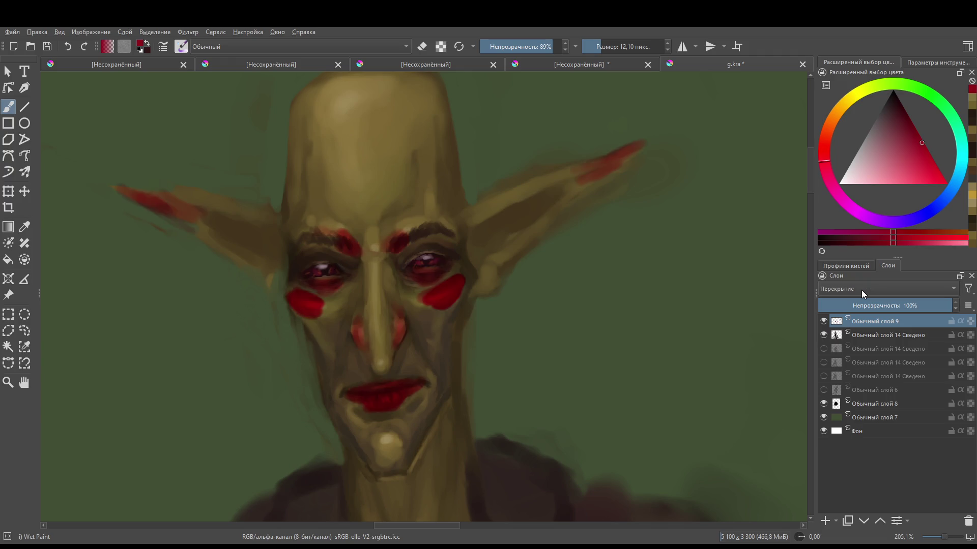
scroll(862, 289, "down", 1)
scroll(862, 290, "up", 1)
left_click_drag(866, 305, 850, 306)
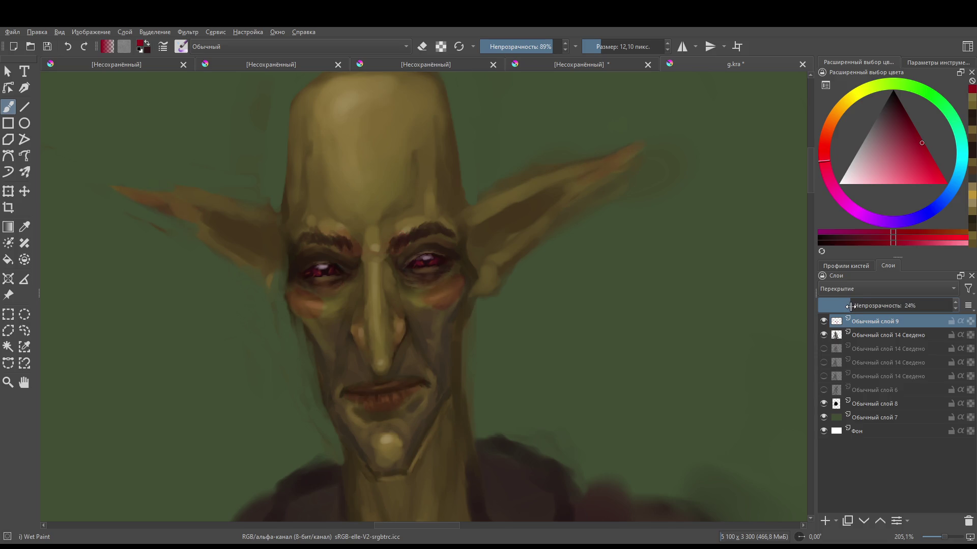
scroll(541, 303, "down", 5)
scroll(585, 300, "up", 2)
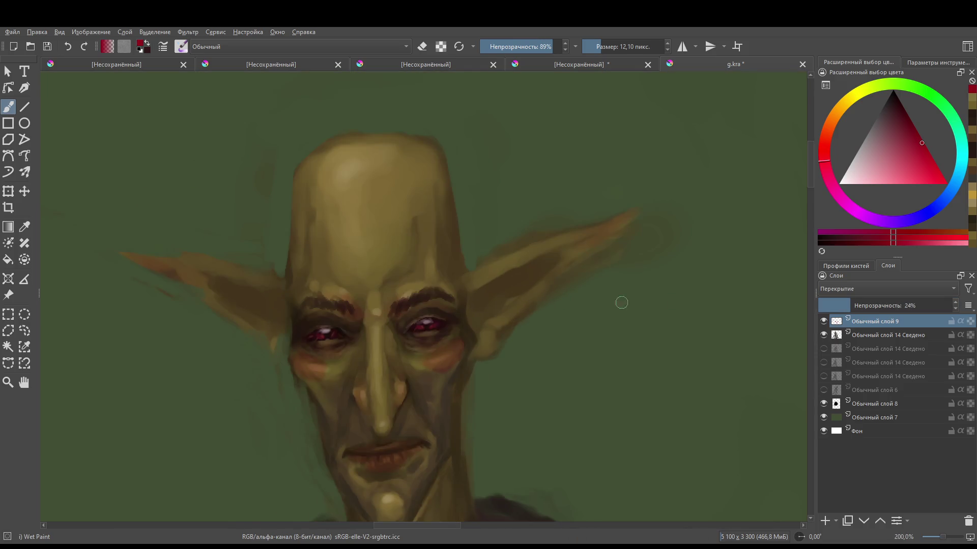
scroll(621, 303, "down", 3)
scroll(473, 308, "up", 5)
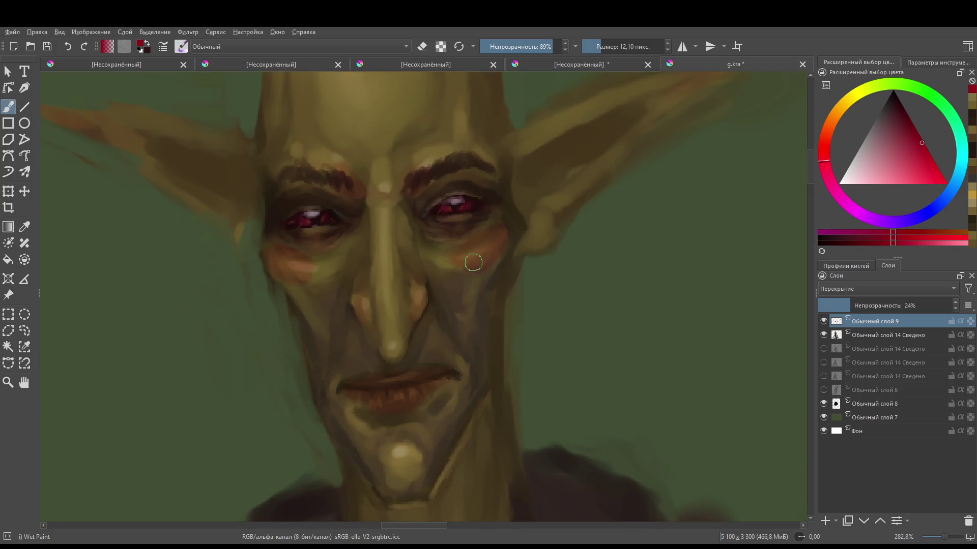
- Toggle the eraser on and off while resizing the brush between about 20 and 11 px
key("bracketright")
key("bracketright")
key("bracketright")
mouse_move(496, 285)
left_mouse_down()
mouse_move(472, 333)
mouse_move(418, 371)
left_mouse_up()
key("e")
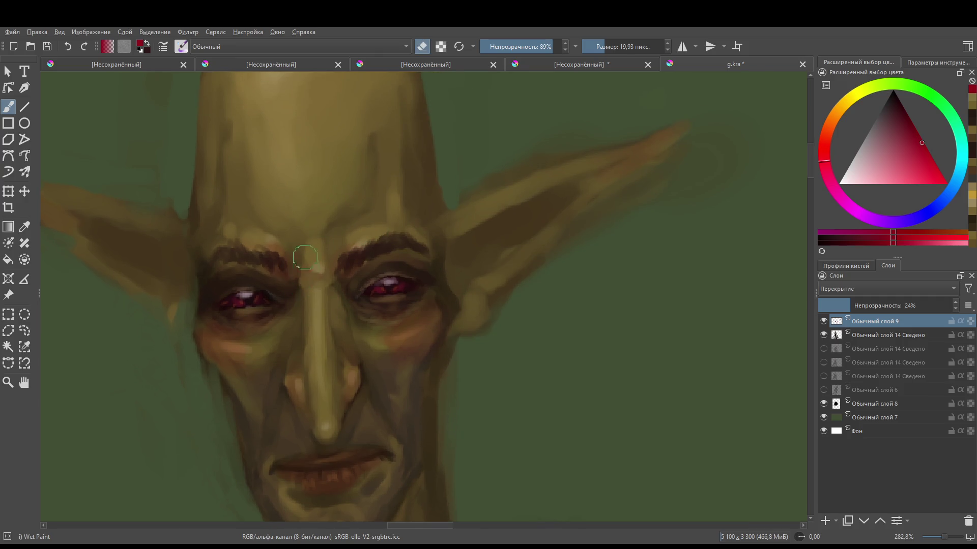
scroll(340, 279, "down", 5)
scroll(418, 226, "up", 4)
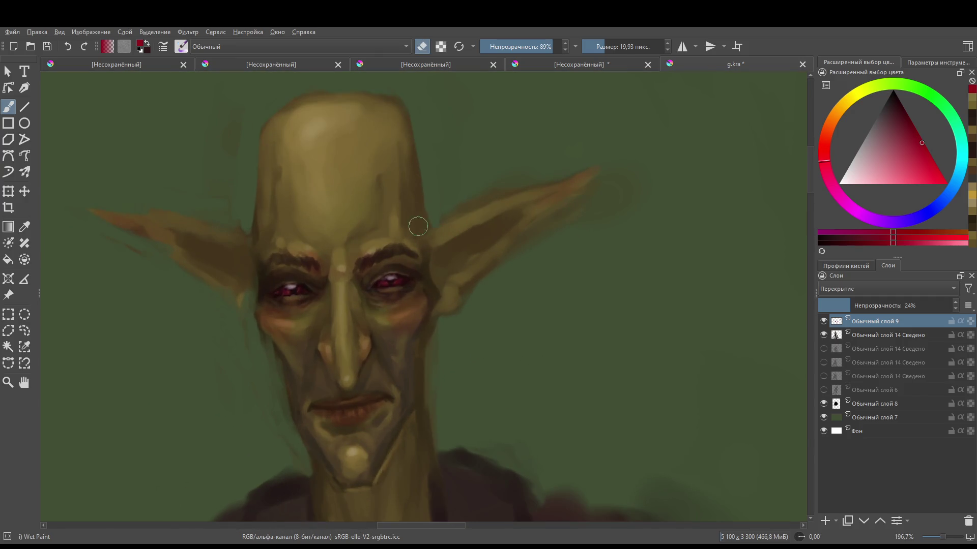
key("[")
key("[")
key("[")
scroll(453, 233, "down", 3)
scroll(479, 251, "up", 3)
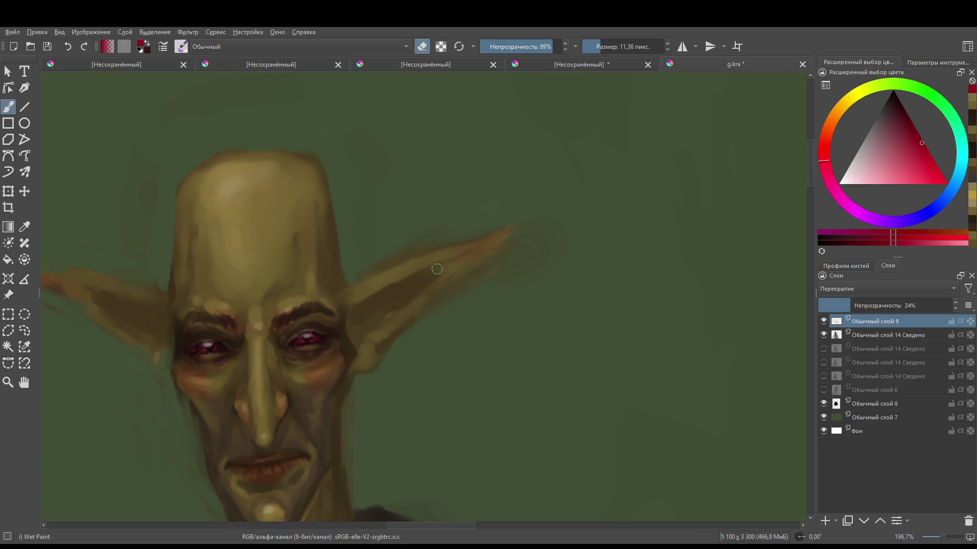
key("e")
scroll(404, 290, "down", 2)
scroll(229, 285, "up", 2)
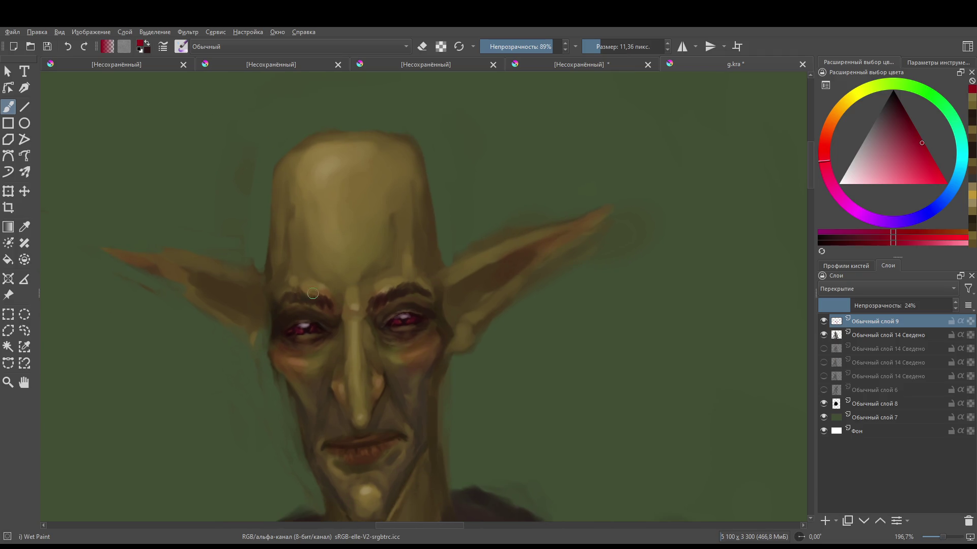
- Zoom out and move the view down to the goblin's torso and arms
mouse_move(251, 295)
left_mouse_down()
mouse_move(345, 391)
mouse_move(317, 230)
left_mouse_up()
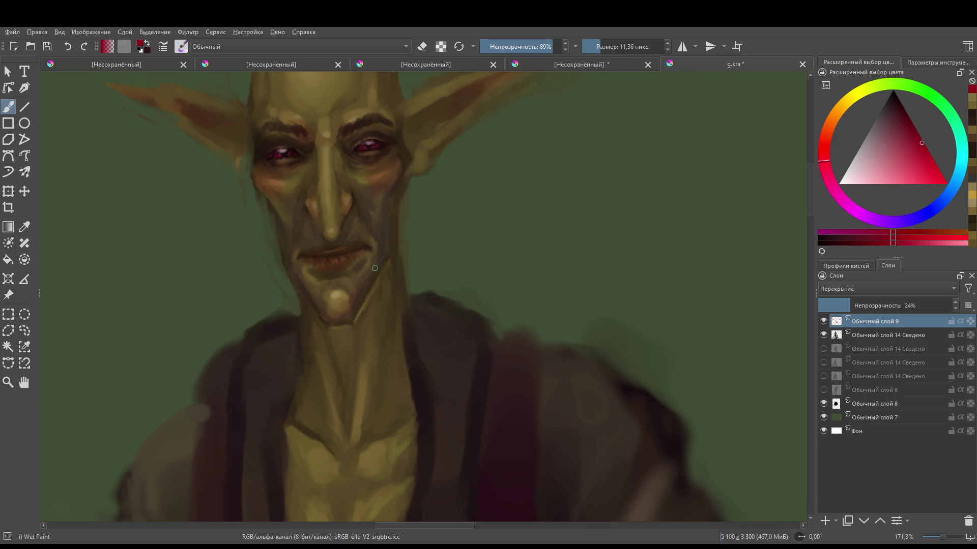
scroll(373, 270, "down", 3)
mouse_move(361, 339)
left_mouse_down()
mouse_move(384, 329)
mouse_move(383, 360)
mouse_move(359, 162)
mouse_move(371, 311)
mouse_move(277, 267)
mouse_move(276, 287)
mouse_move(280, 272)
left_mouse_up()
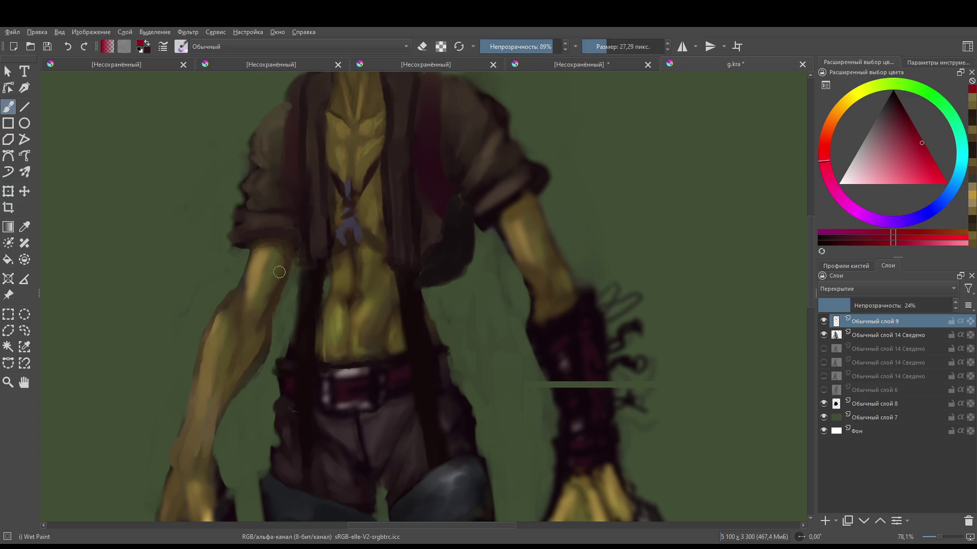
- Pan the view to bring the goblin's head back into view
left_click_drag(364, 215, 305, 273)
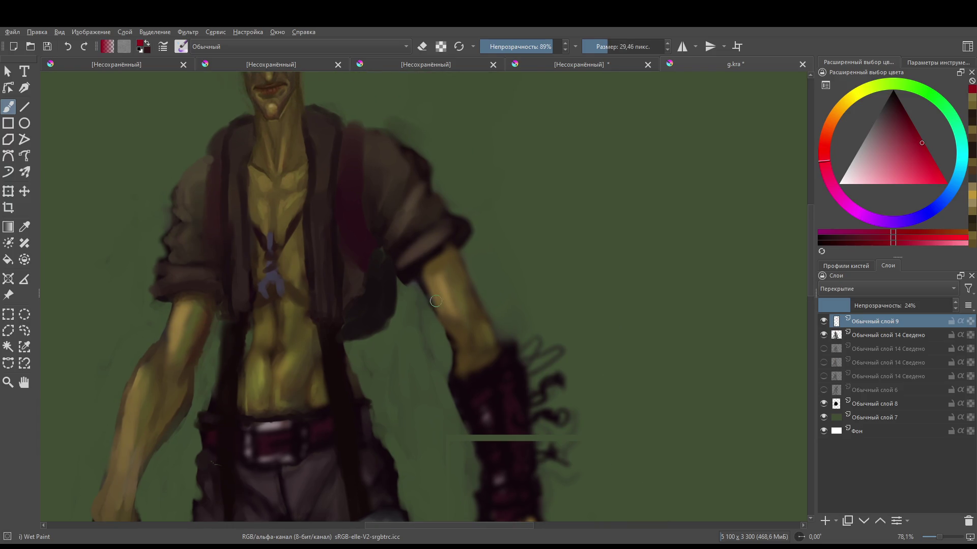
scroll(455, 315, "down", 5)
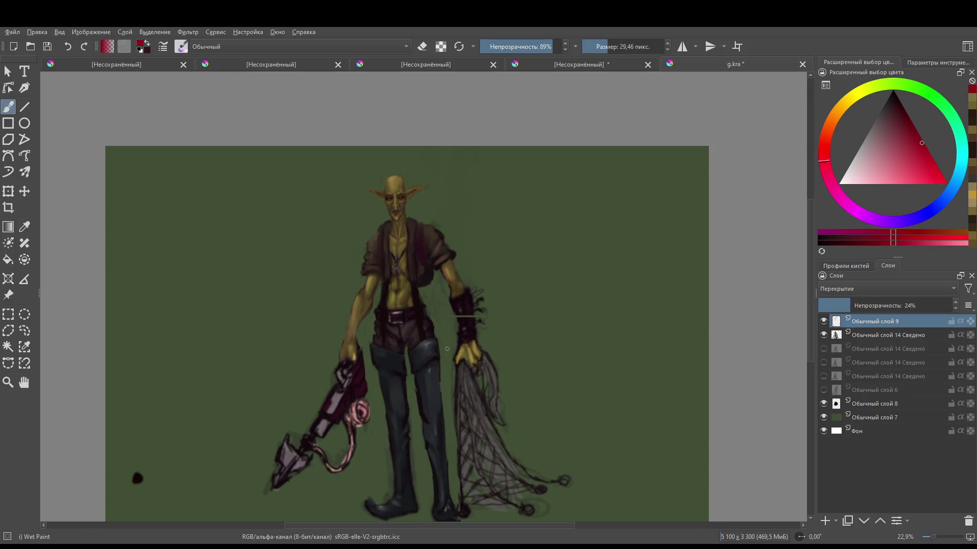
scroll(90, 497, "up", 3)
scroll(174, 412, "down", 5)
scroll(364, 276, "up", 5)
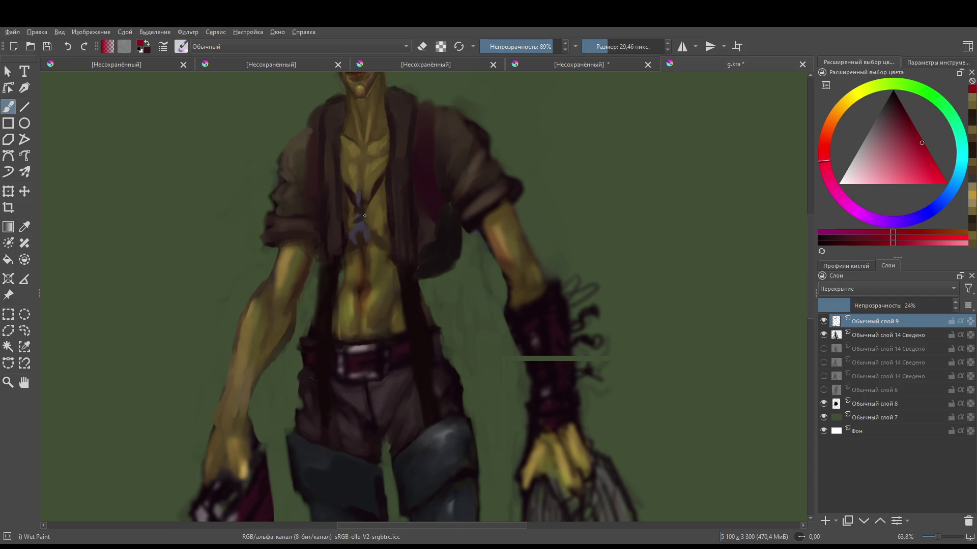
left_click_drag(361, 165, 378, 271)
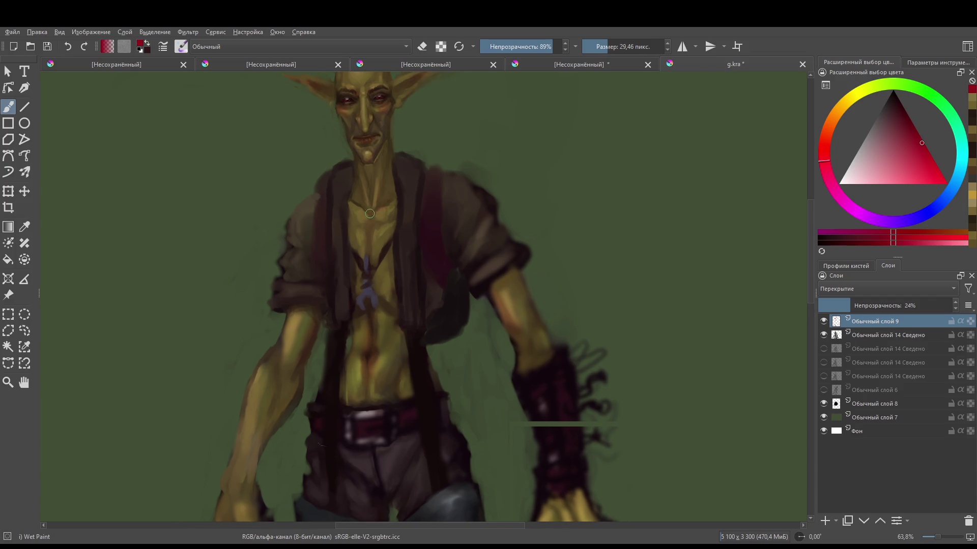
scroll(396, 195, "down", 5)
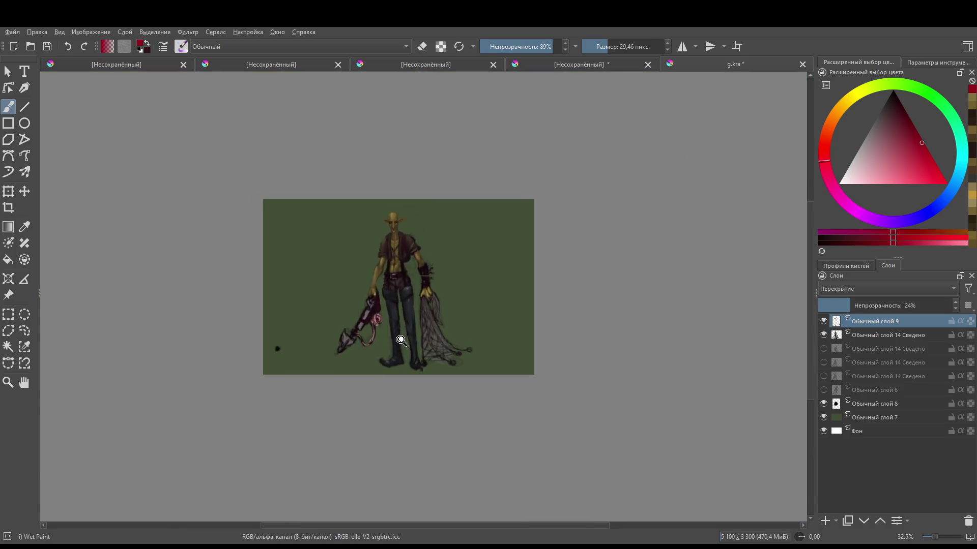
scroll(407, 211, "up", 4)
mouse_move(409, 214)
left_mouse_down()
mouse_move(401, 239)
mouse_move(390, 202)
left_mouse_up()
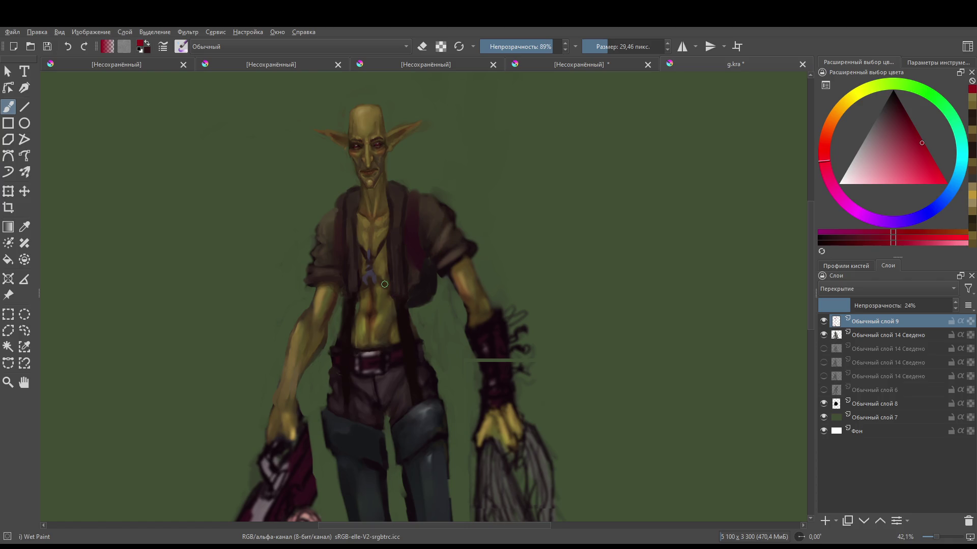
scroll(367, 285, "down", 3)
scroll(361, 300, "up", 2)
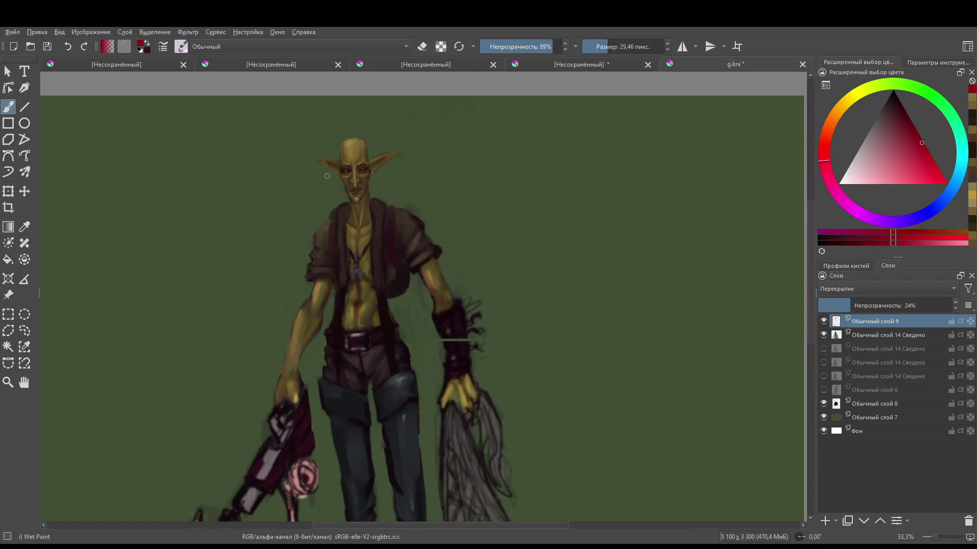
scroll(356, 310, "down", 2)
scroll(368, 295, "up", 2)
scroll(368, 295, "up", 2)
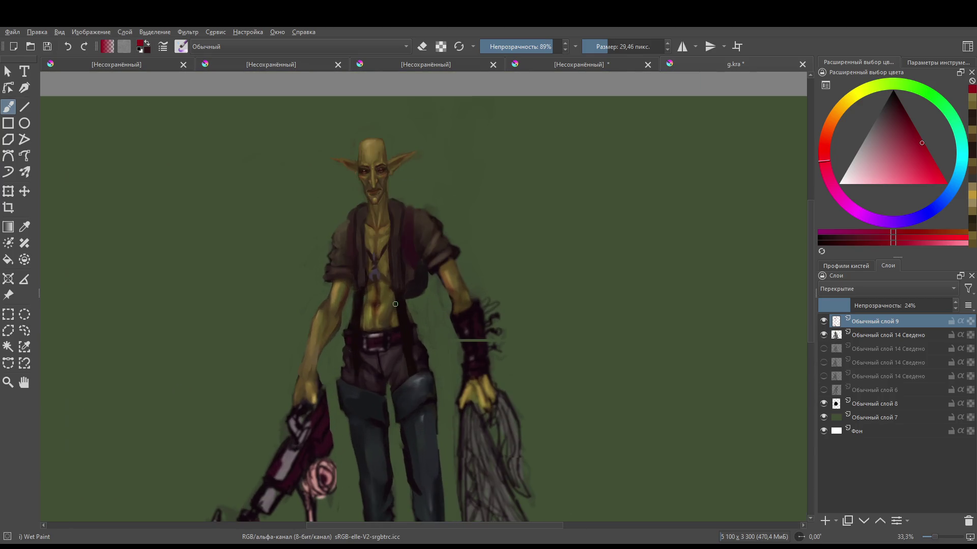
- Merge the blush layer into Обычный слой 14 and add a new empty layer on top
left_click(865, 335, "ctrl")
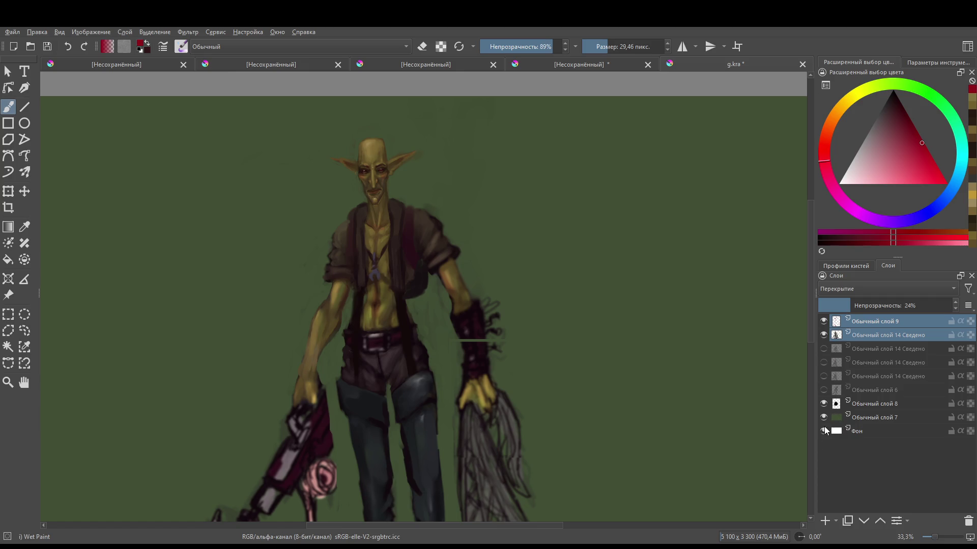
key("ctrl+e")
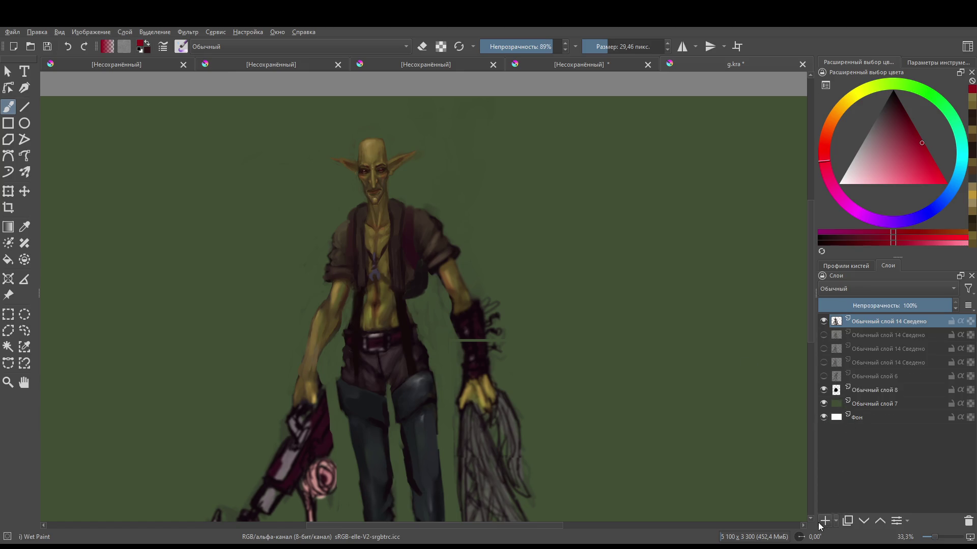
scroll(406, 165, "up", 2)
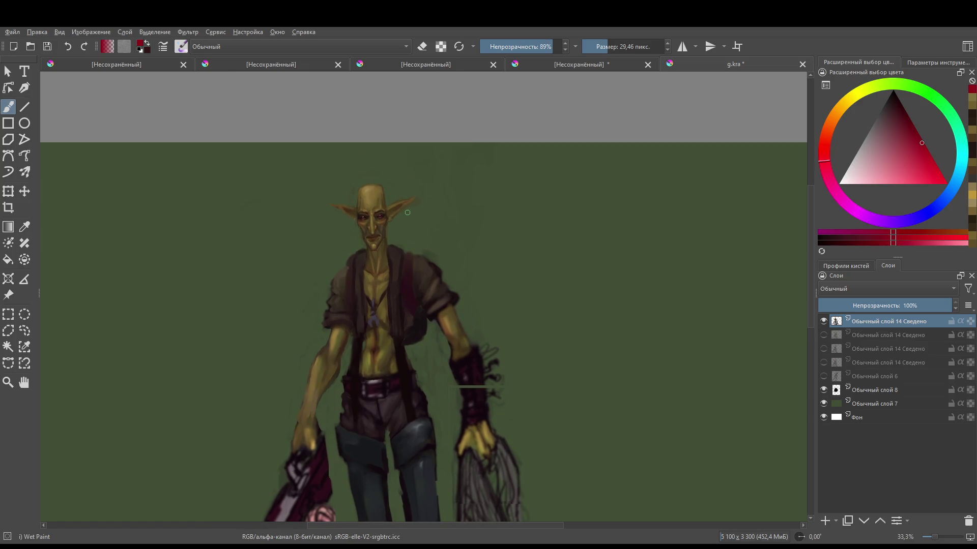
scroll(408, 212, "up", 1)
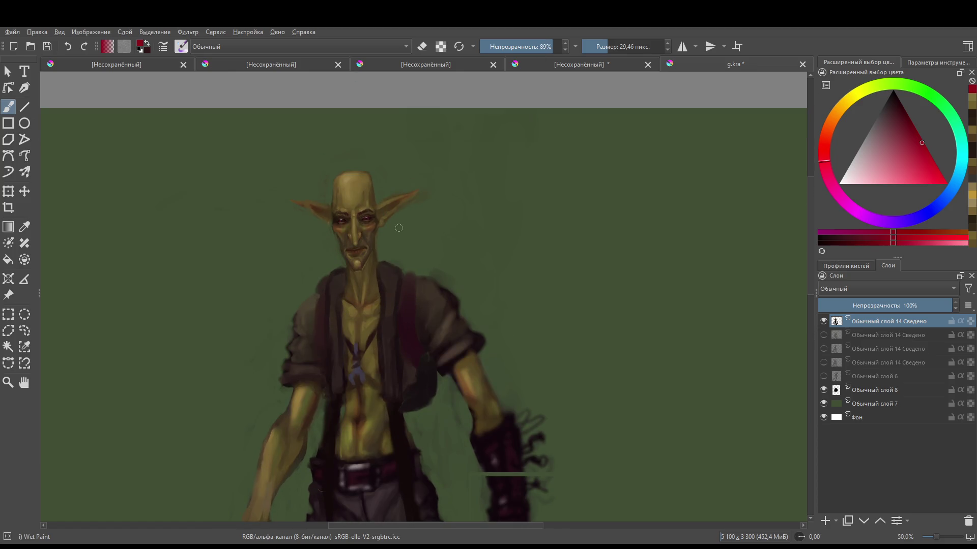
left_click(825, 521)
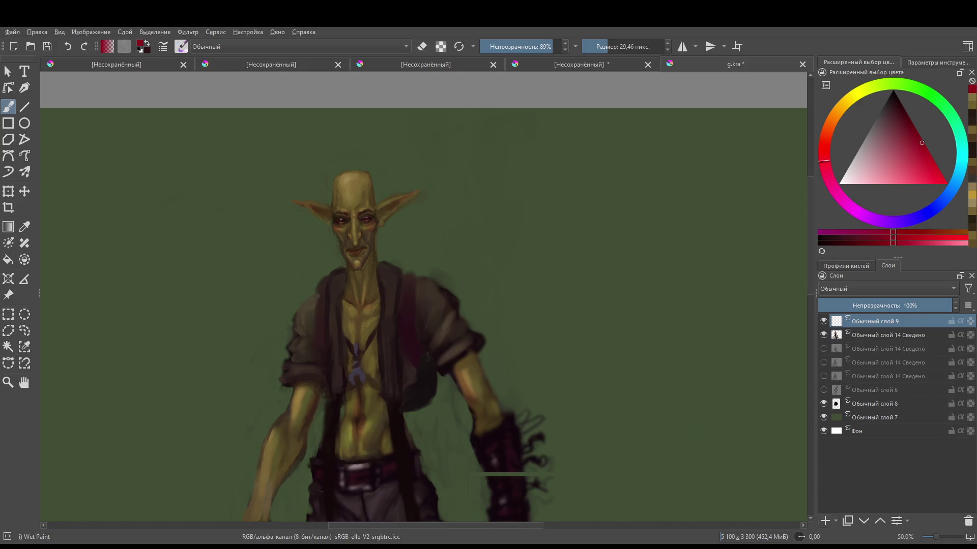
- Pick a pale yellow in the Advanced Color Selector wheel and triangle
left_click(840, 105)
left_click(886, 176)
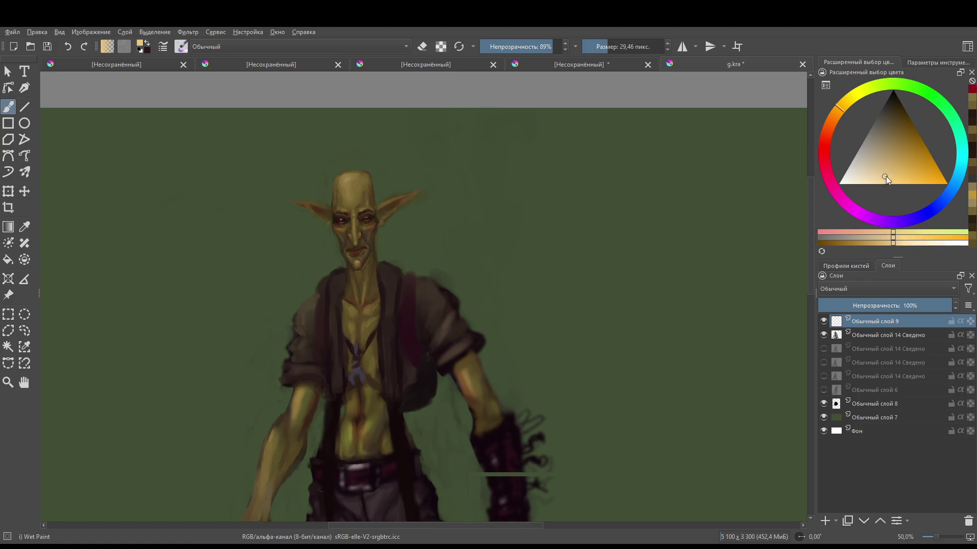
left_click(890, 173)
left_click(848, 102)
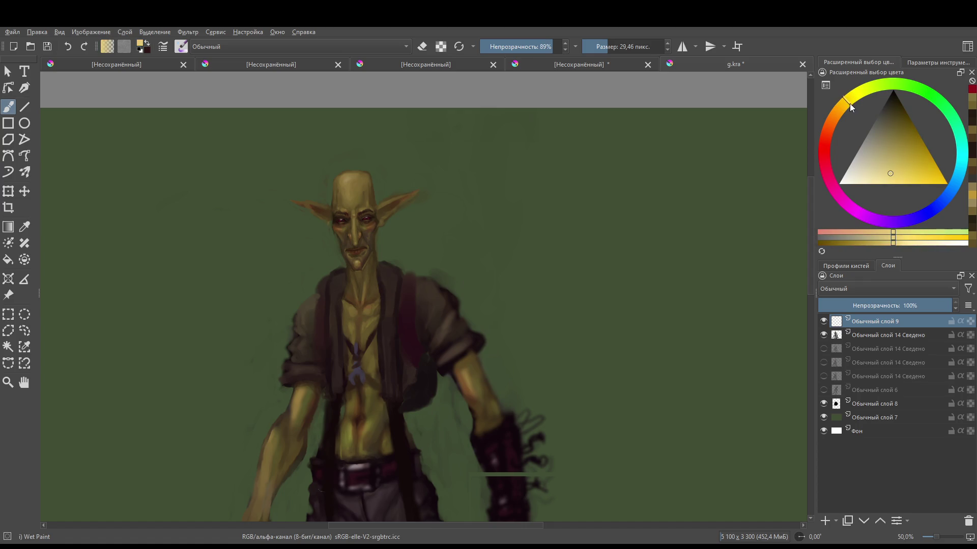
left_click(896, 177)
- Dab and brush pale yellow across the goblin's nose
left_click(355, 239)
left_click(350, 236)
left_click(348, 238)
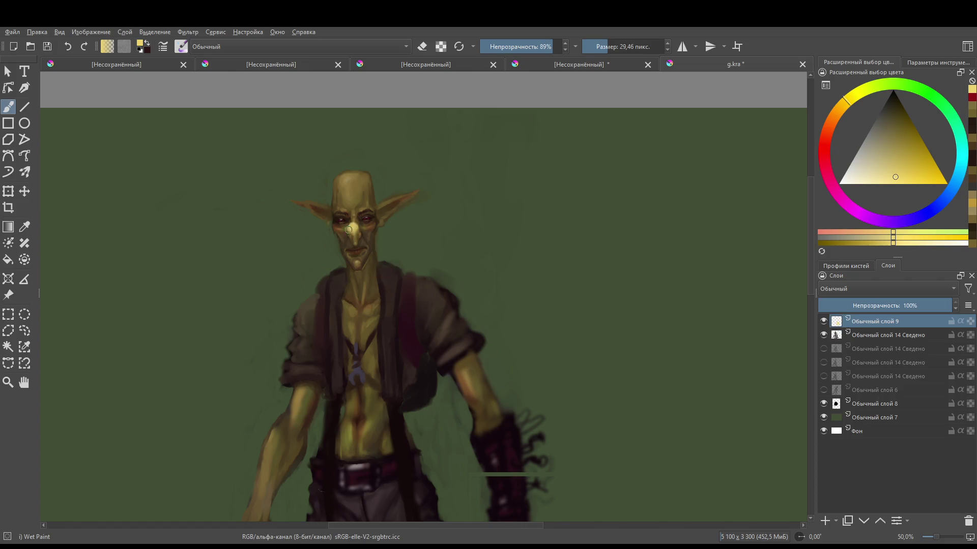
left_click_drag(362, 225, 358, 228)
- Paint pale yellow over the left brow and the hood's V-shaped edges across the chest
mouse_move(341, 209)
left_mouse_down()
mouse_move(352, 218)
mouse_move(364, 209)
mouse_move(340, 210)
left_mouse_up()
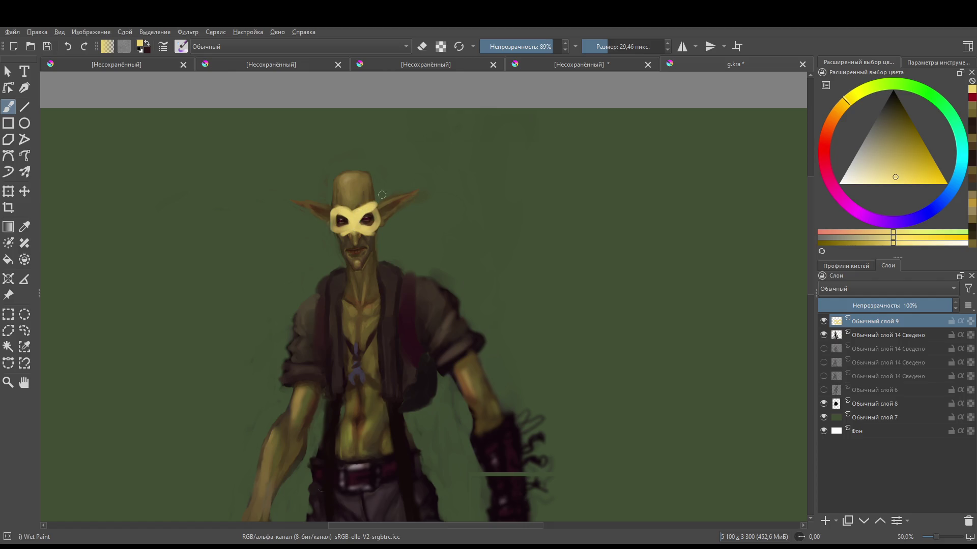
mouse_move(367, 140)
left_mouse_down()
mouse_move(362, 181)
mouse_move(342, 174)
mouse_move(341, 268)
mouse_move(341, 169)
mouse_move(346, 210)
mouse_move(344, 170)
mouse_move(324, 241)
mouse_move(309, 224)
mouse_move(324, 235)
mouse_move(313, 285)
mouse_move(286, 305)
mouse_move(315, 303)
mouse_move(355, 367)
mouse_move(351, 275)
mouse_move(350, 328)
mouse_move(389, 312)
mouse_move(333, 334)
mouse_move(343, 347)
mouse_move(301, 316)
left_mouse_up()
mouse_move(358, 355)
left_mouse_down()
mouse_move(413, 287)
mouse_move(391, 285)
mouse_move(342, 174)
mouse_move(328, 237)
mouse_move(341, 178)
mouse_move(356, 203)
mouse_move(355, 243)
mouse_move(367, 235)
mouse_move(315, 292)
mouse_move(326, 303)
mouse_move(336, 270)
mouse_move(333, 305)
mouse_move(344, 285)
mouse_move(351, 315)
mouse_move(348, 275)
mouse_move(359, 305)
mouse_move(377, 285)
mouse_move(387, 299)
mouse_move(402, 275)
mouse_move(376, 279)
mouse_move(381, 300)
mouse_move(356, 285)
mouse_move(360, 292)
mouse_move(326, 297)
left_mouse_up()
scroll(357, 260, "down", 3)
- Brush long pale yellow strands down the hood's left side, from cheek to chin
left_click_drag(358, 260, 370, 291)
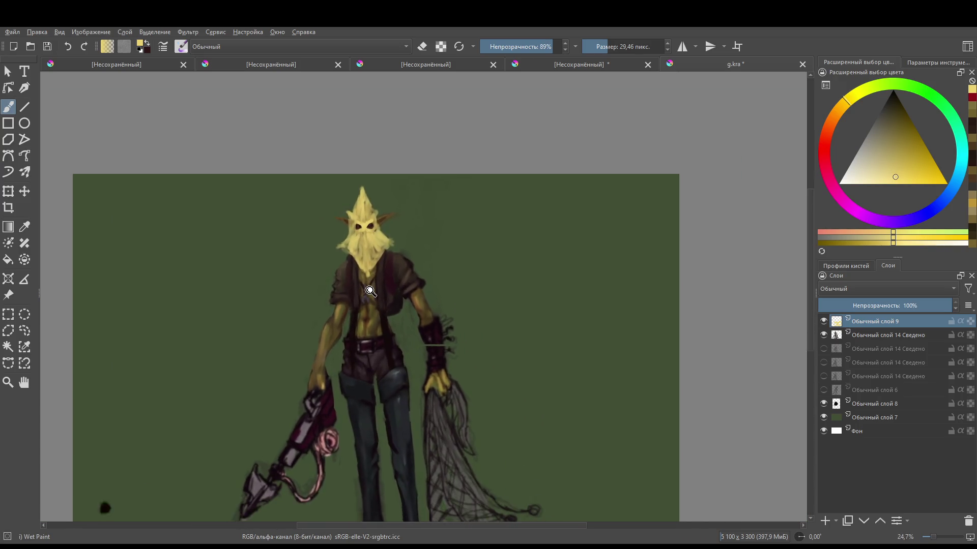
scroll(370, 291, "down", 2)
scroll(370, 291, "up", 3)
mouse_move(321, 225)
left_mouse_down()
mouse_move(328, 167)
mouse_move(358, 127)
mouse_move(376, 157)
mouse_move(359, 120)
mouse_move(376, 169)
mouse_move(383, 167)
left_mouse_up()
left_click_drag(386, 178, 387, 217)
mouse_move(335, 198)
left_mouse_down()
mouse_move(329, 238)
mouse_move(346, 245)
mouse_move(362, 287)
mouse_move(361, 249)
mouse_move(363, 293)
mouse_move(368, 228)
mouse_move(379, 270)
mouse_move(383, 252)
mouse_move(389, 264)
left_mouse_up()
mouse_move(346, 240)
left_mouse_down()
mouse_move(338, 268)
mouse_move(328, 235)
mouse_move(325, 256)
mouse_move(351, 279)
mouse_move(327, 249)
mouse_move(322, 262)
mouse_move(362, 281)
mouse_move(405, 250)
mouse_move(387, 235)
mouse_move(407, 249)
mouse_move(406, 228)
mouse_move(402, 257)
mouse_move(381, 235)
mouse_move(399, 257)
mouse_move(421, 247)
mouse_move(414, 362)
mouse_move(408, 212)
mouse_move(396, 231)
left_mouse_up()
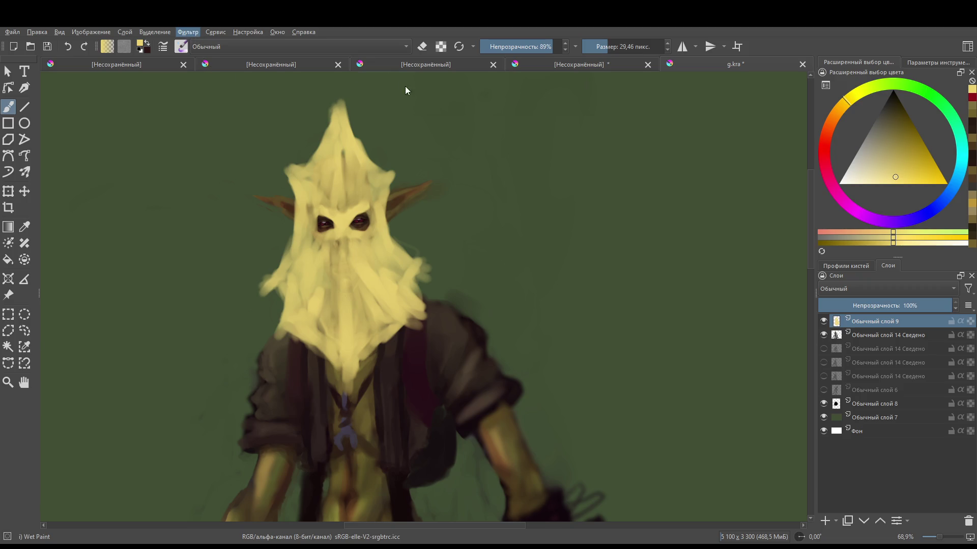
scroll(439, 150, "down", 2)
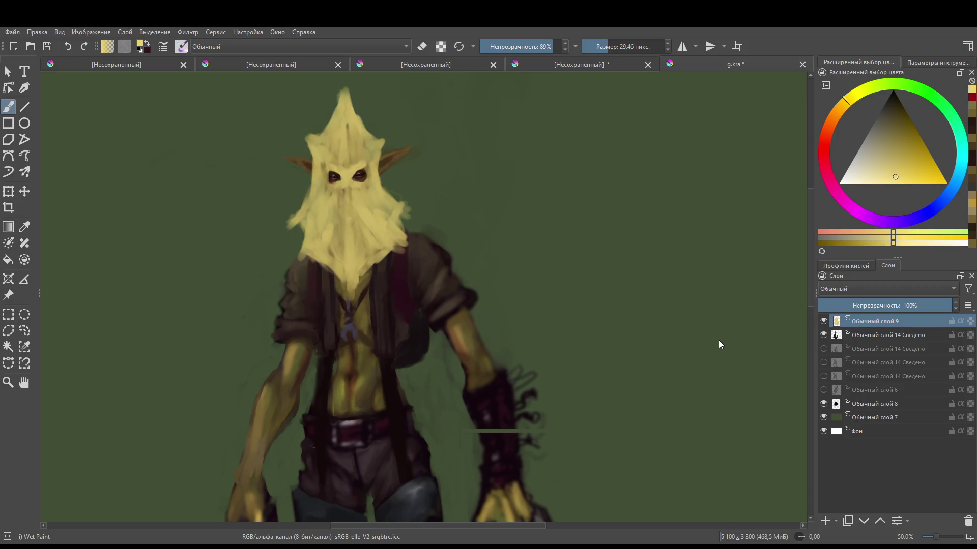
- Sample a lighter yellow from the beard and brighten the hood's top-left edge
key("ctrl+z")
key("ctrl+shift+z")
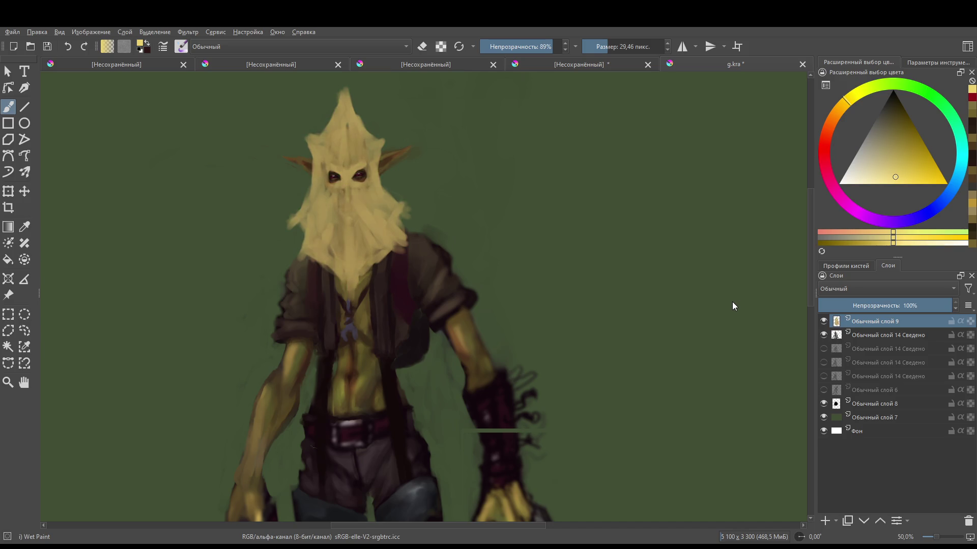
key("minus")
key("minus")
key("equal")
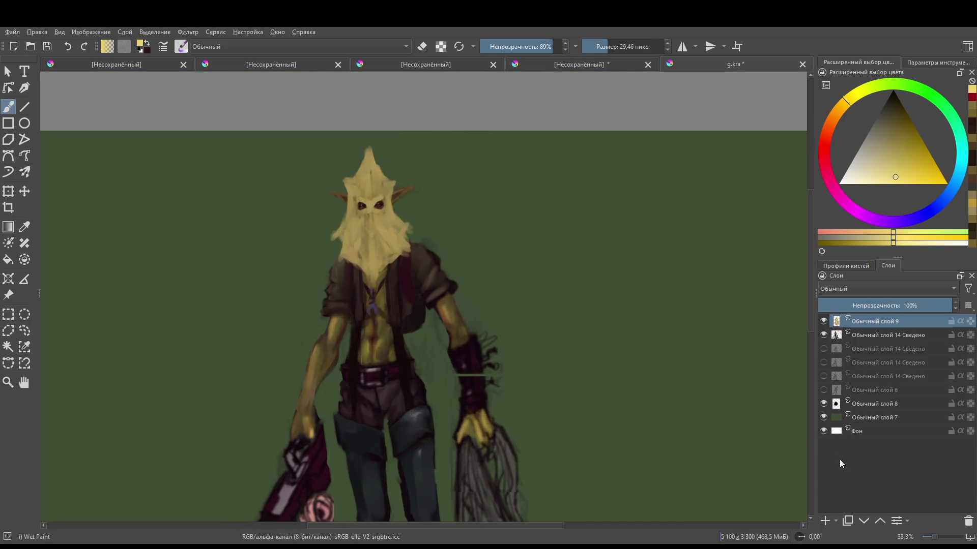
scroll(359, 183, "up", 2)
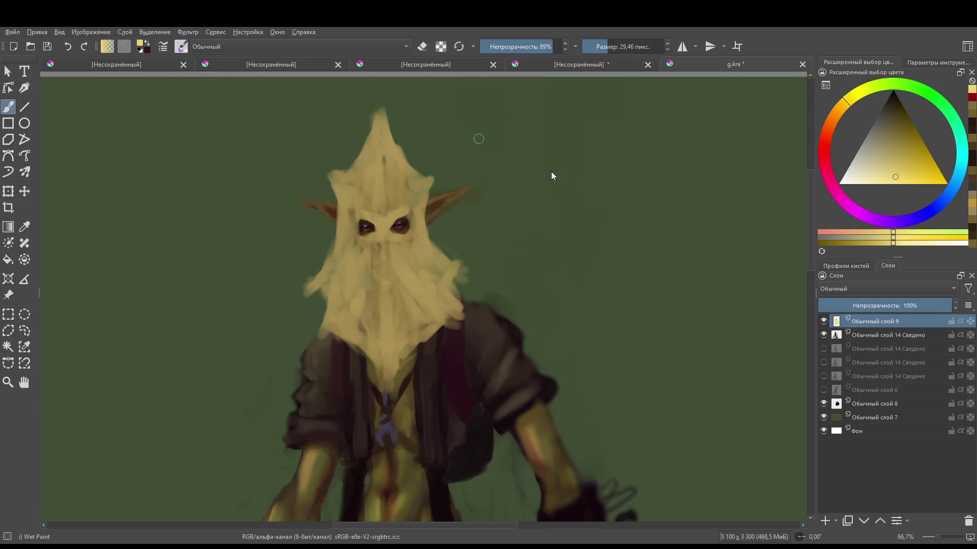
mouse_move(337, 190)
left_mouse_down()
mouse_move(325, 270)
mouse_move(332, 182)
mouse_move(326, 267)
left_mouse_up()
left_click(349, 258, "ctrl")
mouse_move(337, 184)
left_mouse_down()
mouse_move(328, 169)
mouse_move(338, 166)
mouse_move(303, 294)
mouse_move(302, 283)
mouse_move(300, 297)
mouse_move(325, 302)
mouse_move(318, 295)
left_mouse_up()
- Lighten the beard below the nose, between the eyes and toward the shoulder
mouse_move(439, 303)
left_mouse_down()
mouse_move(462, 277)
mouse_move(427, 214)
mouse_move(430, 224)
mouse_move(435, 177)
mouse_move(423, 176)
left_mouse_up()
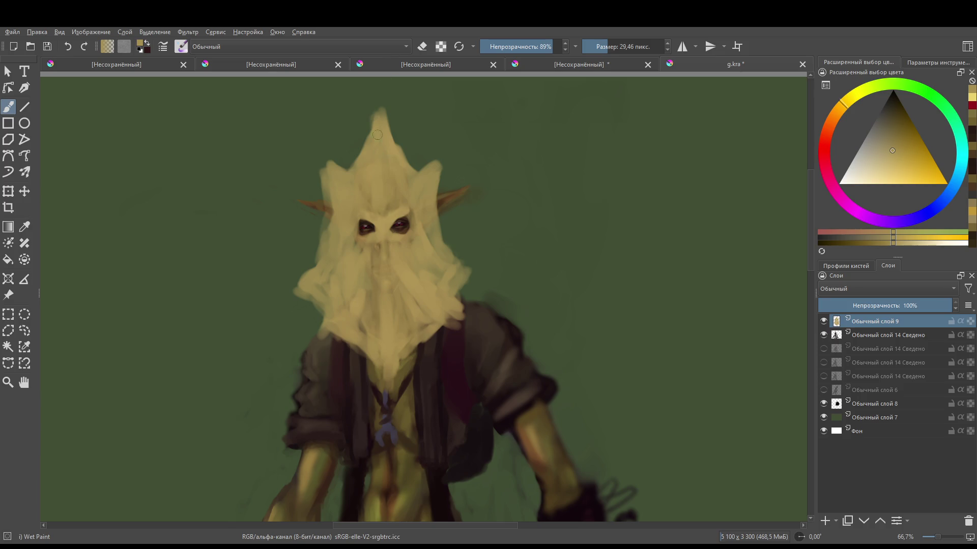
mouse_move(365, 277)
left_mouse_down()
mouse_move(364, 326)
mouse_move(375, 245)
mouse_move(388, 340)
left_mouse_up()
left_click(381, 224, "ctrl")
mouse_move(387, 295)
left_mouse_down()
mouse_move(389, 387)
mouse_move(374, 359)
mouse_move(422, 323)
mouse_move(412, 351)
mouse_move(335, 325)
mouse_move(351, 344)
mouse_move(326, 325)
mouse_move(338, 321)
mouse_move(323, 318)
mouse_move(331, 314)
left_mouse_up()
mouse_move(410, 293)
left_mouse_down()
mouse_move(446, 323)
mouse_move(463, 272)
left_mouse_up()
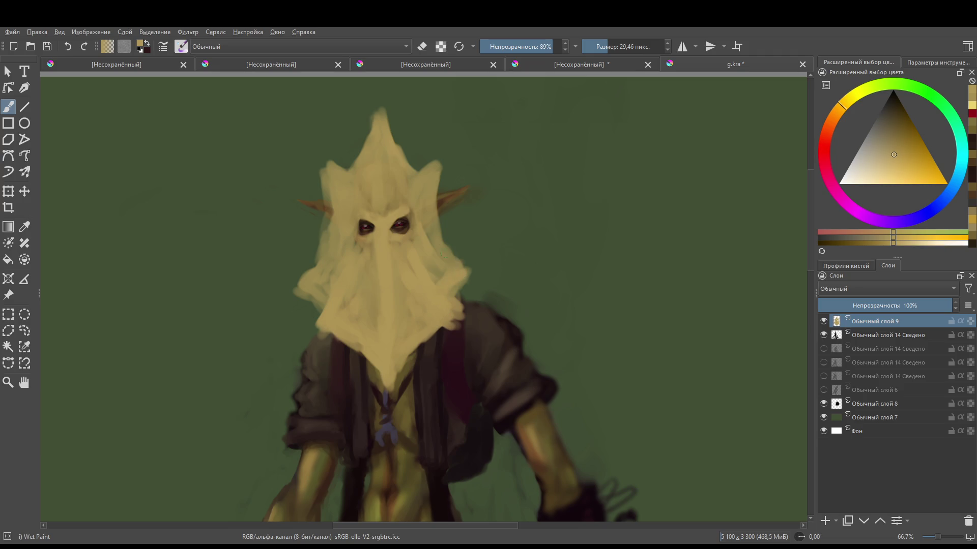
- With the eraser, tidy the beard's right edge and the area below the left eye
key("e")
key("e")
mouse_move(469, 277)
left_mouse_down()
mouse_move(451, 289)
mouse_move(429, 280)
left_mouse_up()
left_click_drag(351, 242, 361, 248)
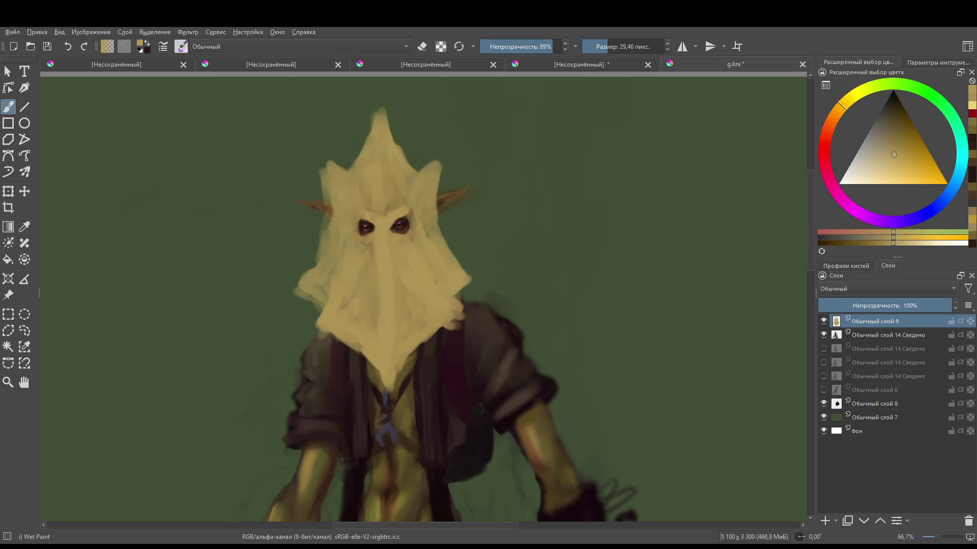
scroll(249, 426, "down", 10)
scroll(421, 271, "up", 8)
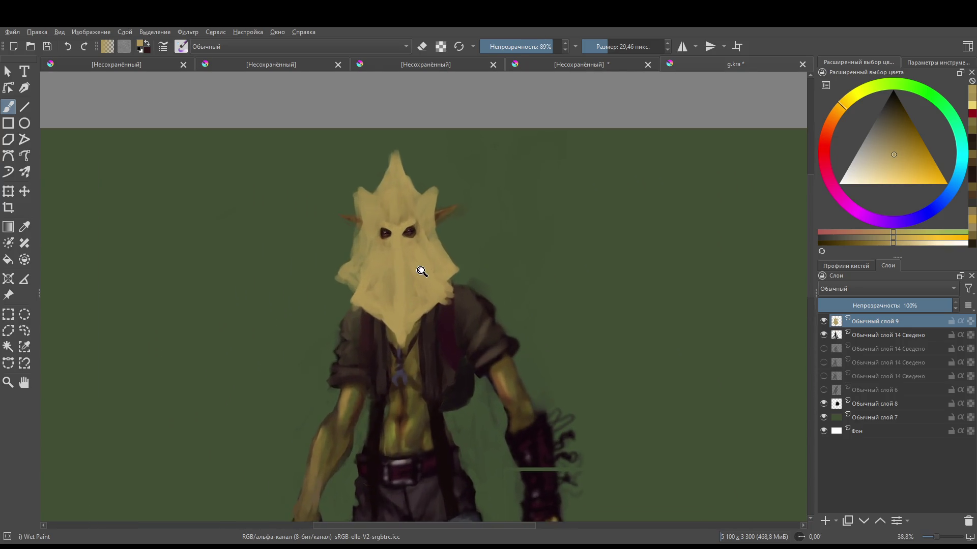
scroll(395, 235, "up", 1)
- Erase the hood's ragged upper peaks and the stray haze above the head, leaving one narrow point
key("e")
mouse_move(358, 166)
left_mouse_down()
mouse_move(350, 193)
mouse_move(387, 147)
mouse_move(402, 145)
mouse_move(374, 183)
mouse_move(366, 178)
mouse_move(339, 254)
left_mouse_up()
mouse_move(422, 169)
left_mouse_down()
mouse_move(441, 185)
mouse_move(430, 227)
mouse_move(461, 197)
left_mouse_up()
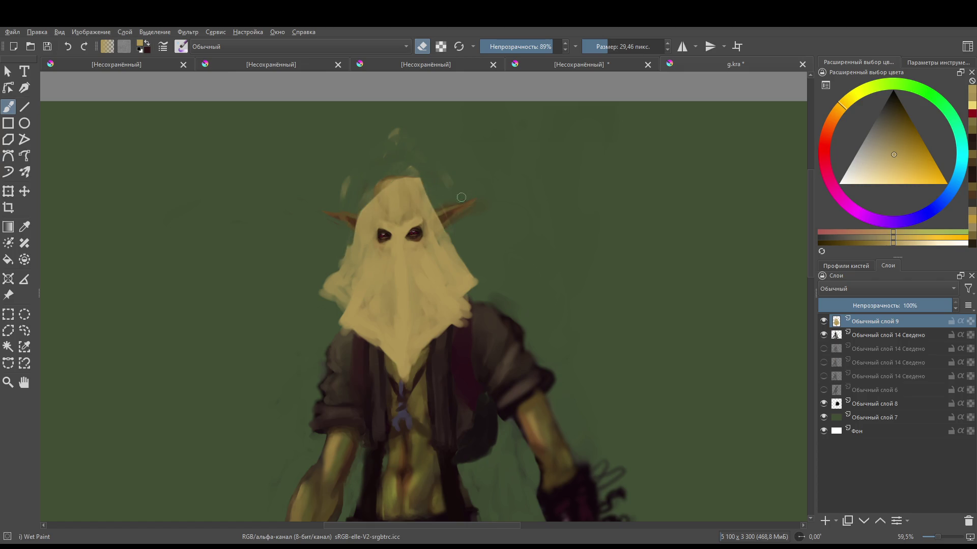
mouse_move(371, 151)
left_mouse_down()
mouse_move(373, 173)
mouse_move(404, 170)
mouse_move(371, 206)
mouse_move(394, 176)
mouse_move(425, 189)
mouse_move(394, 161)
mouse_move(387, 184)
mouse_move(386, 162)
mouse_move(394, 196)
mouse_move(380, 153)
mouse_move(415, 172)
mouse_move(410, 160)
mouse_move(431, 192)
mouse_move(418, 156)
mouse_move(403, 168)
mouse_move(397, 150)
mouse_move(392, 181)
mouse_move(387, 155)
mouse_move(381, 205)
mouse_move(397, 191)
mouse_move(372, 183)
mouse_move(415, 292)
mouse_move(388, 237)
left_mouse_up()
key("e")
key("e")
key("e")
key("e")
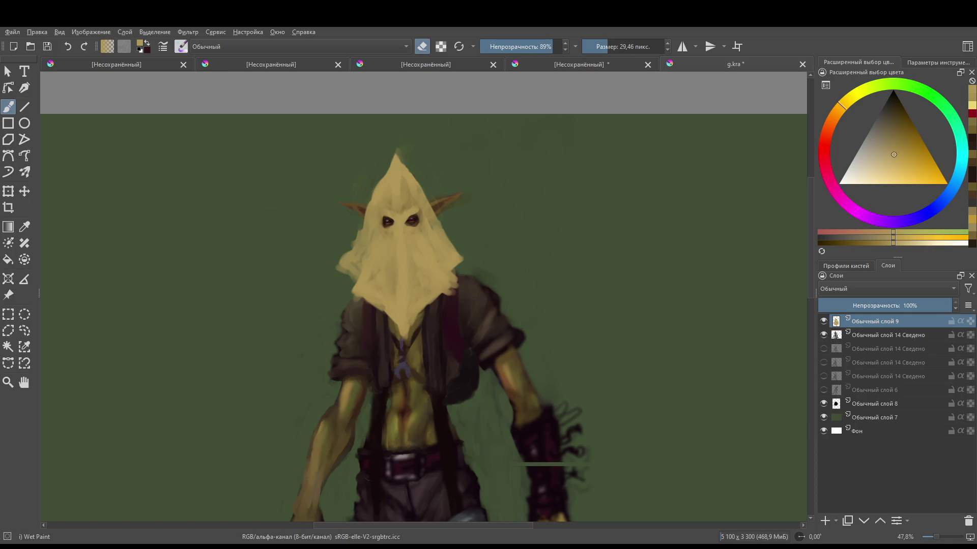
left_click_drag(439, 246, 452, 273)
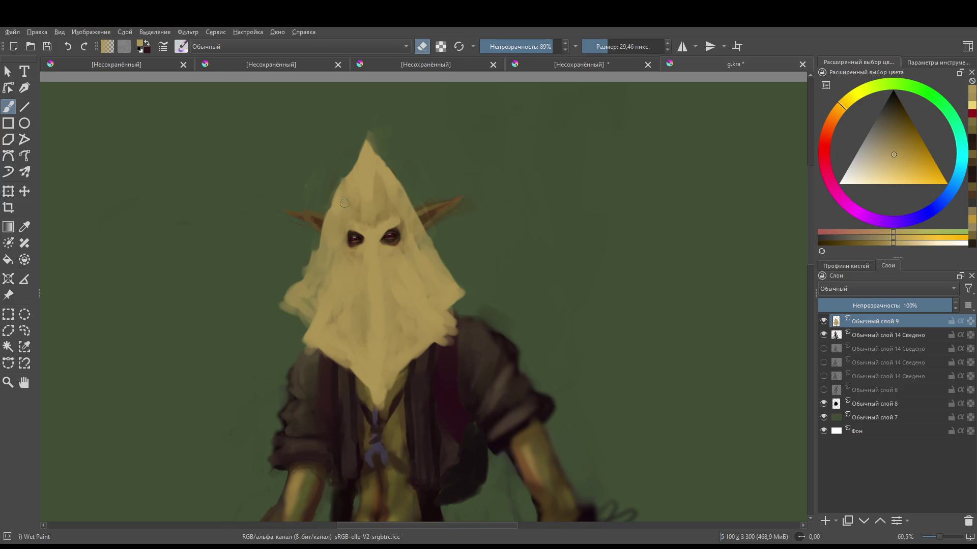
- Repaint the hood's two top corners and left edge in a lighter shade of the hood colour
key("e")
left_click(341, 220, "ctrl")
mouse_move(341, 205)
left_mouse_down()
mouse_move(345, 175)
mouse_move(370, 164)
mouse_move(360, 153)
mouse_move(374, 164)
mouse_move(360, 148)
mouse_move(365, 165)
mouse_move(351, 168)
mouse_move(347, 151)
mouse_move(382, 170)
mouse_move(392, 153)
mouse_move(395, 175)
left_mouse_up()
key("e")
key("e")
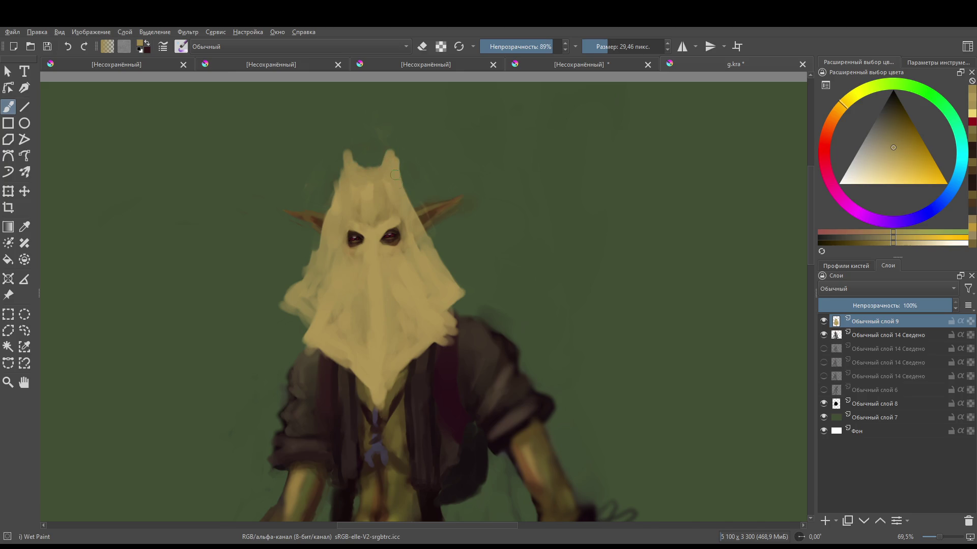
mouse_move(398, 150)
left_mouse_down()
mouse_move(404, 188)
mouse_move(396, 151)
left_mouse_up()
mouse_move(340, 163)
left_mouse_down()
mouse_move(341, 178)
mouse_move(341, 152)
mouse_move(388, 153)
left_mouse_up()
key("e")
key("e")
mouse_move(332, 208)
left_mouse_down()
mouse_move(332, 192)
mouse_move(303, 285)
left_mouse_up()
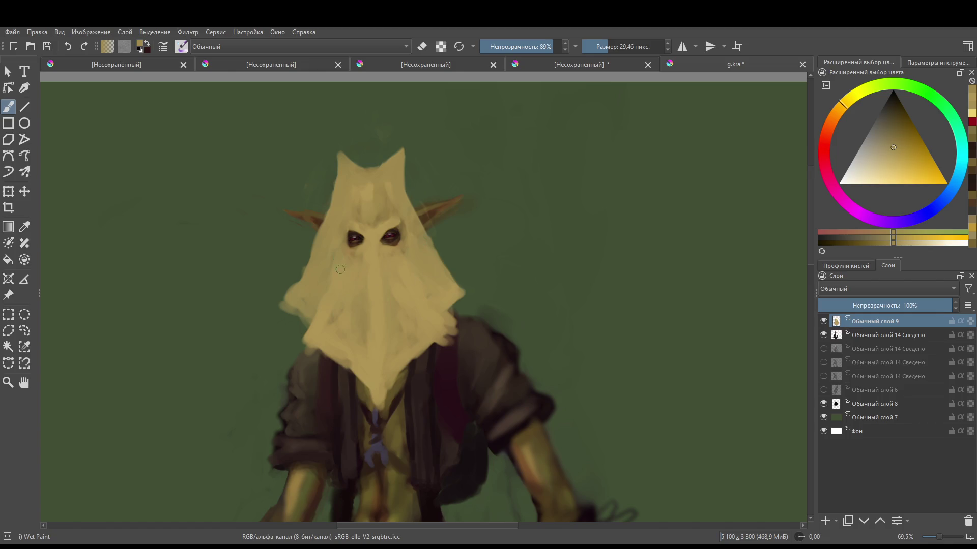
left_click_drag(344, 245, 347, 239)
left_click_drag(405, 233, 403, 220)
- With a smaller brush, erase the hood edges beside both ears so more brown ear shows
key("bracketleft")
scroll(346, 251, "down", 5)
scroll(400, 301, "up", 5)
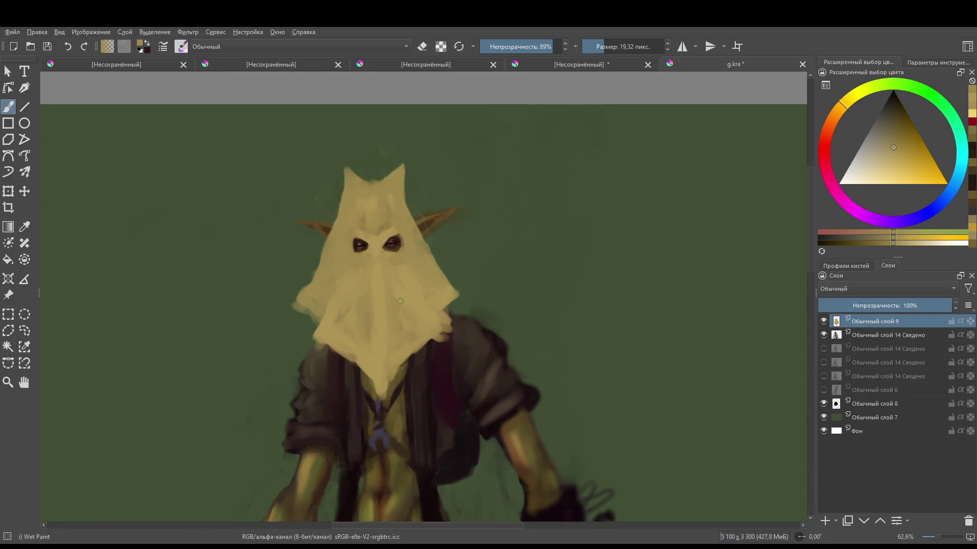
scroll(400, 301, "up", 2)
key("bracketleft")
left_click_drag(380, 263, 373, 259)
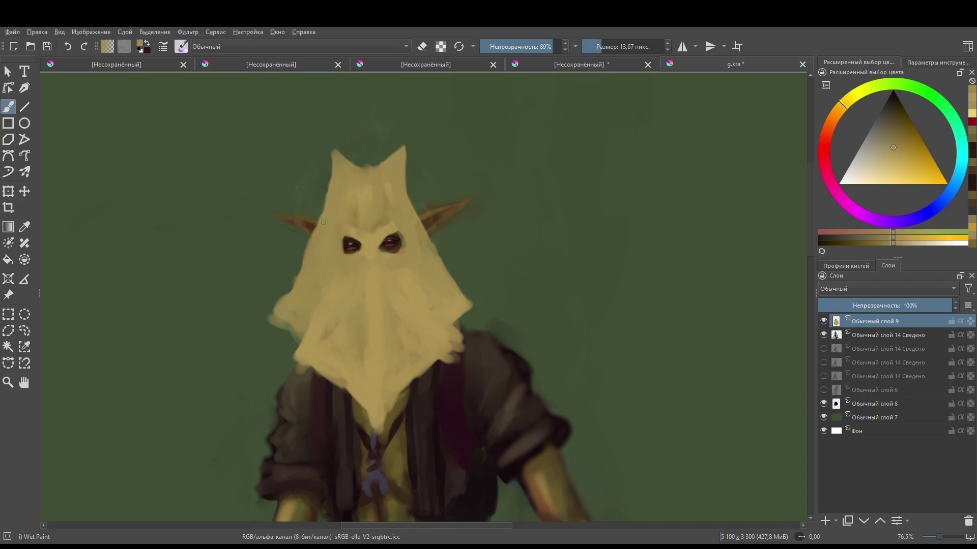
key("e")
mouse_move(316, 229)
left_mouse_down()
mouse_move(318, 237)
mouse_move(319, 228)
left_mouse_up()
left_click_drag(429, 215, 419, 232)
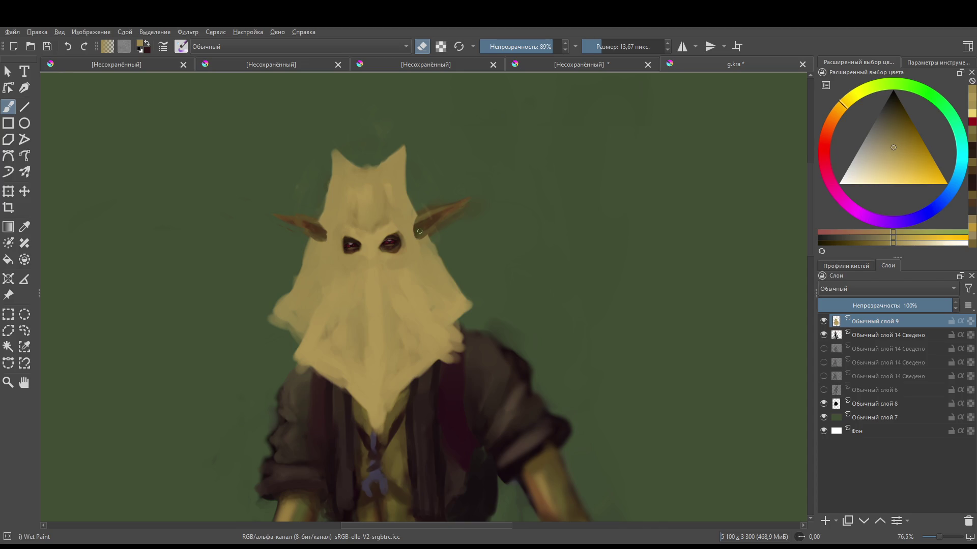
left_click(373, 262, "ctrl")
- Choose a darker yellow shade and paint a thin crease upward from between the eyes
key("e")
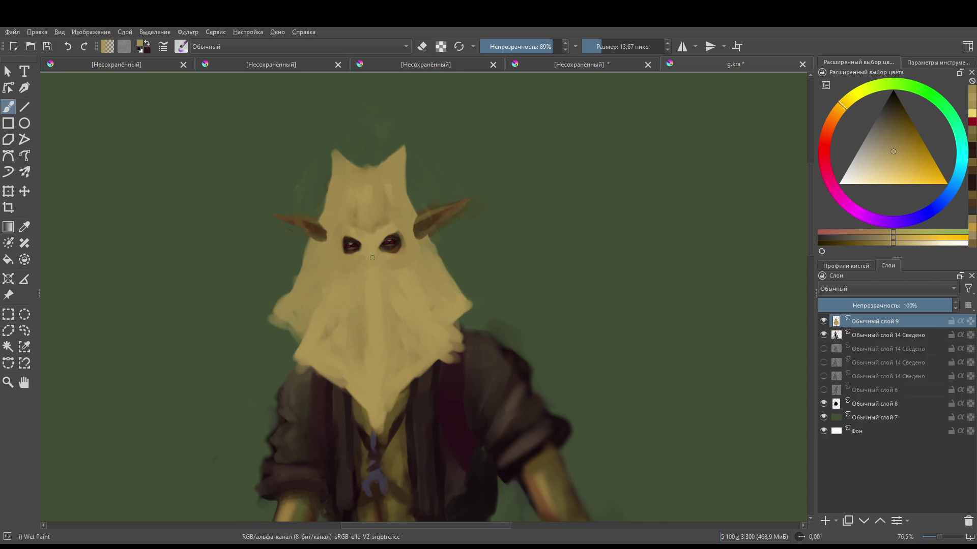
key("bracketleft")
left_click(895, 125)
left_click(856, 92)
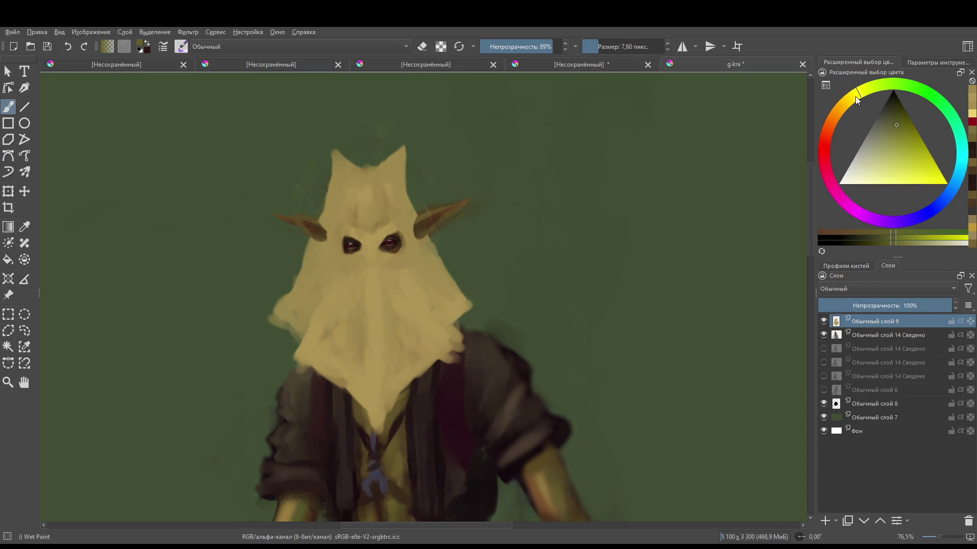
left_click(899, 117)
key("bracketright")
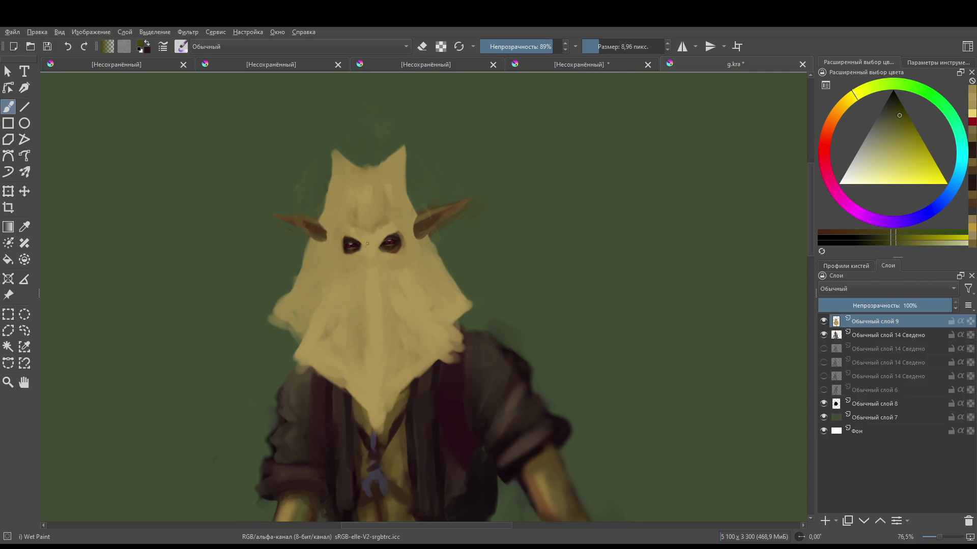
left_click_drag(373, 248, 391, 179)
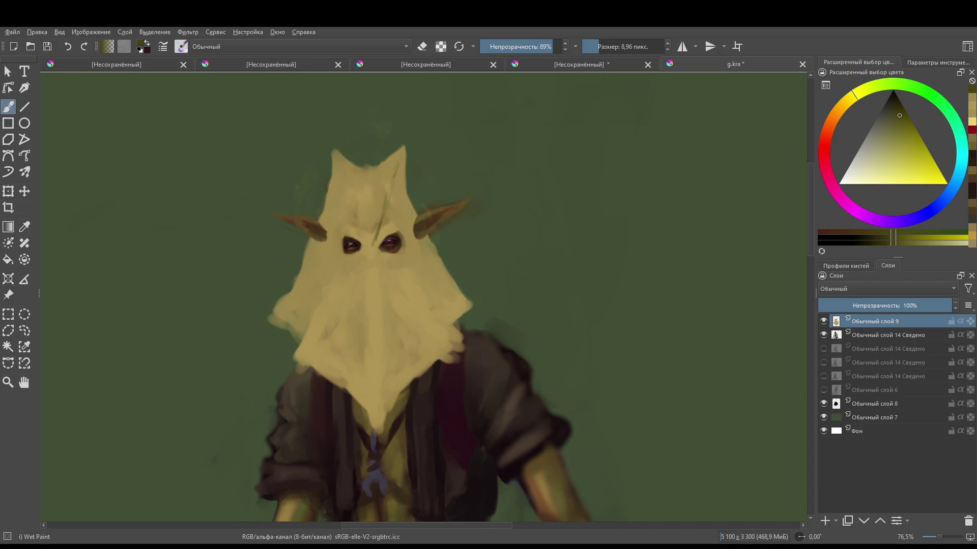
- Add near-black nostril marks below the eyes and a dark cord line from brow to nose
left_click(894, 106)
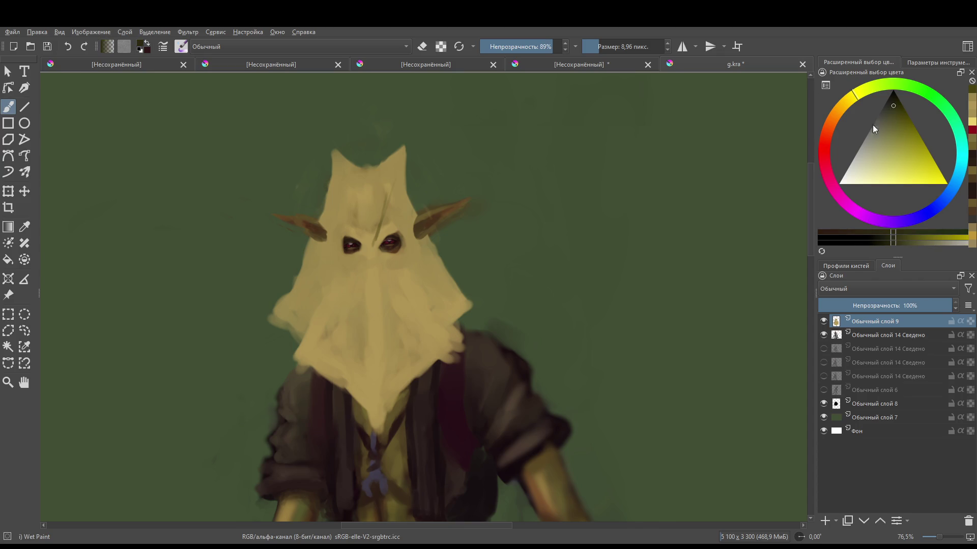
left_click(367, 250)
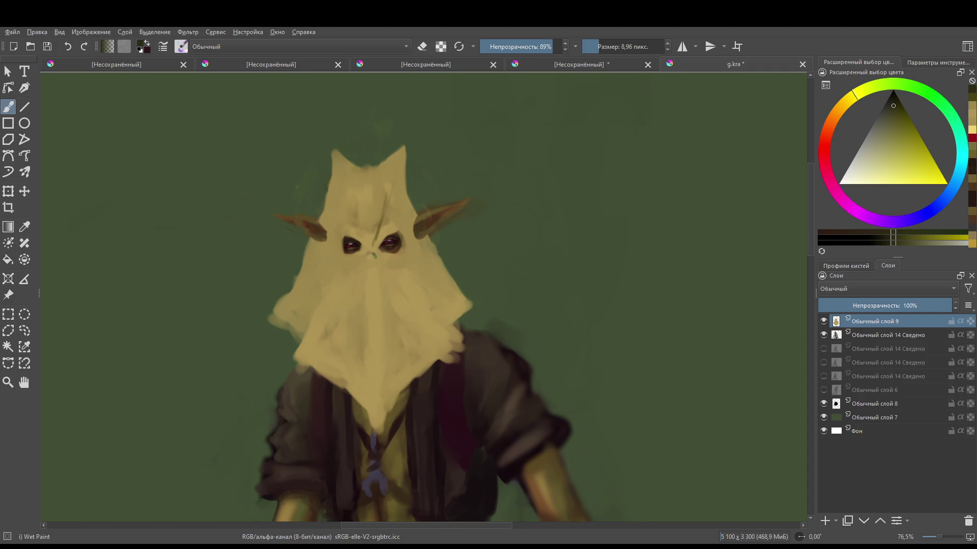
mouse_move(370, 251)
left_mouse_down()
mouse_move(364, 260)
mouse_move(374, 252)
left_mouse_up()
scroll(348, 252, "down", 1)
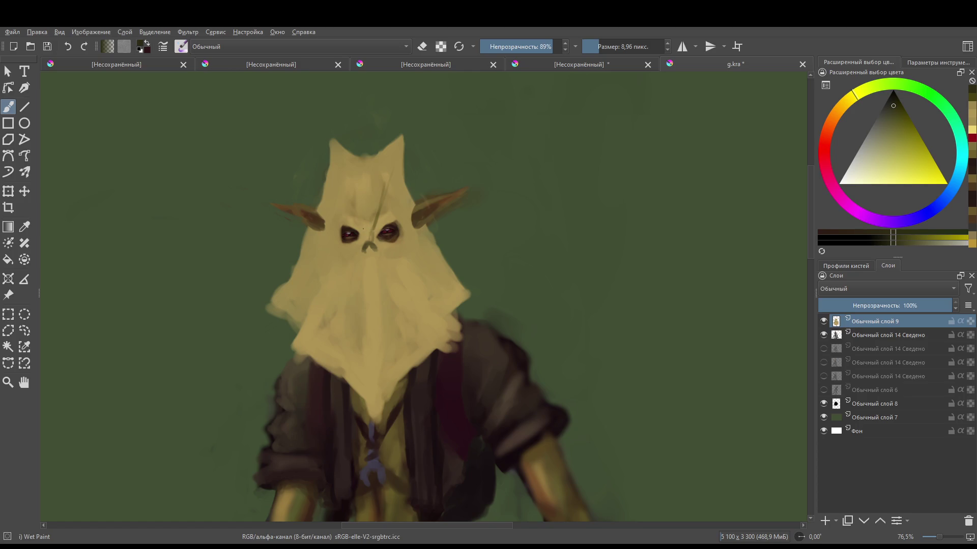
mouse_move(348, 190)
left_mouse_down()
mouse_move(364, 245)
mouse_move(340, 163)
left_mouse_up()
- Draw the dark cord along the hood's right crease and left ear, plus a hanging string, undoing stray strokes
mouse_move(402, 136)
left_mouse_down()
mouse_move(362, 242)
mouse_move(415, 199)
mouse_move(402, 210)
left_mouse_up()
mouse_move(319, 209)
left_mouse_down()
mouse_move(362, 235)
mouse_move(316, 205)
mouse_move(325, 219)
mouse_move(316, 204)
mouse_move(323, 184)
mouse_move(332, 196)
mouse_move(332, 165)
mouse_move(317, 202)
mouse_move(331, 147)
left_mouse_up()
key("ctrl+z")
mouse_move(402, 167)
left_mouse_down()
mouse_move(413, 206)
mouse_move(403, 181)
left_mouse_up()
mouse_move(364, 254)
left_mouse_down()
mouse_move(388, 288)
mouse_move(381, 336)
left_mouse_up()
key("ctrl+z")
mouse_move(365, 251)
left_mouse_down()
mouse_move(381, 322)
mouse_move(377, 255)
mouse_move(375, 285)
mouse_move(373, 250)
mouse_move(364, 254)
mouse_move(371, 273)
mouse_move(370, 244)
mouse_move(377, 250)
left_mouse_up()
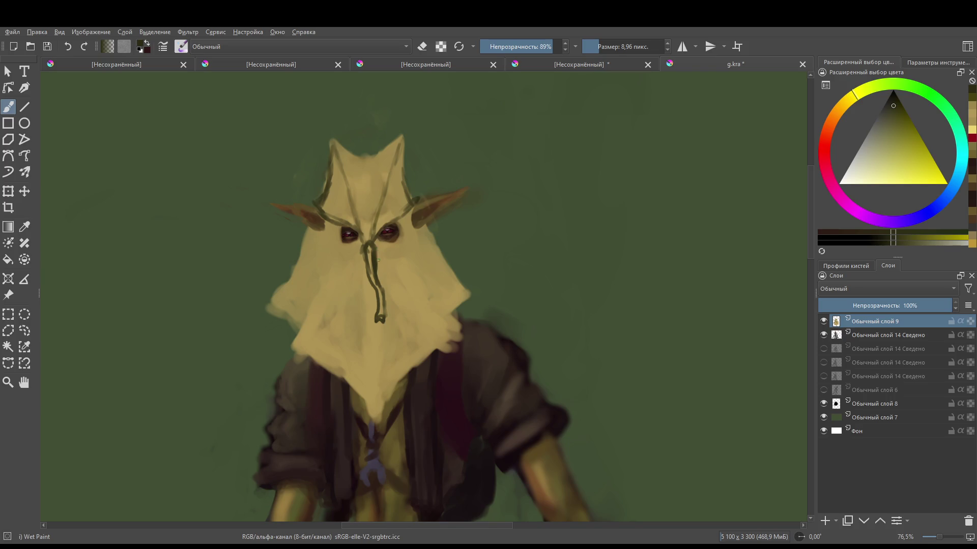
- Sample the hood's tan colour and highlight the string below the knot
left_click(380, 252, "ctrl")
left_click_drag(376, 243, 374, 281)
left_click(376, 280, "ctrl")
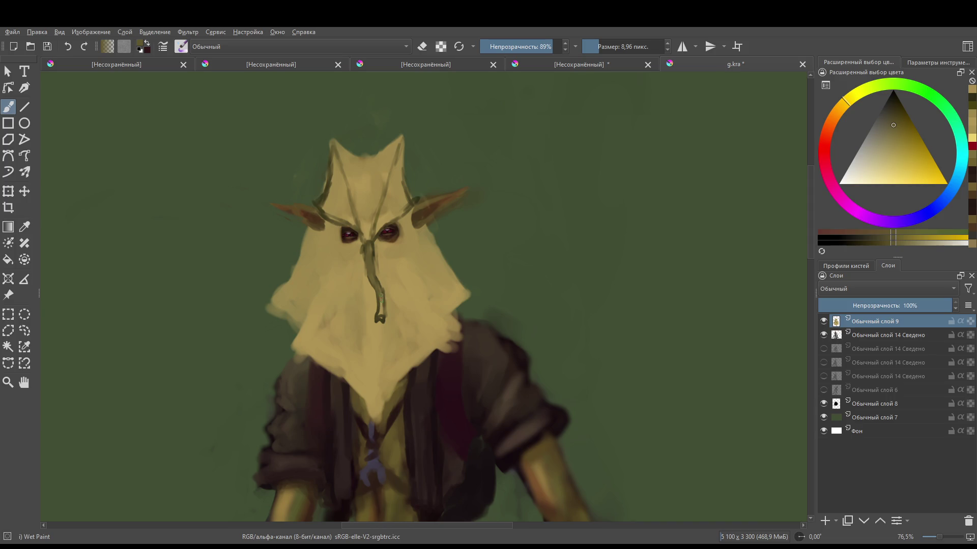
scroll(381, 305, "down", 5)
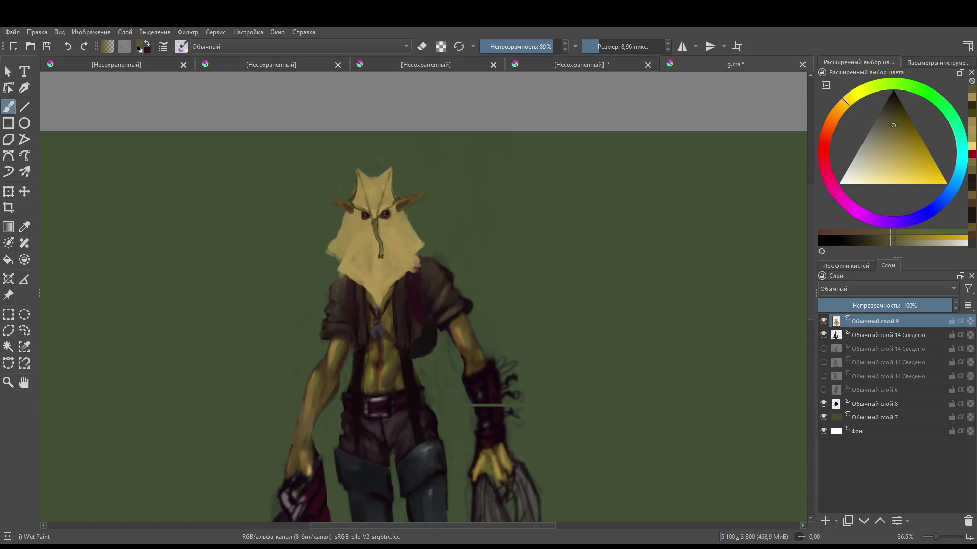
- Zoom out to 25% and pan down to show the full-length goblin with spiked weapon and net
left_click_drag(421, 210, 427, 205)
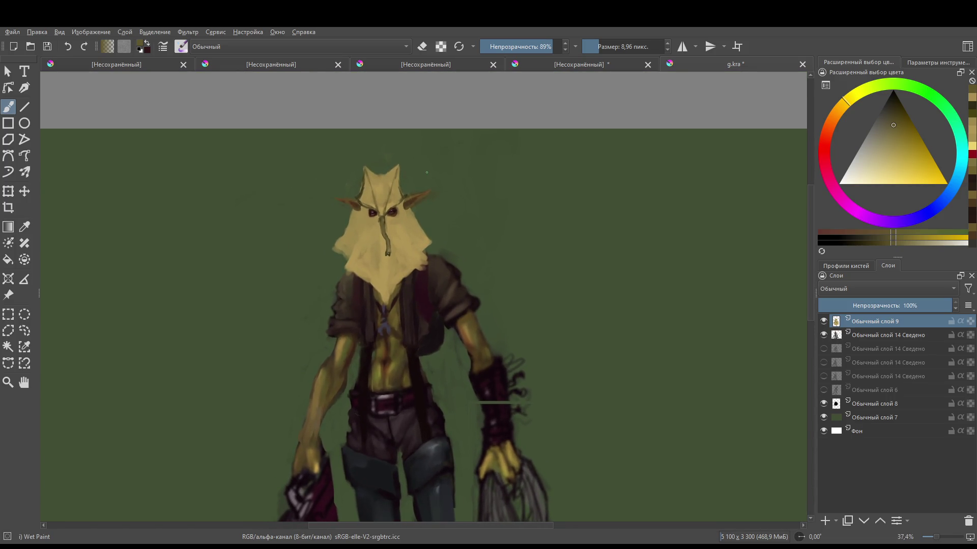
scroll(413, 285, "down", 3)
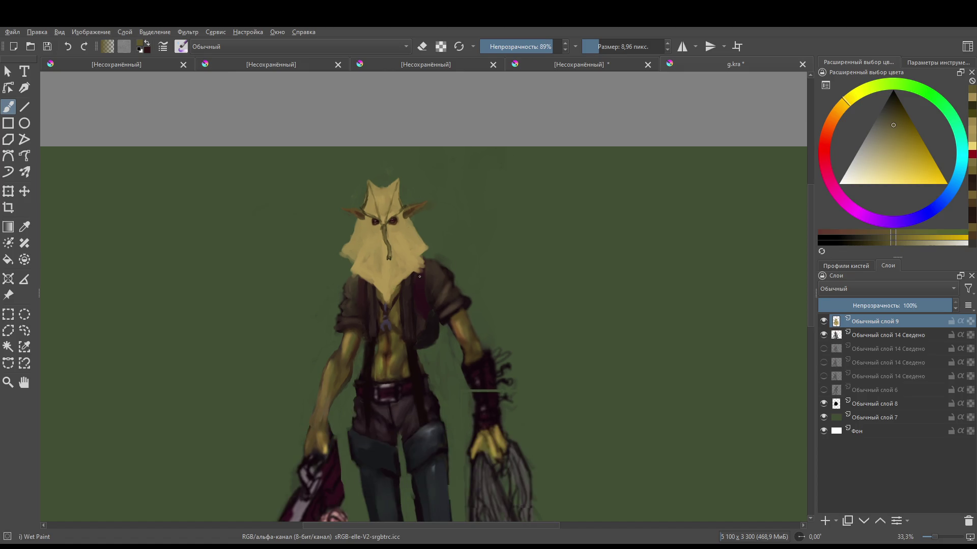
scroll(412, 286, "up", 2)
left_click_drag(436, 322, 441, 285)
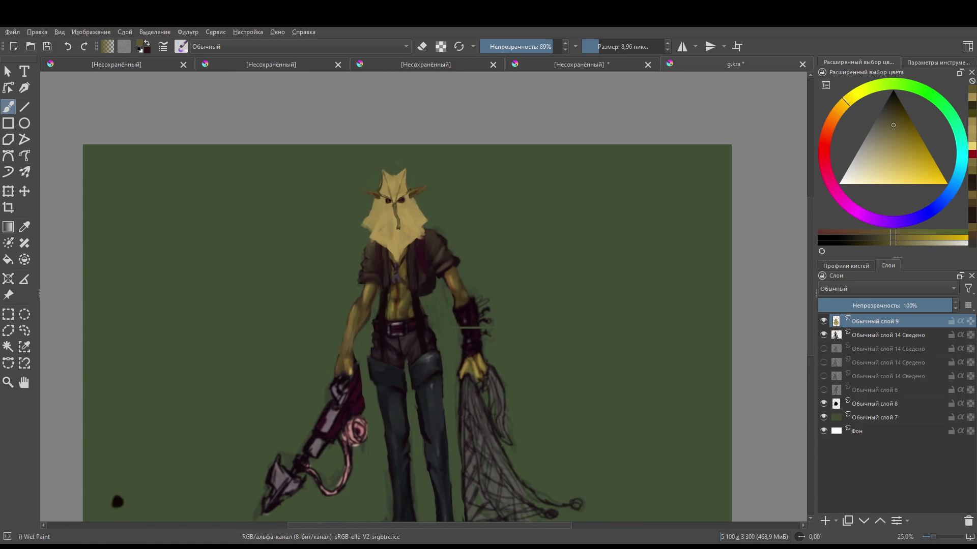